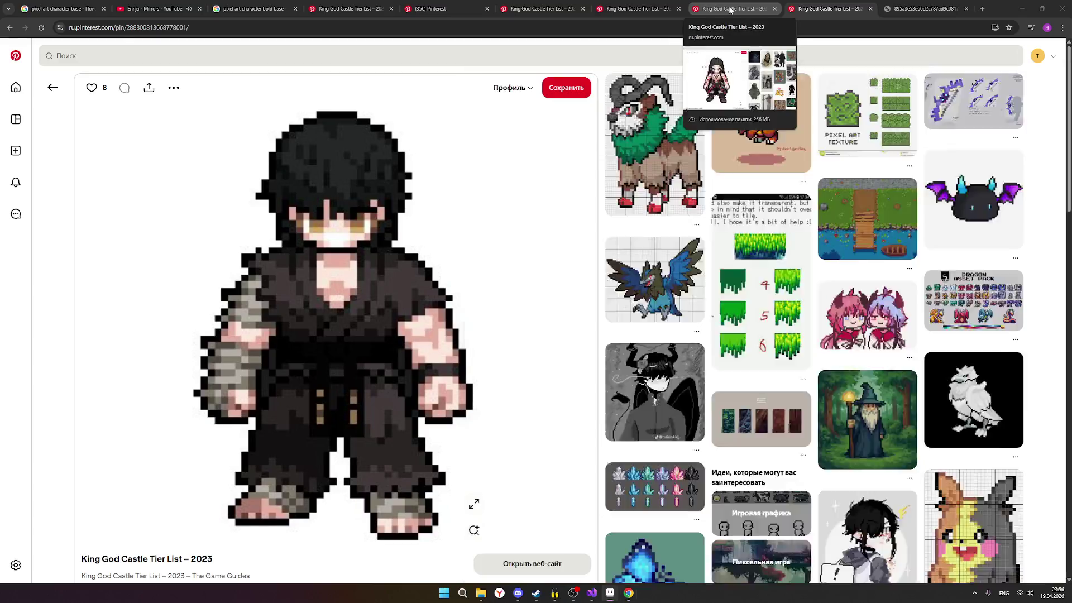
Step: Switch to the antlered druid reference pin, then bring Aseprite back to the front
{"action": "left_click", "coordinate": [644, 8]}
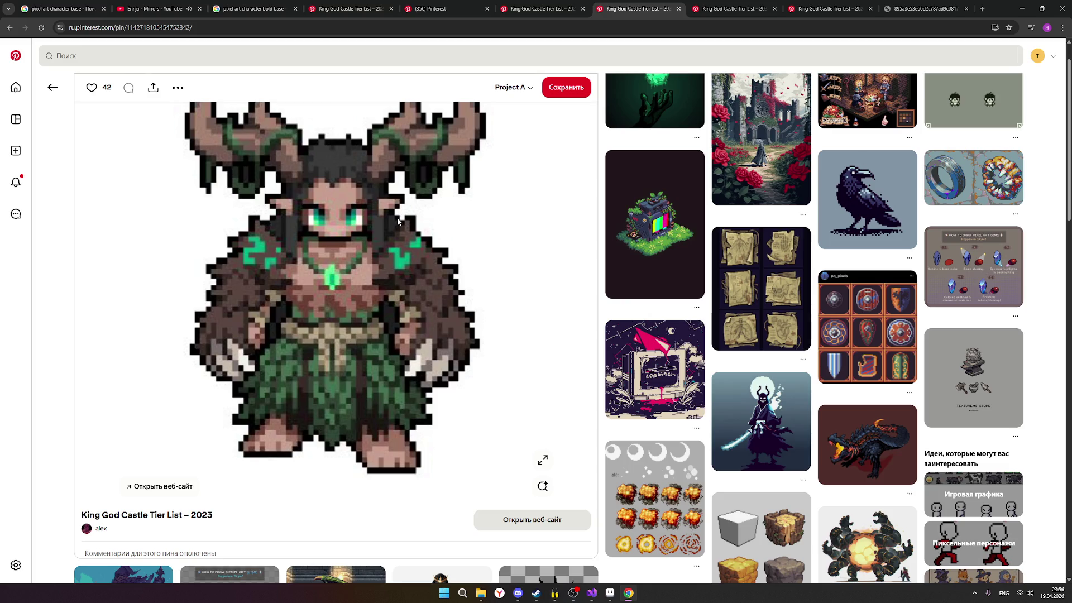
{"action": "left_click", "coordinate": [593, 593]}
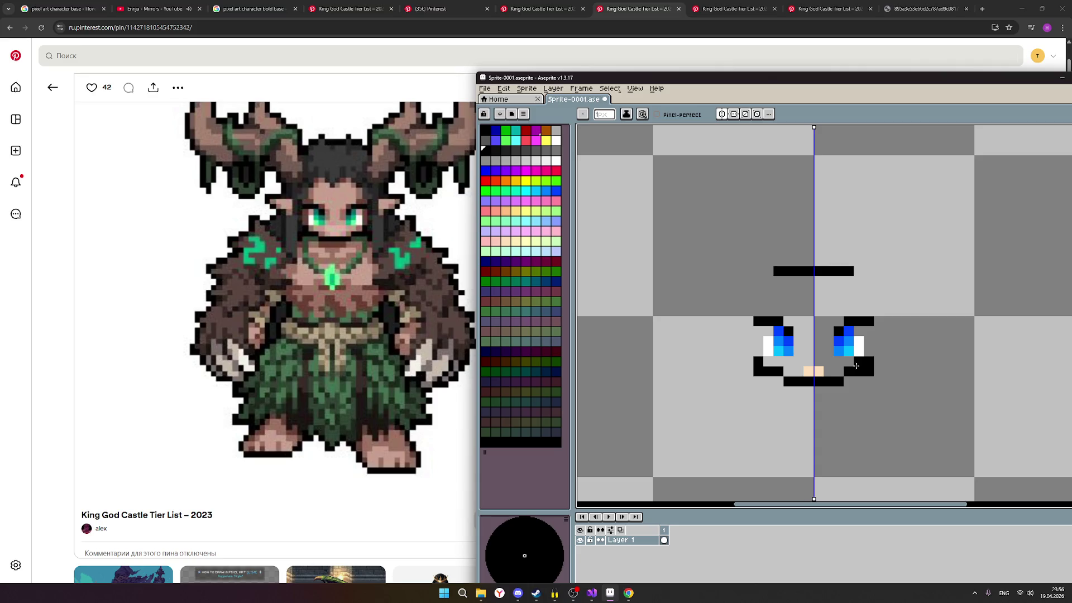
Step: Extend the top outline of both eyes outward in a dark colour, undoing a misplaced corner pixel
{"action": "left_click", "coordinate": [871, 331]}
{"action": "key", "text": "ctrl+z"}
{"action": "left_click", "coordinate": [881, 322]}
{"action": "left_click", "coordinate": [501, 152]}
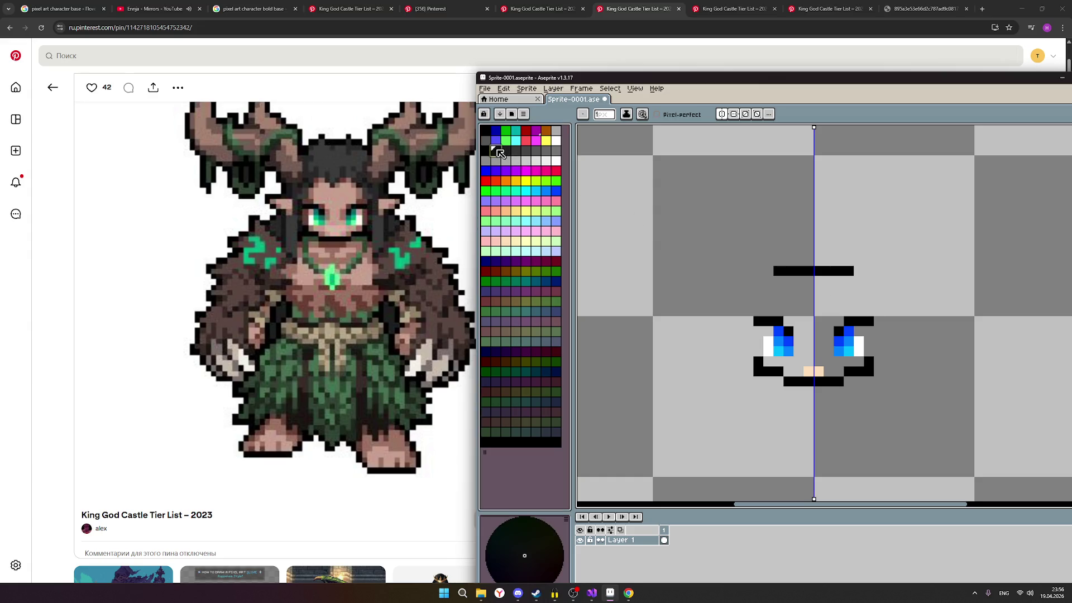
{"action": "left_click", "coordinate": [876, 323]}
{"action": "left_click", "coordinate": [513, 155]}
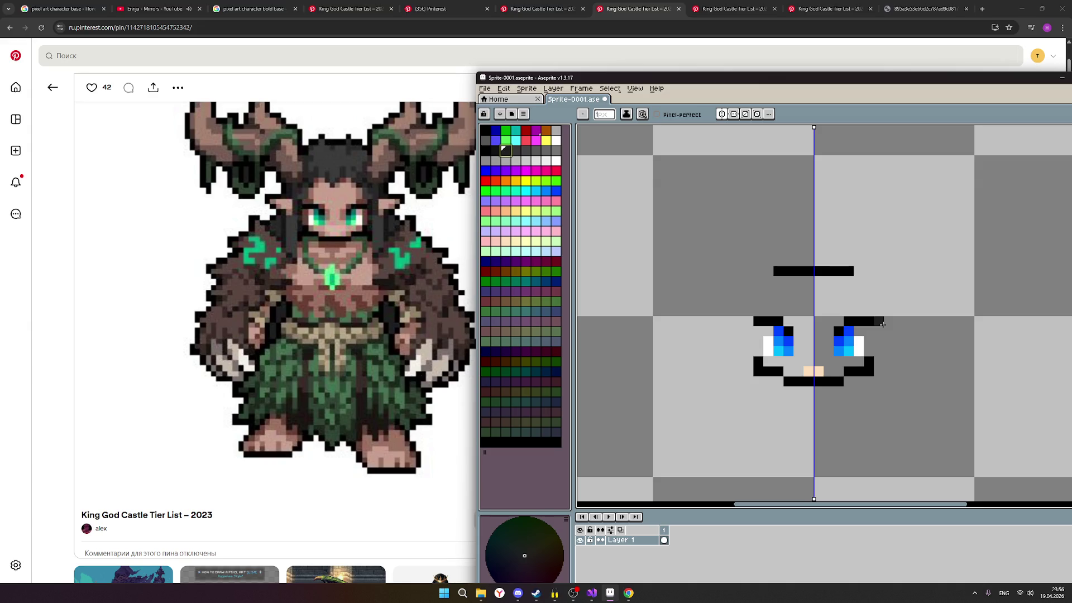
Step: Draw dark vertical tips beside both eyes, mirrored by symmetry
{"action": "left_click", "coordinate": [881, 323]}
{"action": "left_click", "coordinate": [880, 311]}
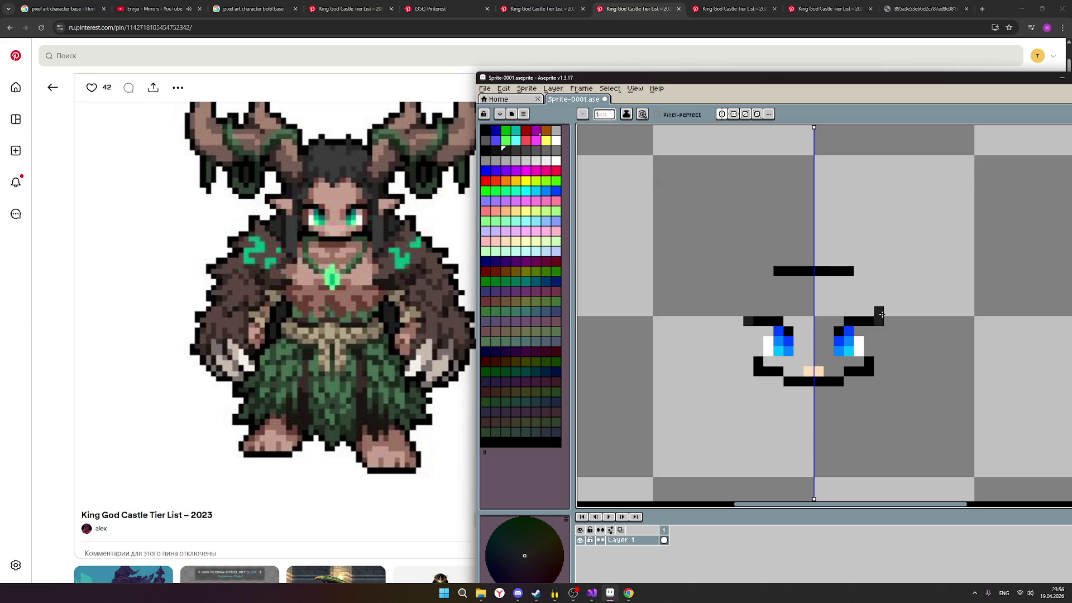
{"action": "left_click", "coordinate": [880, 330]}
{"action": "left_click", "coordinate": [889, 312]}
{"action": "key", "text": "ctrl+z"}
Step: Paint and widen a skin-tone patch at the face centre, then return to the browser references
{"action": "left_click", "coordinate": [513, 220]}
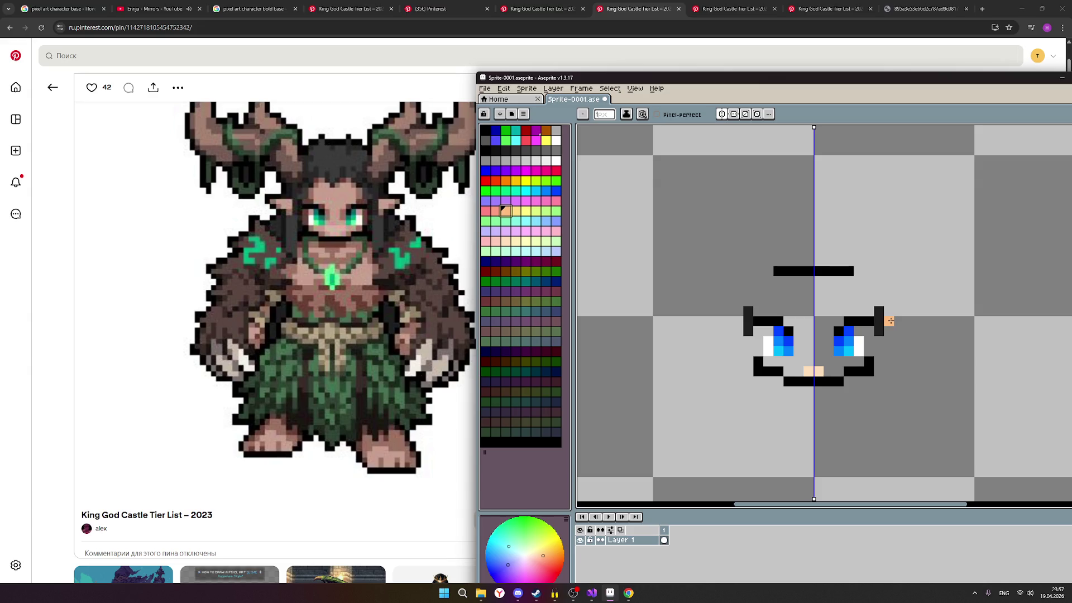
{"action": "left_click", "coordinate": [827, 371]}
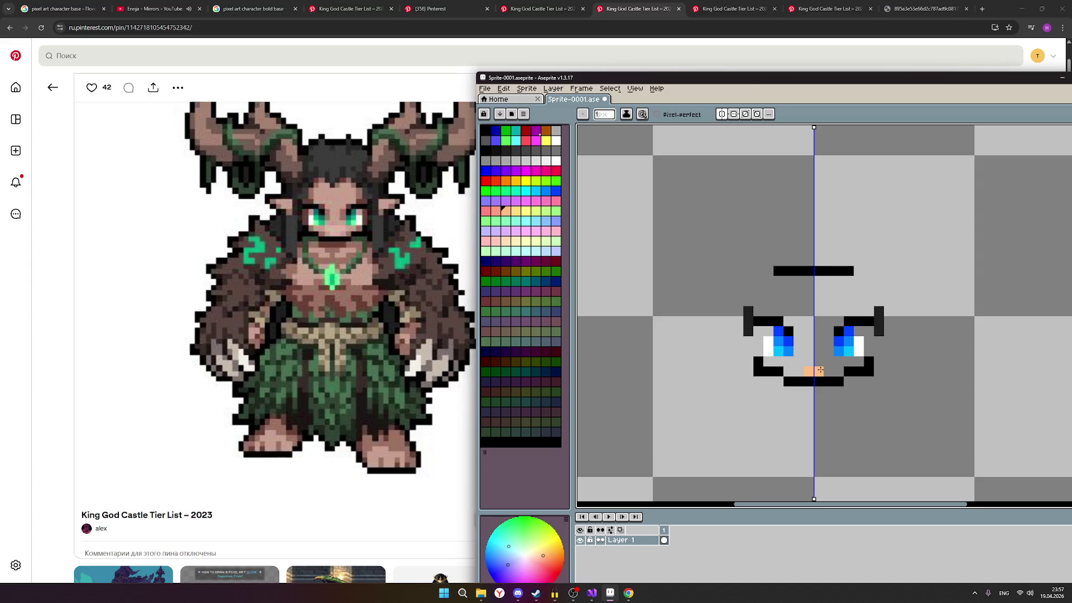
{"action": "left_click", "coordinate": [820, 363]}
{"action": "left_click", "coordinate": [828, 364]}
{"action": "left_click", "coordinate": [826, 365]}
{"action": "left_click", "coordinate": [544, 8]}
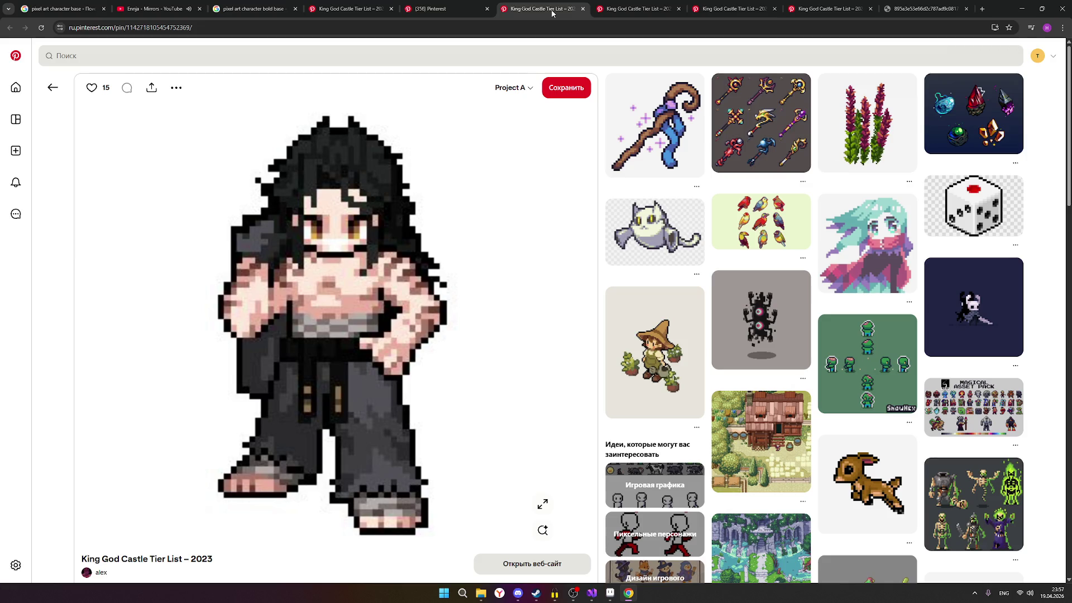
Step: Flip between the red-marked and antlered King God Castle reference pins
{"action": "left_click", "coordinate": [614, 10]}
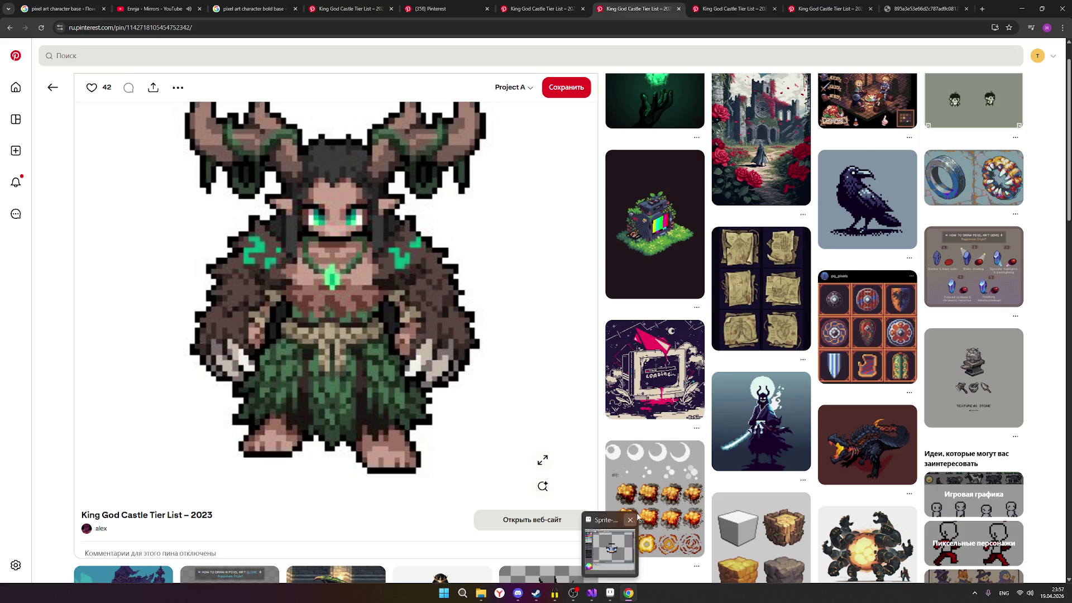
{"action": "mouse_move", "coordinate": [335, 286]}
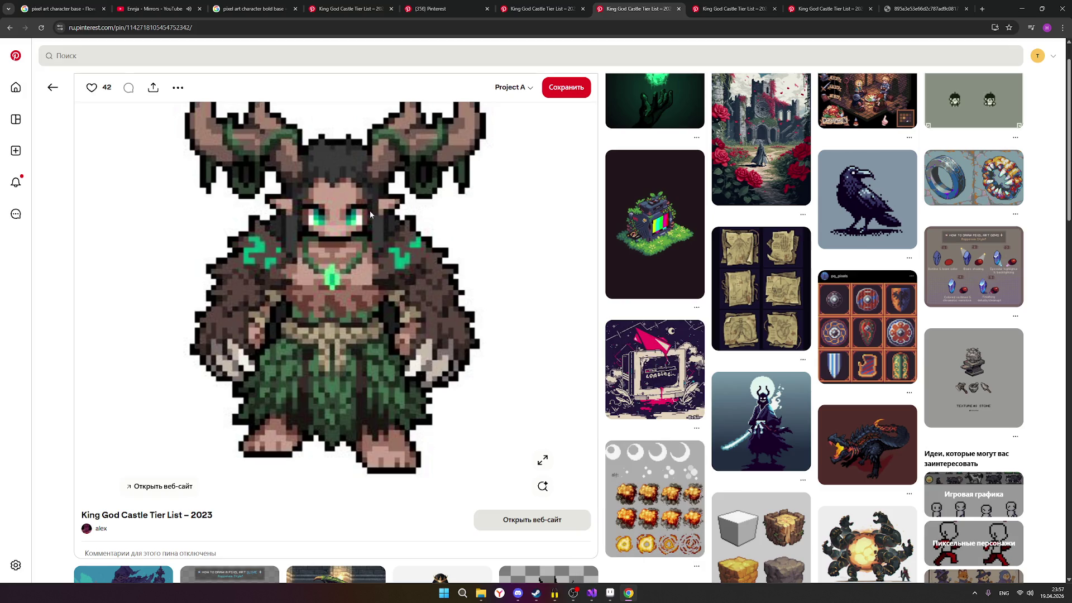
{"action": "key", "text": "ctrl+shift+Tab"}
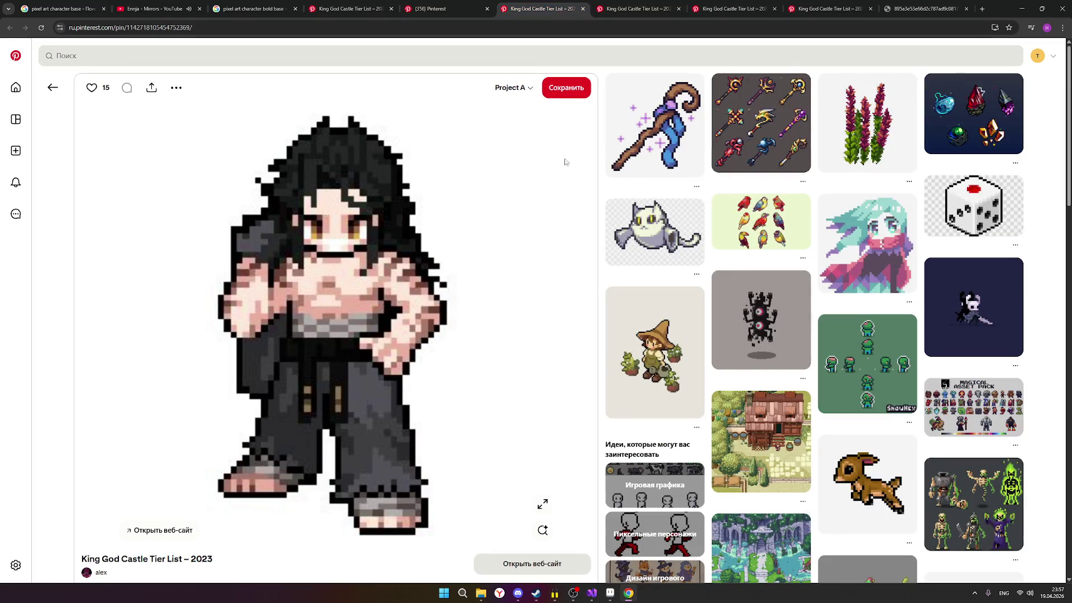
{"action": "key", "text": "ctrl+Tab"}
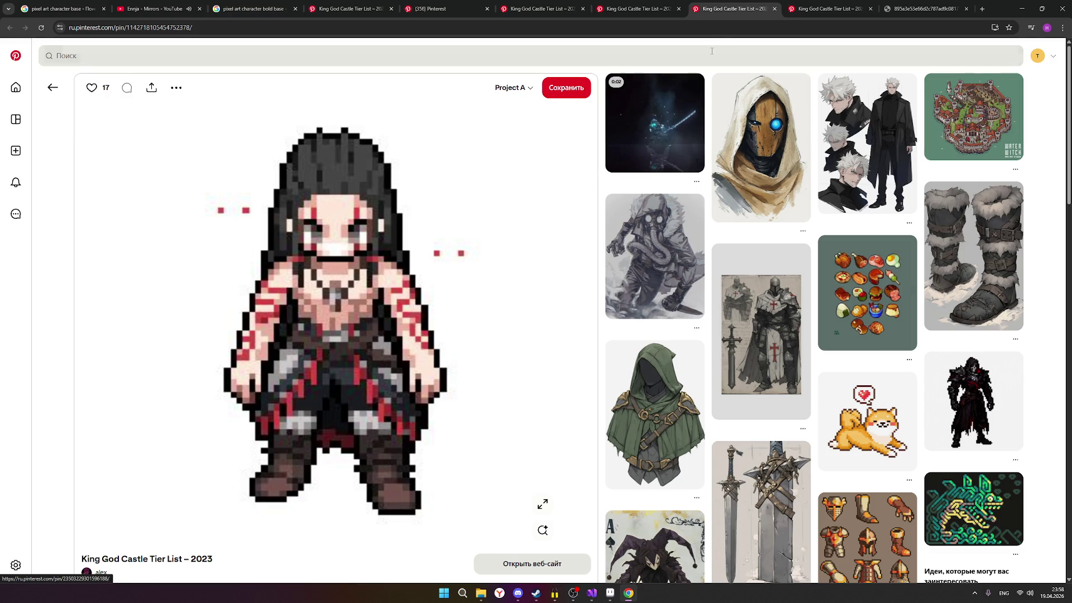
{"action": "left_click", "coordinate": [643, 8]}
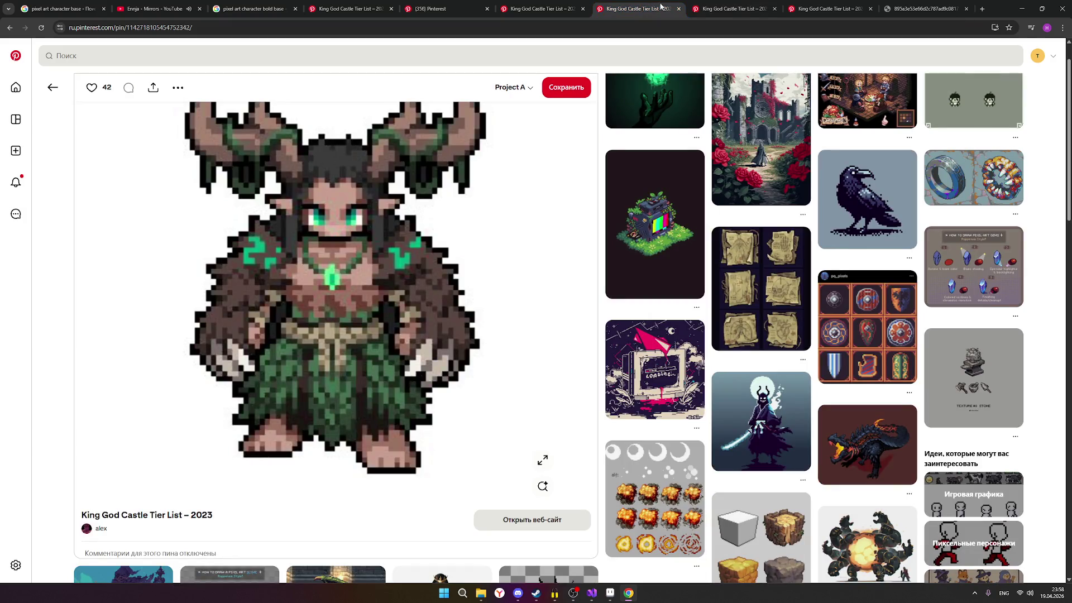
{"action": "left_click", "coordinate": [736, 9]}
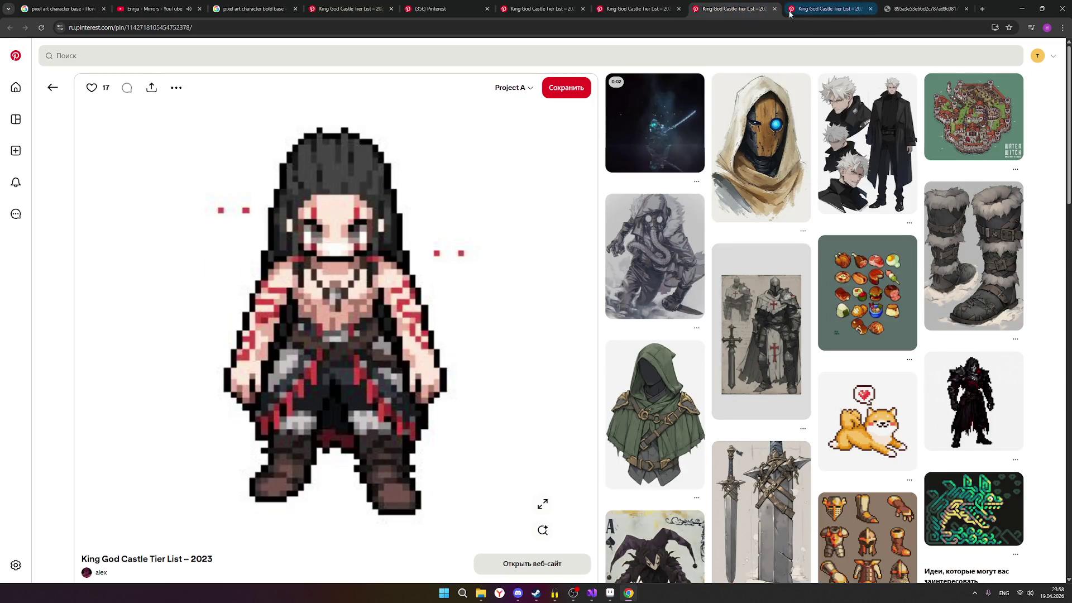
{"action": "left_click", "coordinate": [825, 8]}
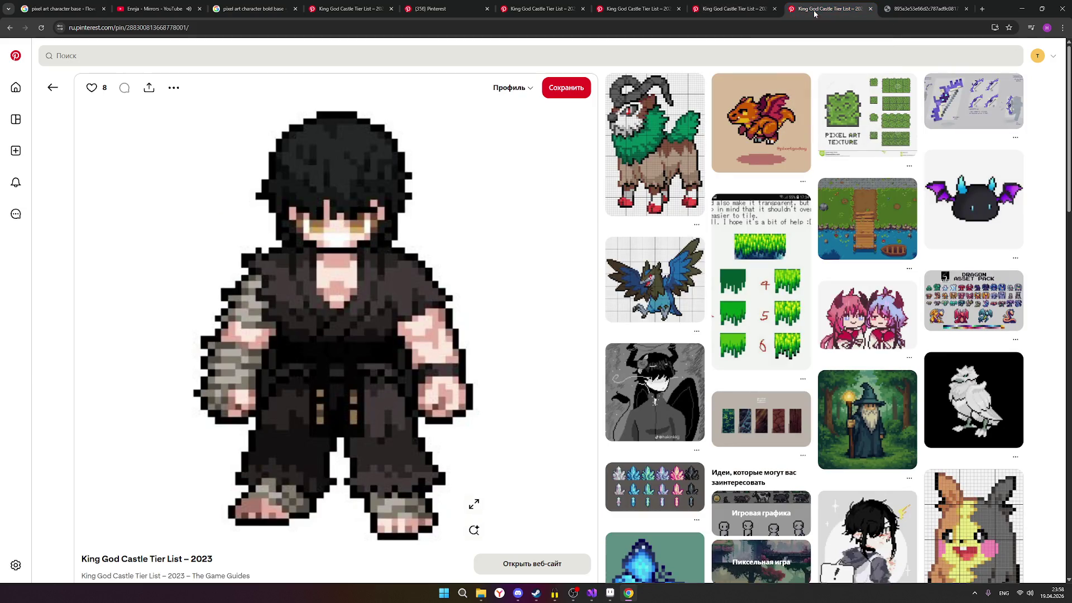
Step: Revisit the dark-clad, antlered and shirtless fighter pins, ending on the character board
{"action": "left_click", "coordinate": [721, 10]}
{"action": "left_click", "coordinate": [647, 11]}
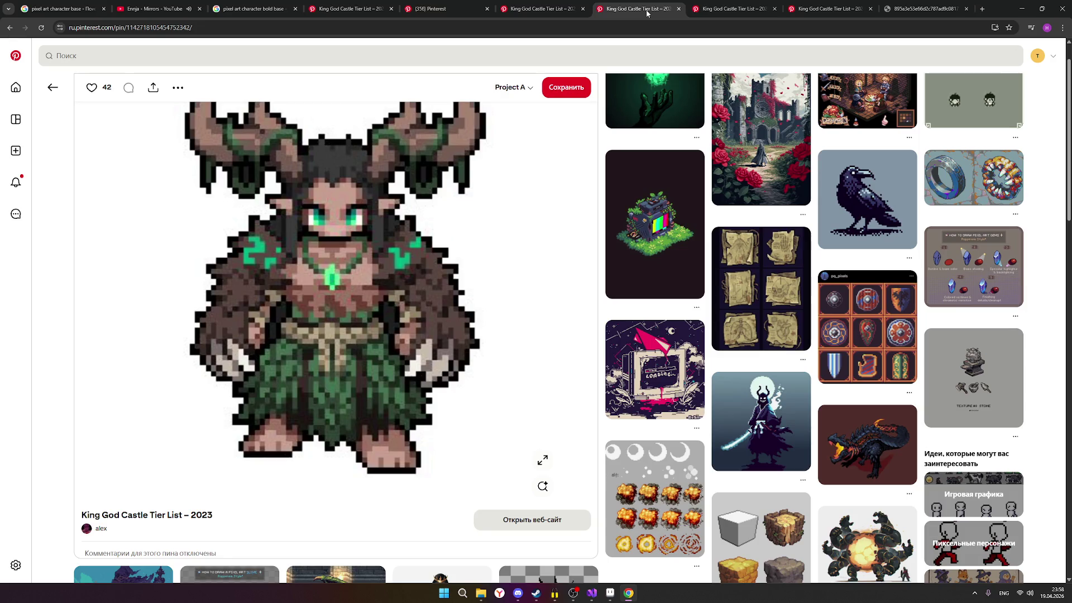
{"action": "left_click", "coordinate": [536, 10]}
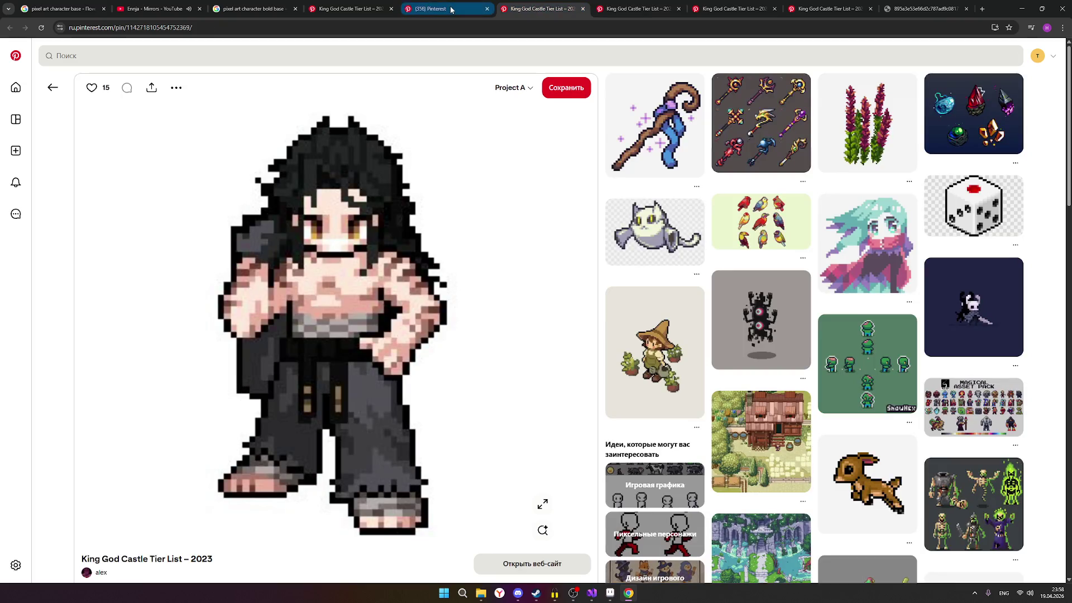
{"action": "left_click", "coordinate": [450, 9]}
{"action": "scroll", "coordinate": [848, 307], "scroll_direction": "up", "scroll_amount": 1}
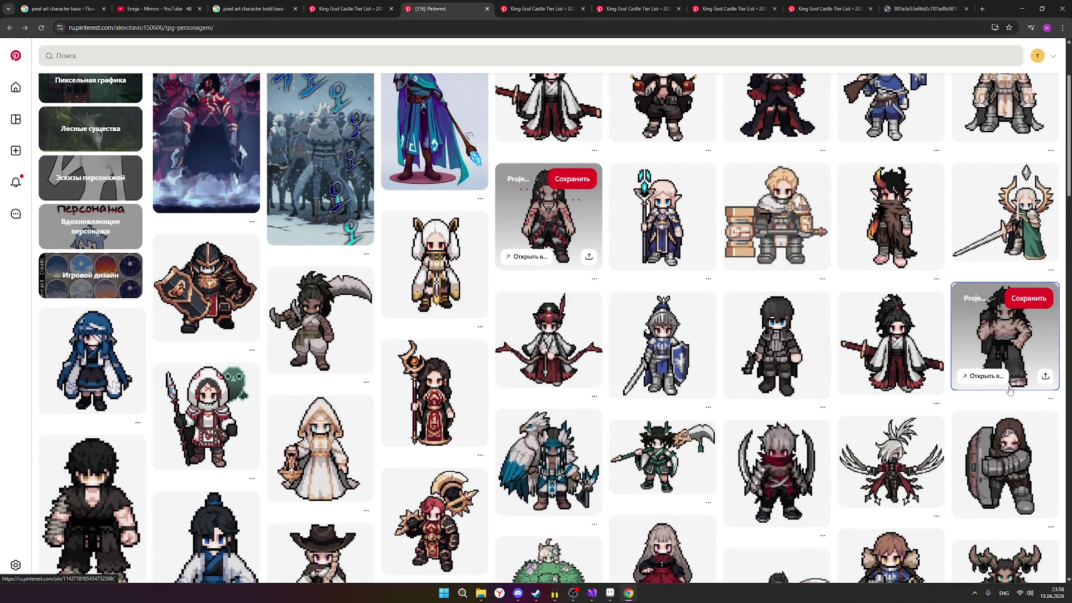
{"action": "scroll", "coordinate": [931, 382], "scroll_direction": "up", "scroll_amount": 2}
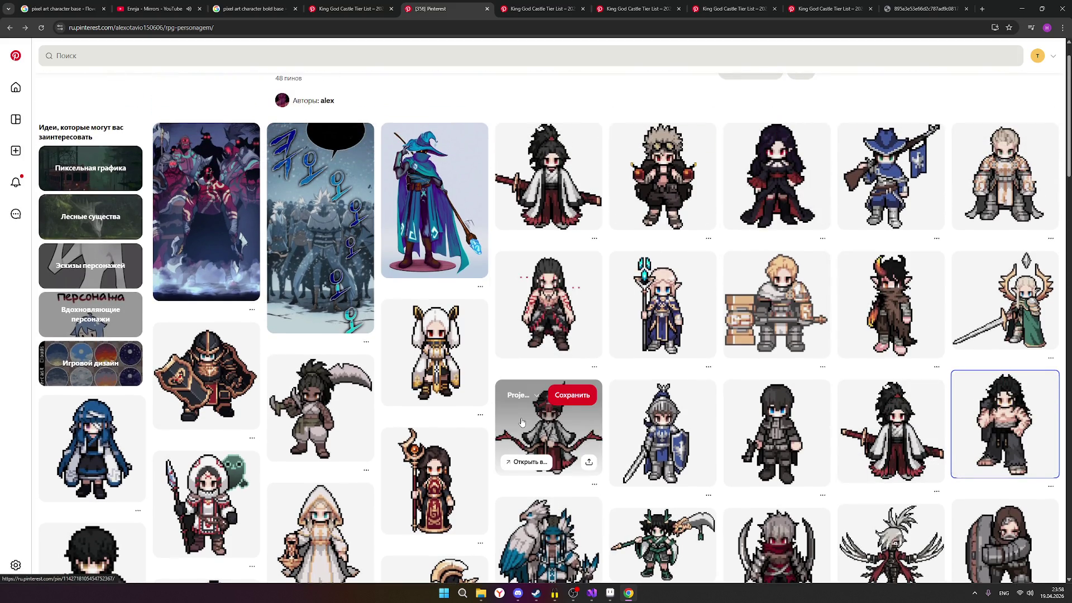
{"action": "scroll", "coordinate": [521, 423], "scroll_direction": "down", "scroll_amount": 2}
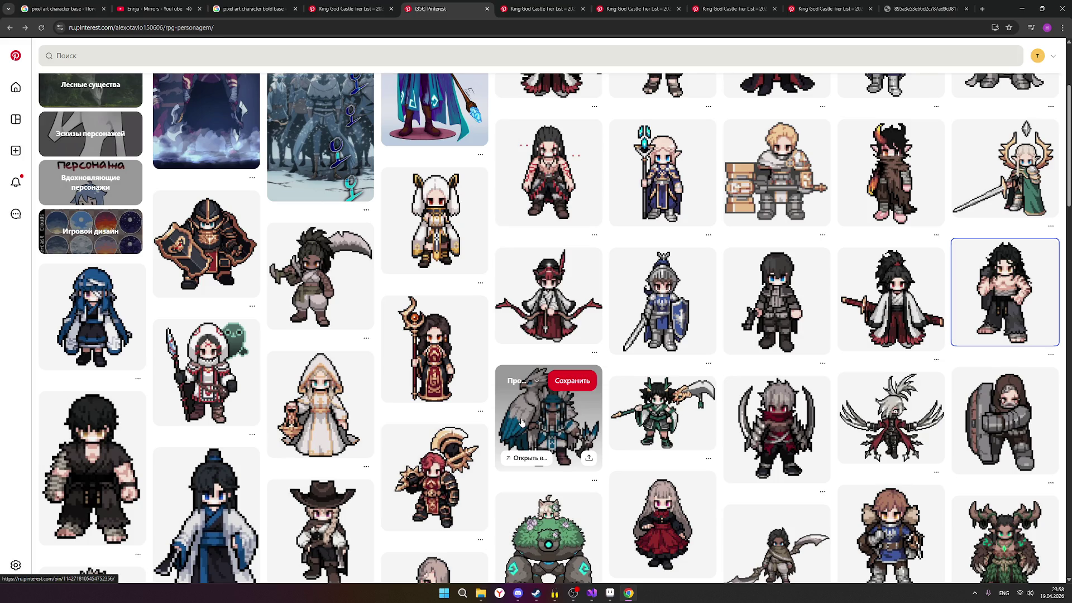
{"action": "scroll", "coordinate": [521, 422], "scroll_direction": "down", "scroll_amount": 1}
{"action": "scroll", "coordinate": [522, 422], "scroll_direction": "down", "scroll_amount": 1}
{"action": "mouse_move", "coordinate": [548, 456]}
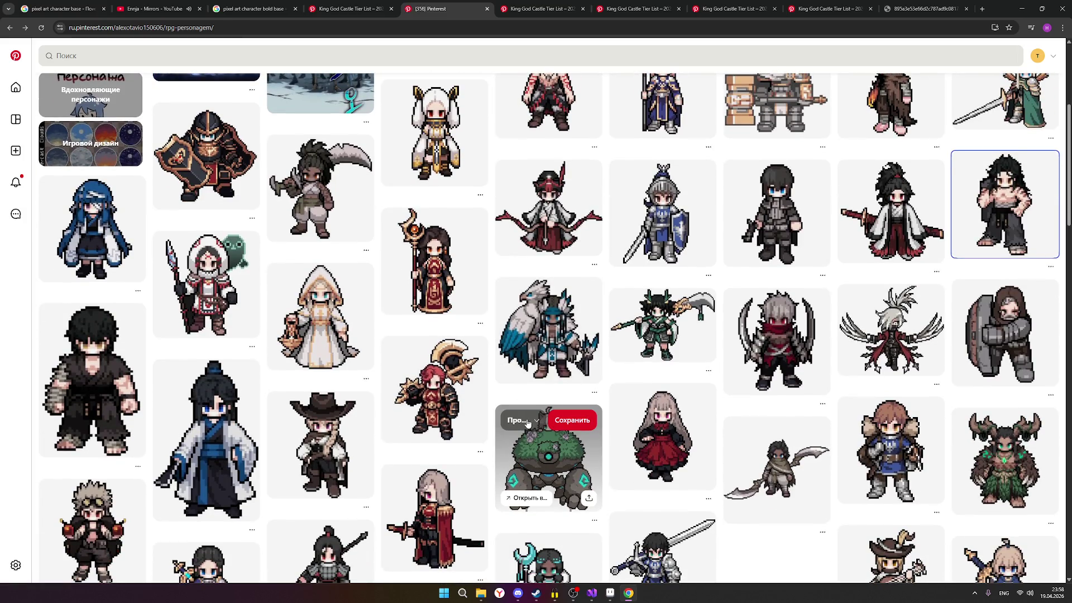
{"action": "scroll", "coordinate": [891, 503], "scroll_direction": "down", "scroll_amount": 1}
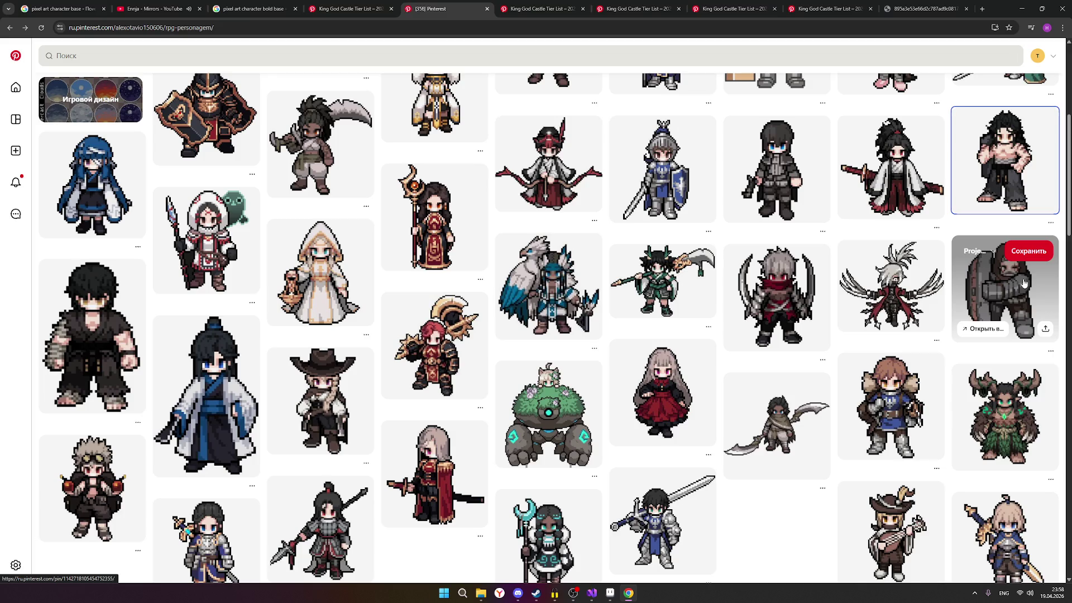
{"action": "scroll", "coordinate": [1024, 285], "scroll_direction": "down", "scroll_amount": 1}
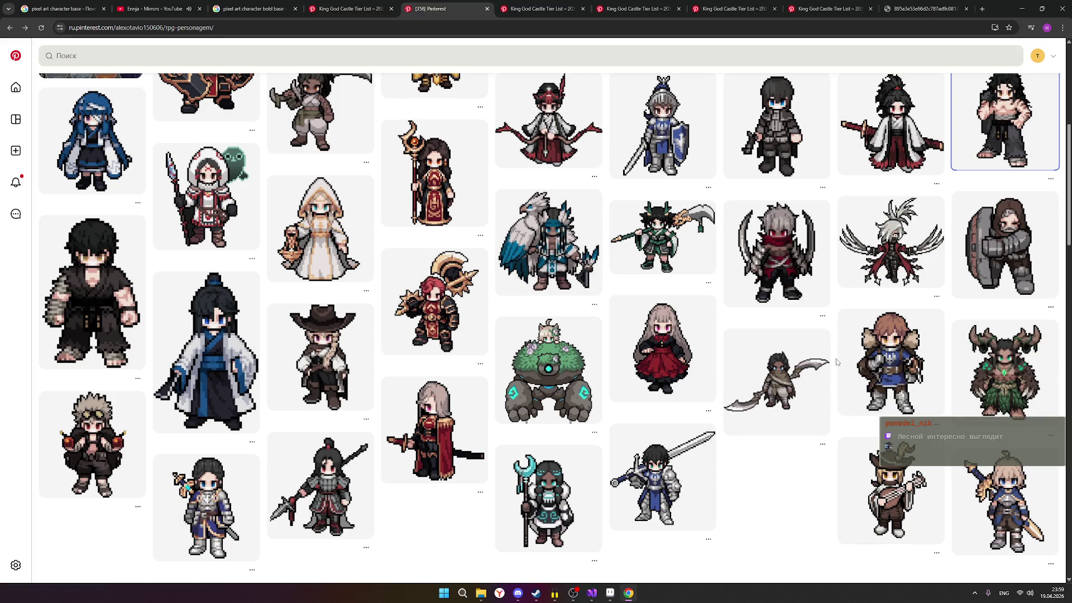
{"action": "scroll", "coordinate": [836, 359], "scroll_direction": "up", "scroll_amount": 5}
{"action": "scroll", "coordinate": [836, 358], "scroll_direction": "up", "scroll_amount": 2}
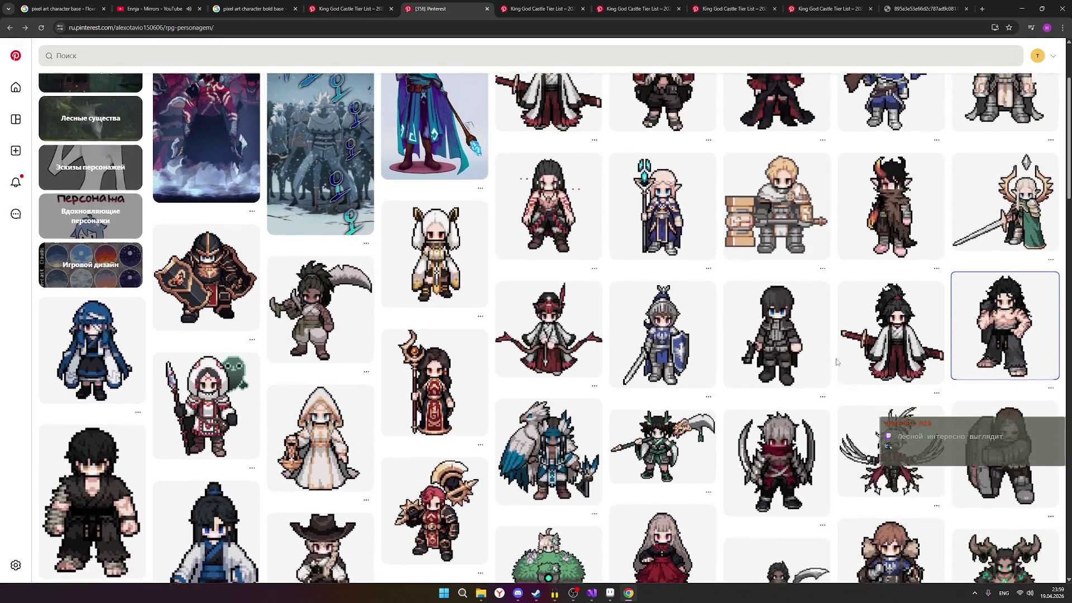
{"action": "scroll", "coordinate": [836, 358], "scroll_direction": "down", "scroll_amount": 6}
{"action": "scroll", "coordinate": [837, 359], "scroll_direction": "down", "scroll_amount": 2}
{"action": "scroll", "coordinate": [836, 359], "scroll_direction": "down", "scroll_amount": 2}
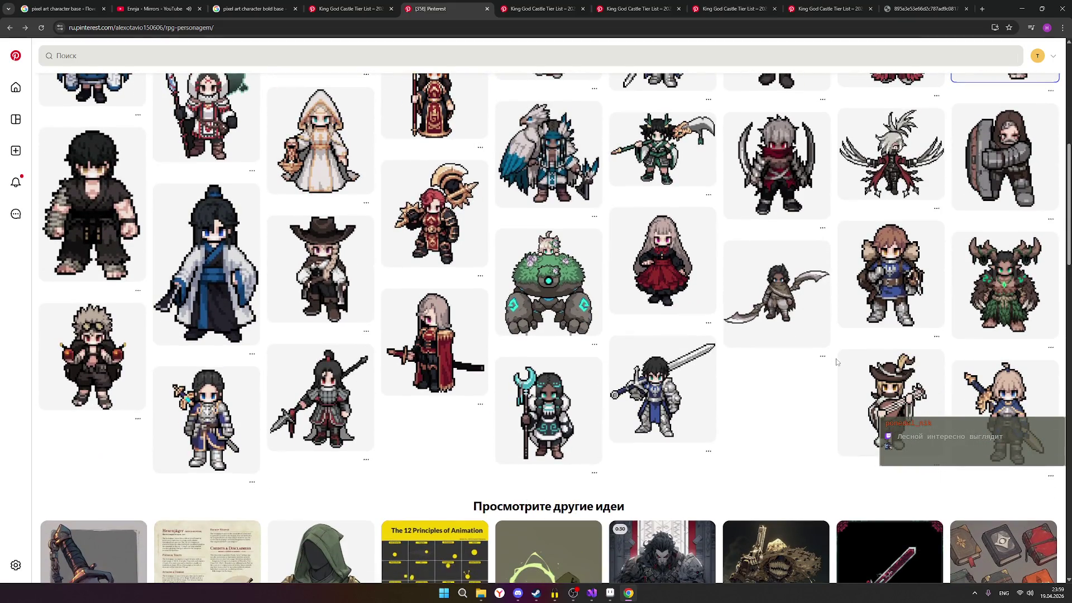
{"action": "scroll", "coordinate": [880, 376], "scroll_direction": "up", "scroll_amount": 3}
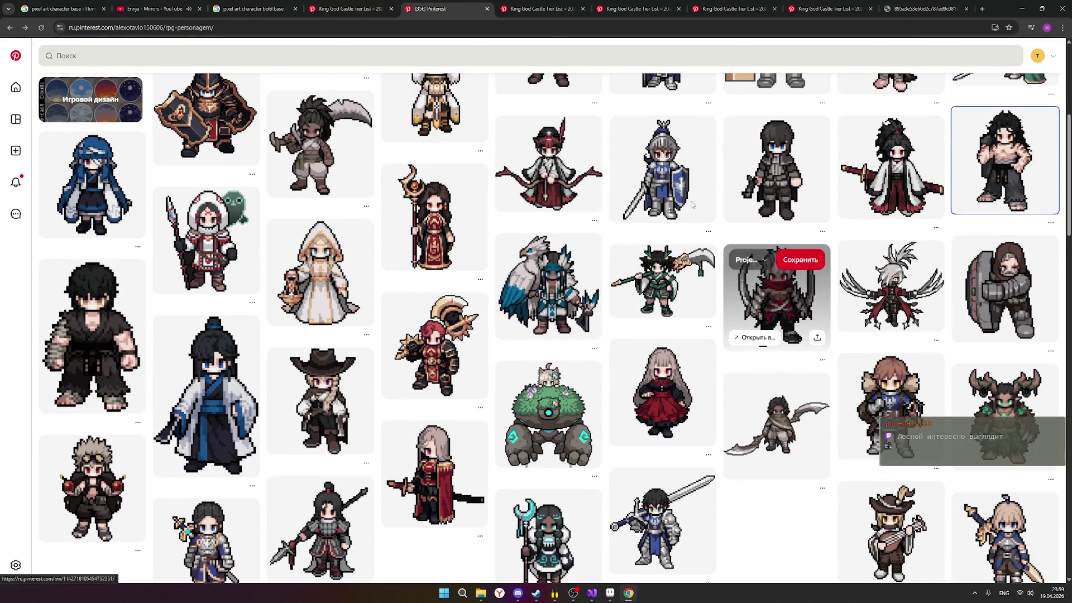
Step: Leave the character board and settle on the long-haired shirtless fighter pin
{"action": "left_click", "coordinate": [517, 6]}
{"action": "left_click", "coordinate": [636, 9]}
{"action": "left_click", "coordinate": [533, 6]}
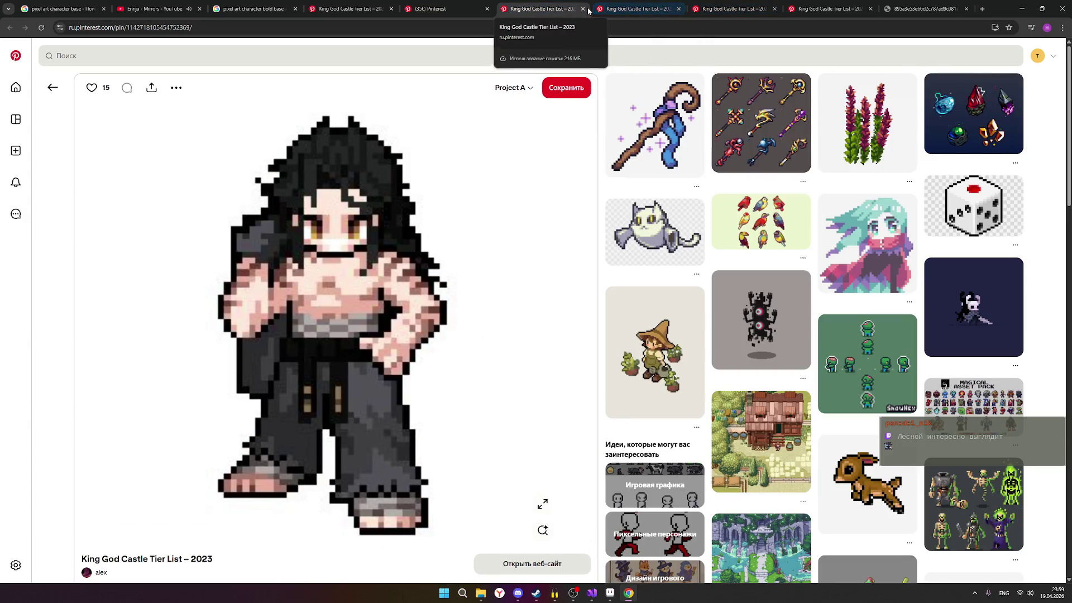
Step: Close two reference pin tabs, reopen the antlered character pin and bring Aseprite forward
{"action": "left_click", "coordinate": [599, 9]}
{"action": "left_click", "coordinate": [647, 10]}
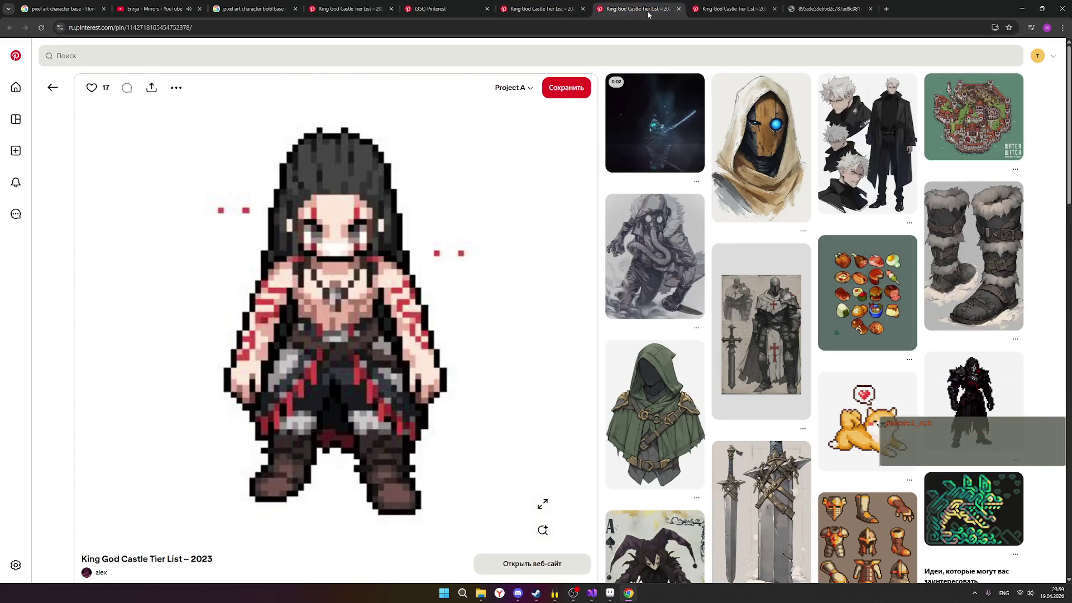
{"action": "left_click", "coordinate": [678, 9]}
{"action": "left_click", "coordinate": [678, 10]}
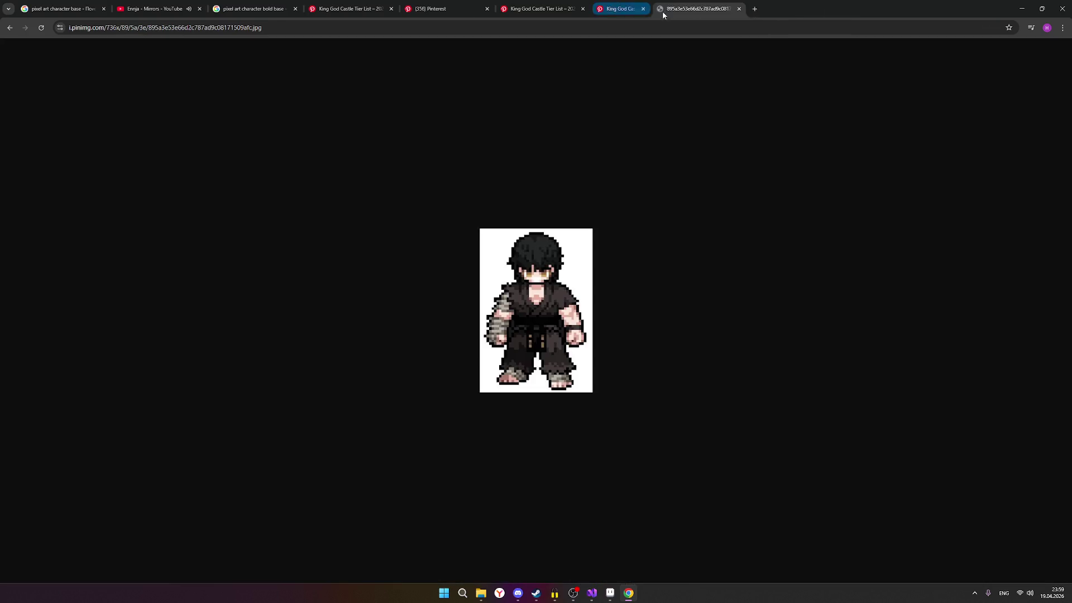
{"action": "left_click", "coordinate": [549, 10]}
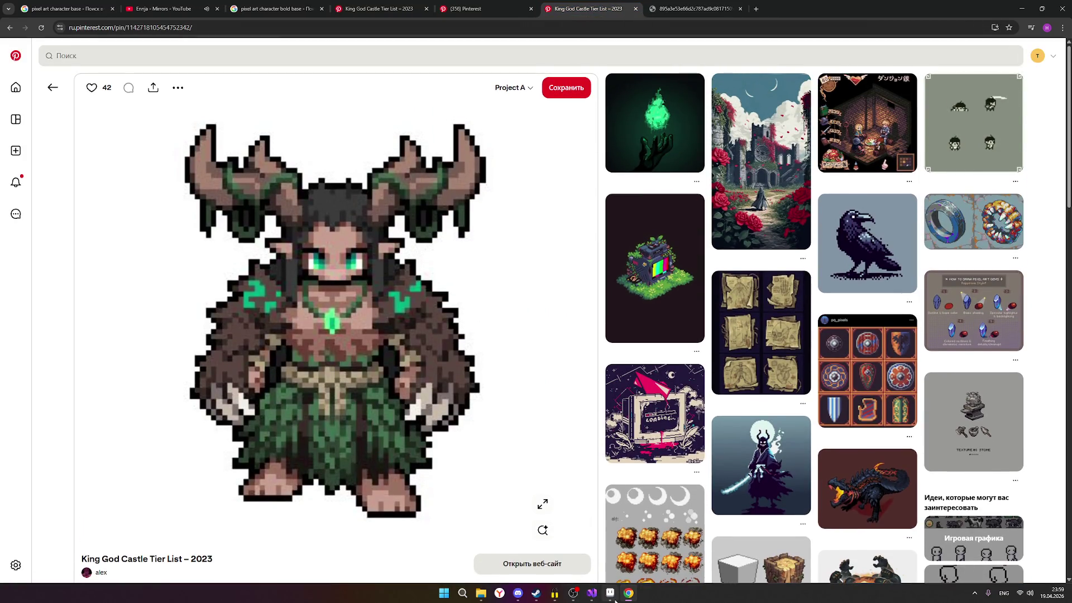
{"action": "left_click", "coordinate": [611, 593]}
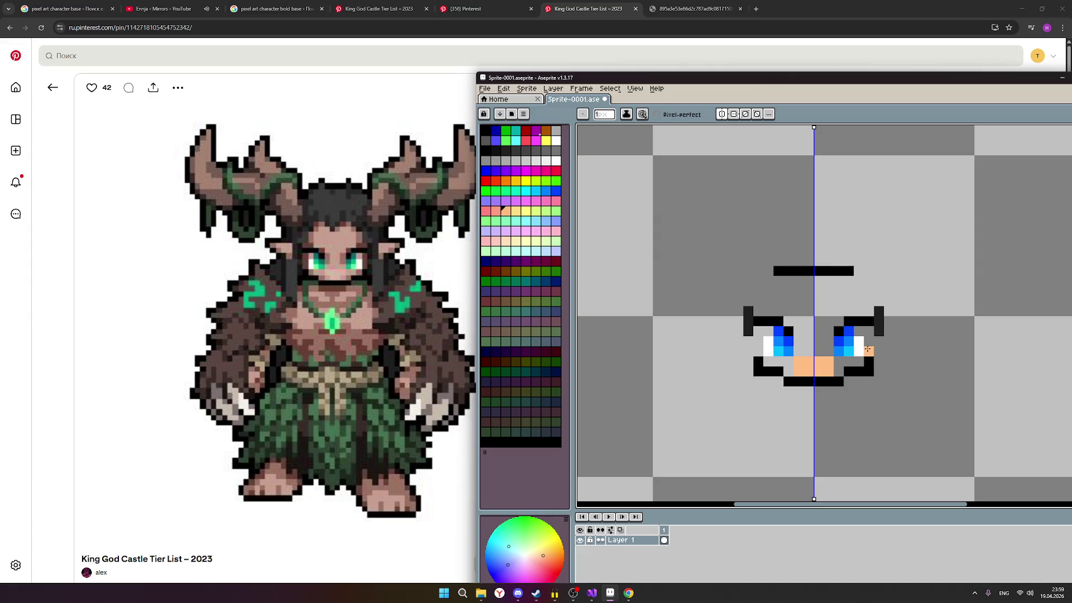
Step: Fill skin beside and under both eyes, including the notch under the right eye
{"action": "left_click_drag", "start_coordinate": [868, 350], "coordinate": [868, 335]}
{"action": "left_click_drag", "start_coordinate": [765, 364], "coordinate": [788, 366]}
{"action": "left_click", "coordinate": [838, 371]}
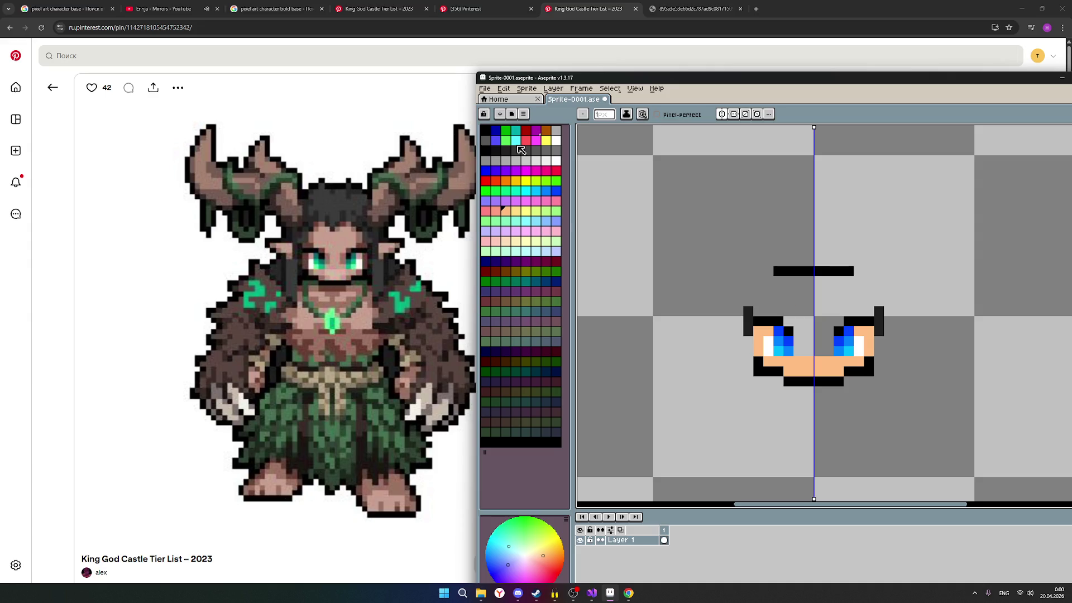
Step: Outline around the eyes in black, then place a skin pixel outside each eye to start the ears
{"action": "left_click", "coordinate": [491, 151]}
{"action": "left_click", "coordinate": [869, 333]}
{"action": "left_click", "coordinate": [879, 316]}
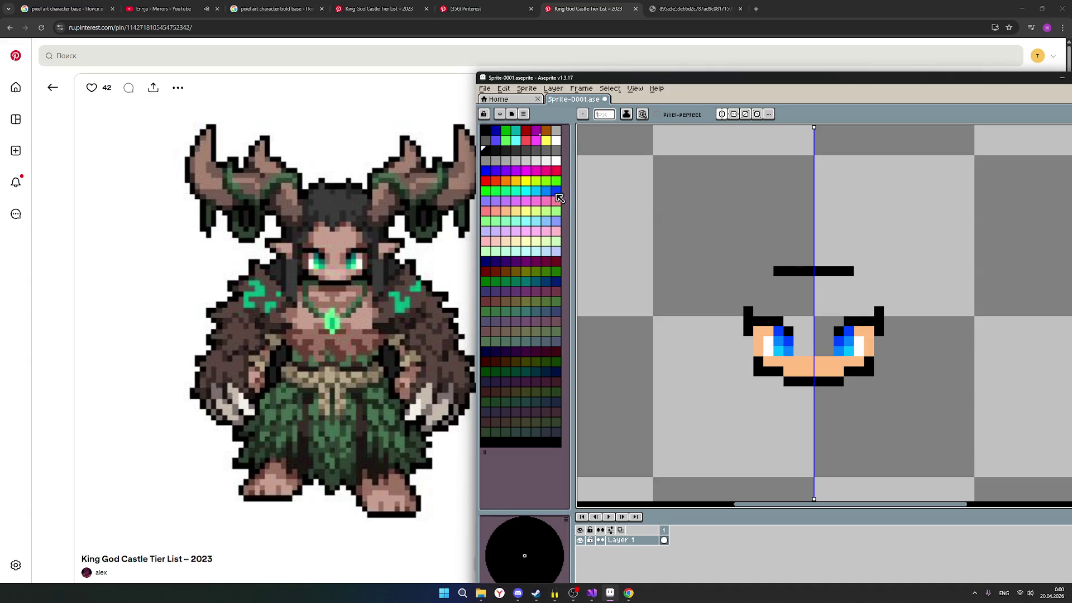
{"action": "left_click", "coordinate": [512, 216]}
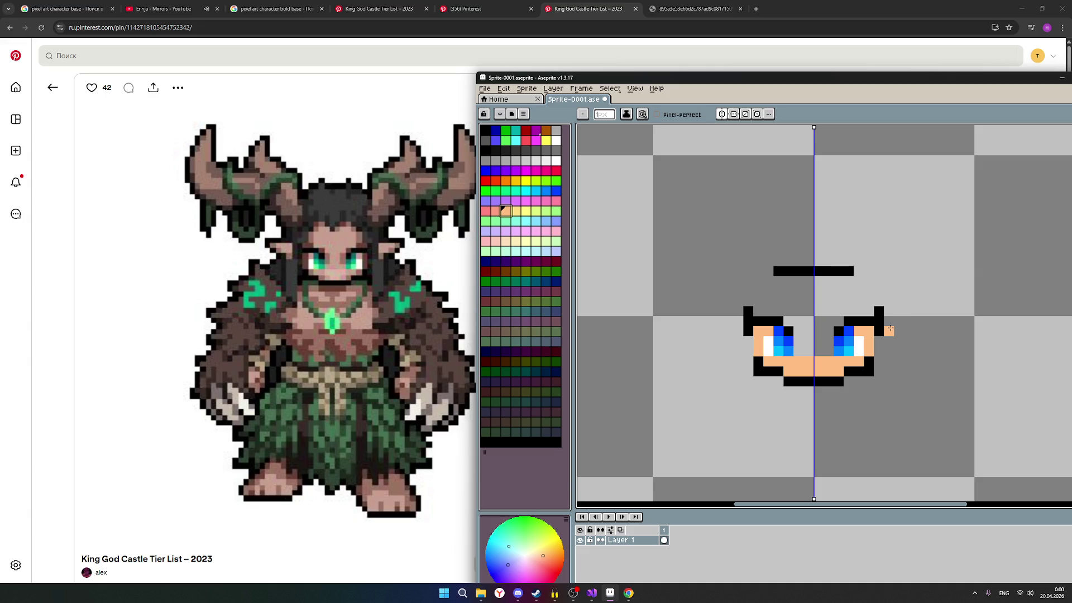
{"action": "left_click", "coordinate": [890, 332]}
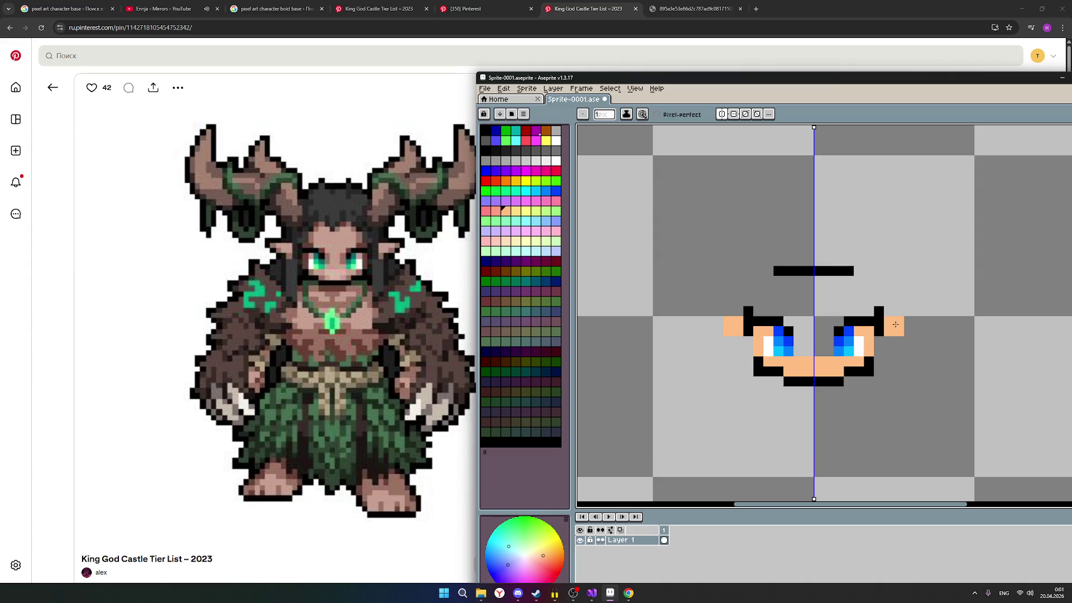
{"action": "scroll", "coordinate": [895, 324], "scroll_direction": "down", "scroll_amount": 1}
{"action": "scroll", "coordinate": [892, 369], "scroll_direction": "down", "scroll_amount": 1}
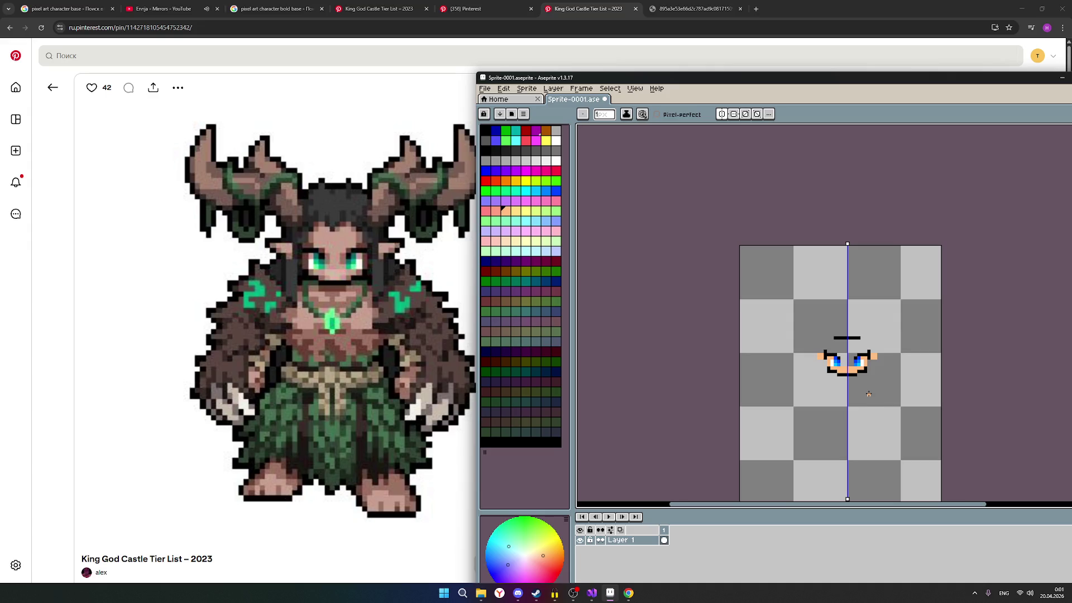
{"action": "scroll", "coordinate": [868, 395], "scroll_direction": "up", "scroll_amount": 1}
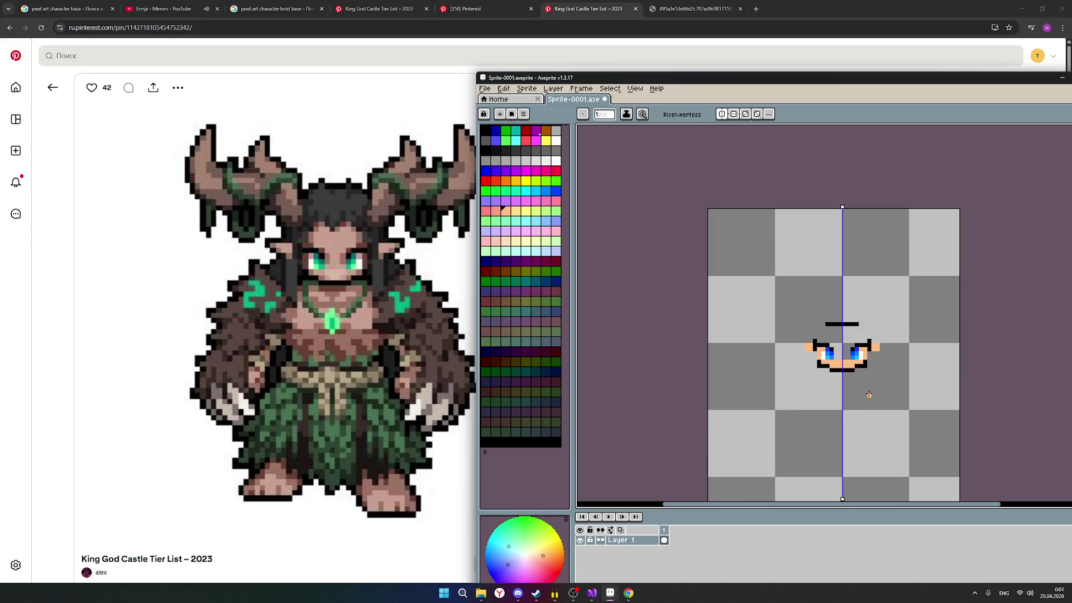
{"action": "scroll", "coordinate": [873, 379], "scroll_direction": "up", "scroll_amount": 2}
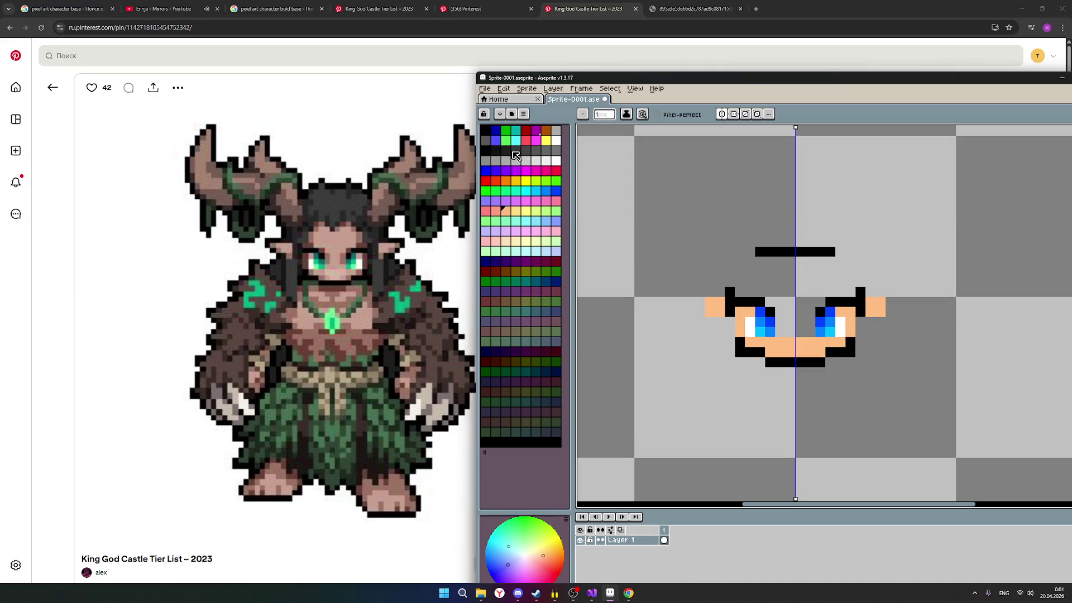
Step: Lengthen the black outline columns beside both eyes and clear a stray ear pixel
{"action": "left_click", "coordinate": [512, 153]}
{"action": "left_click_drag", "start_coordinate": [858, 300], "coordinate": [861, 315]}
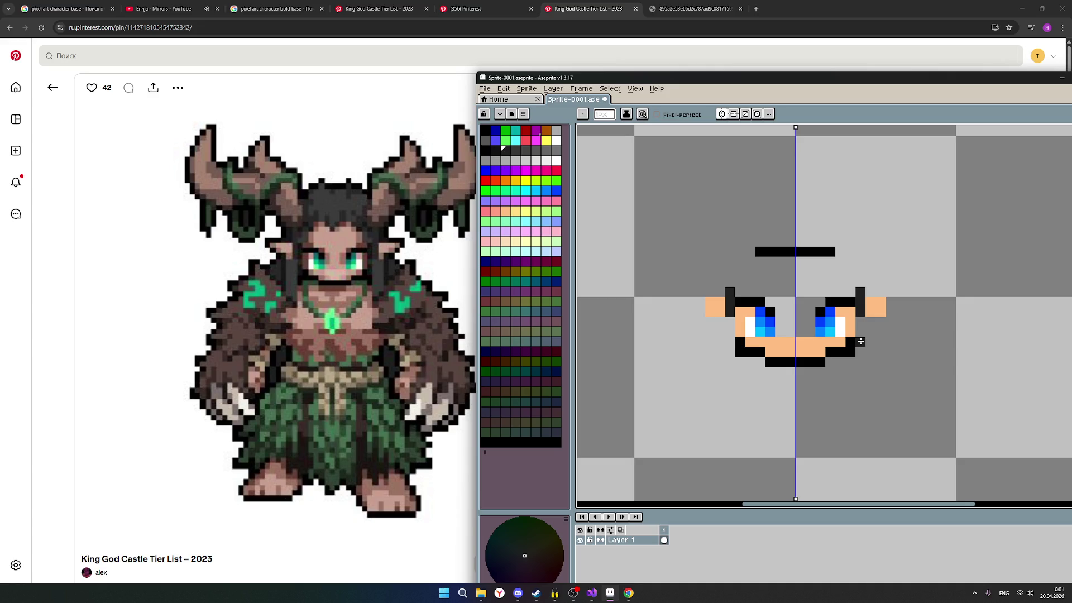
{"action": "left_click_drag", "start_coordinate": [860, 322], "coordinate": [860, 335]}
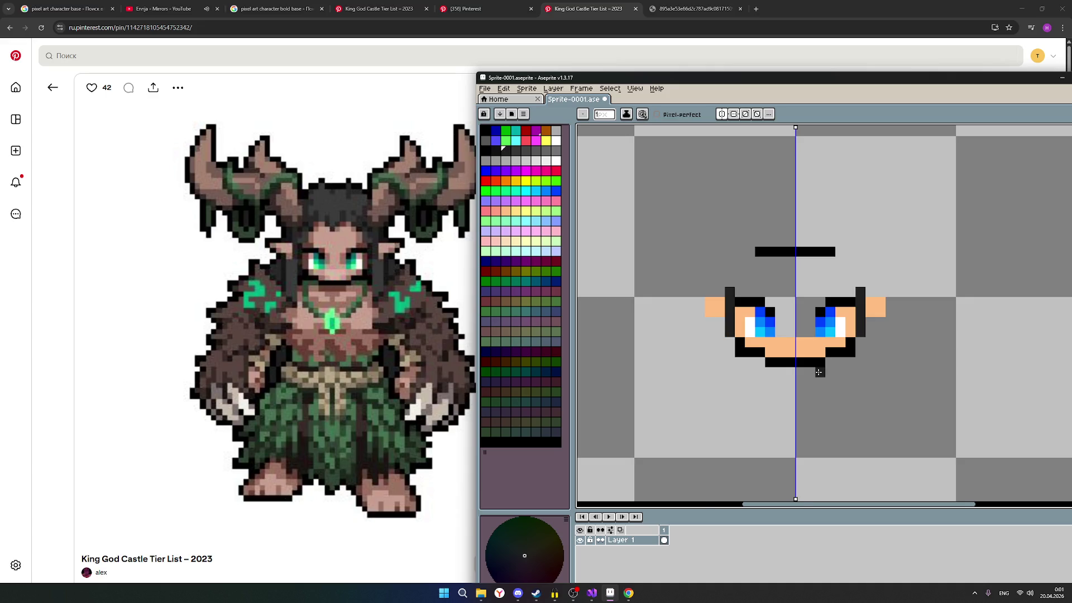
{"action": "scroll", "coordinate": [819, 373], "scroll_direction": "down", "scroll_amount": 1}
{"action": "scroll", "coordinate": [859, 362], "scroll_direction": "up", "scroll_amount": 1}
{"action": "scroll", "coordinate": [859, 362], "scroll_direction": "up", "scroll_amount": 1}
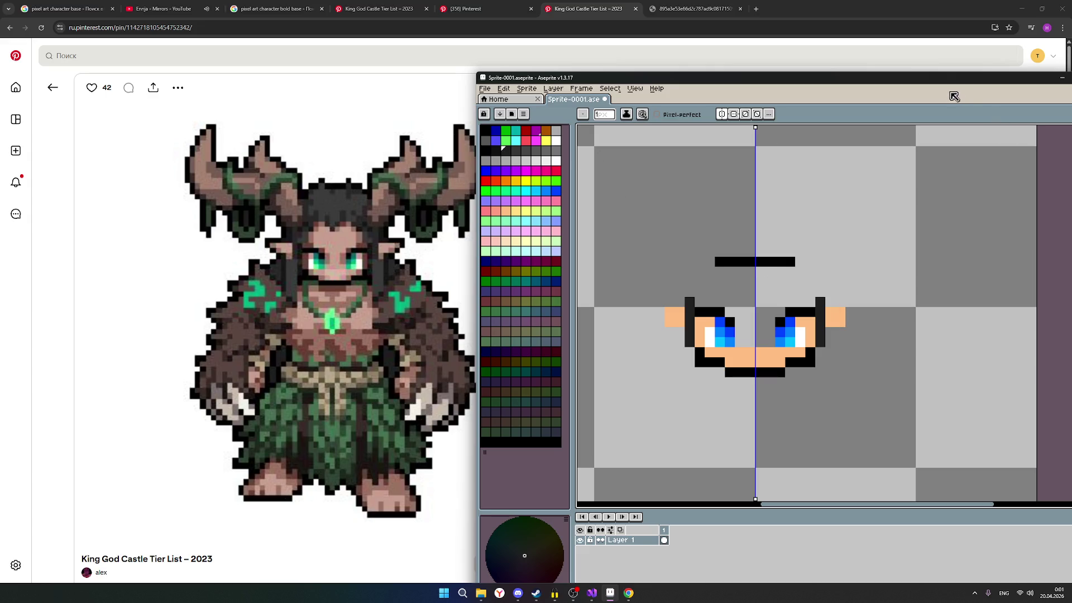
{"action": "left_click_drag", "start_coordinate": [914, 80], "coordinate": [871, 81]}
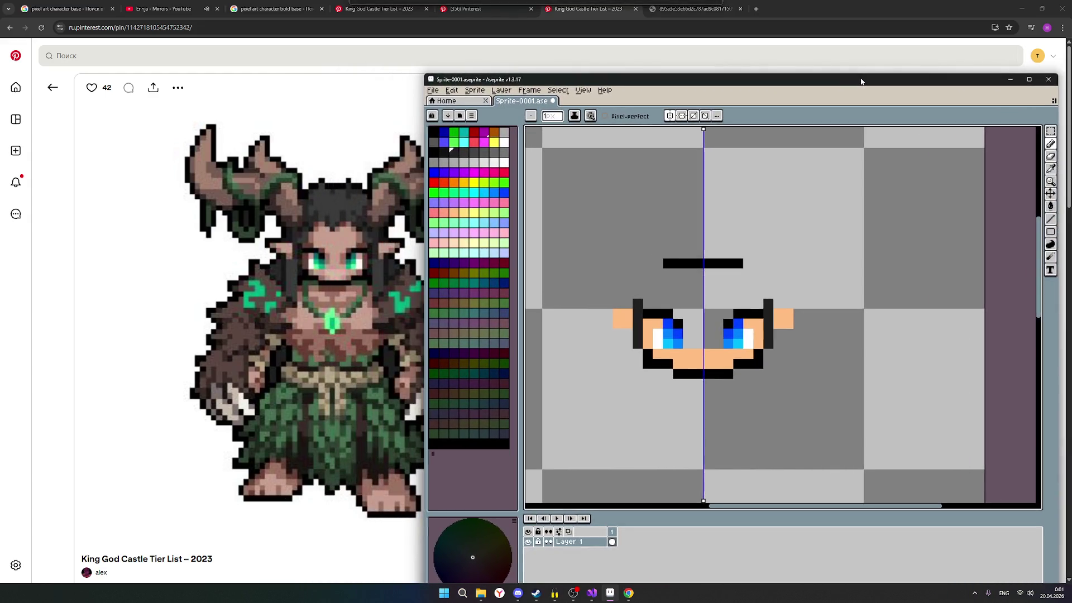
{"action": "key", "text": "b"}
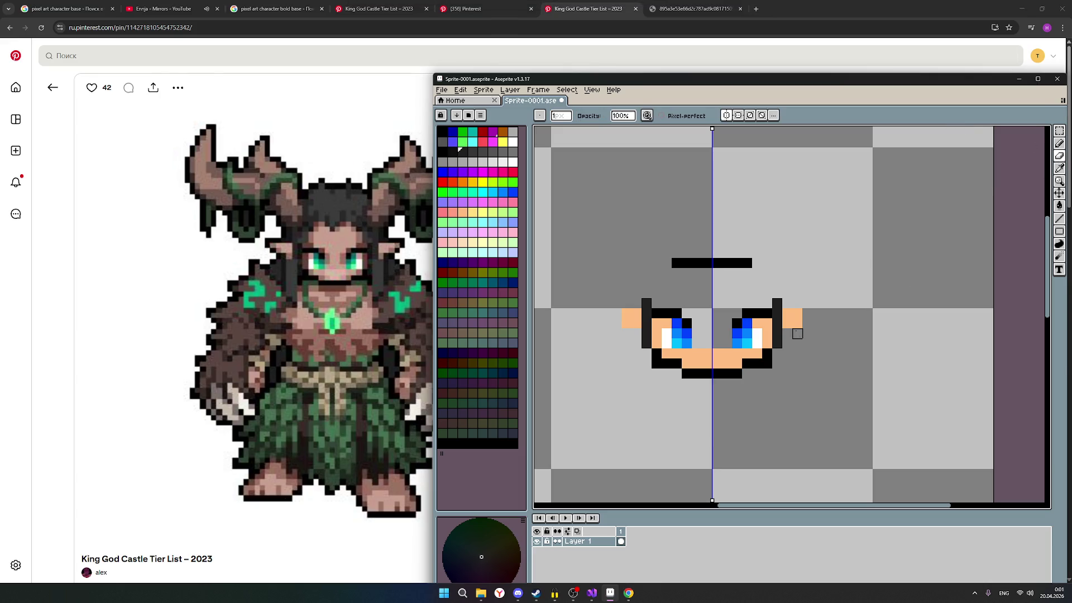
{"action": "left_click", "coordinate": [797, 327]}
Step: Shape pointed skin-coloured ears sticking out from both sides of the face
{"action": "left_click", "coordinate": [475, 218]}
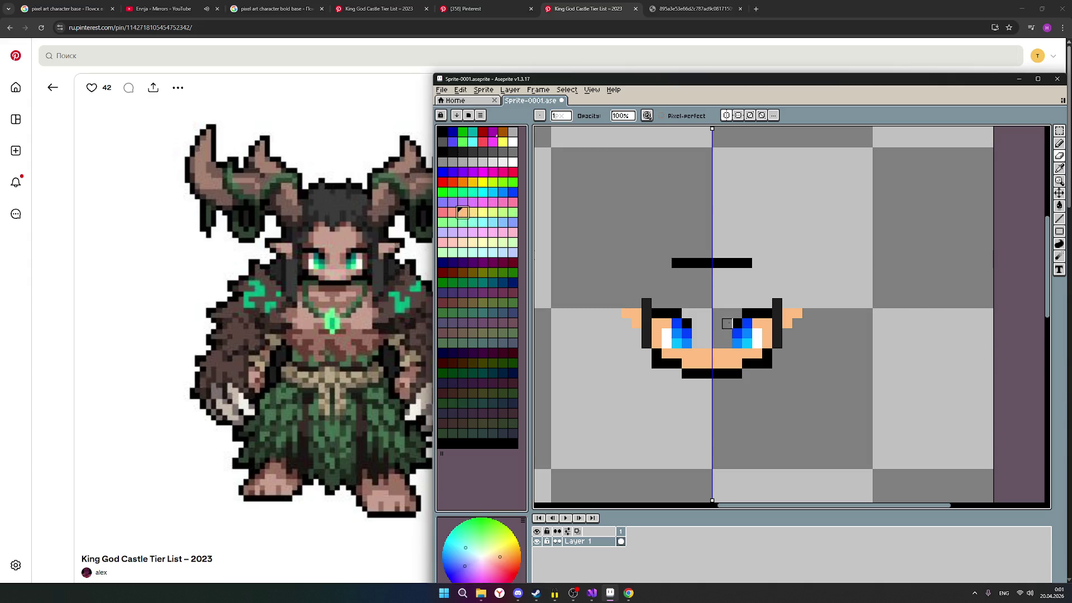
{"action": "left_click", "coordinate": [1059, 144]}
{"action": "left_click", "coordinate": [793, 303]}
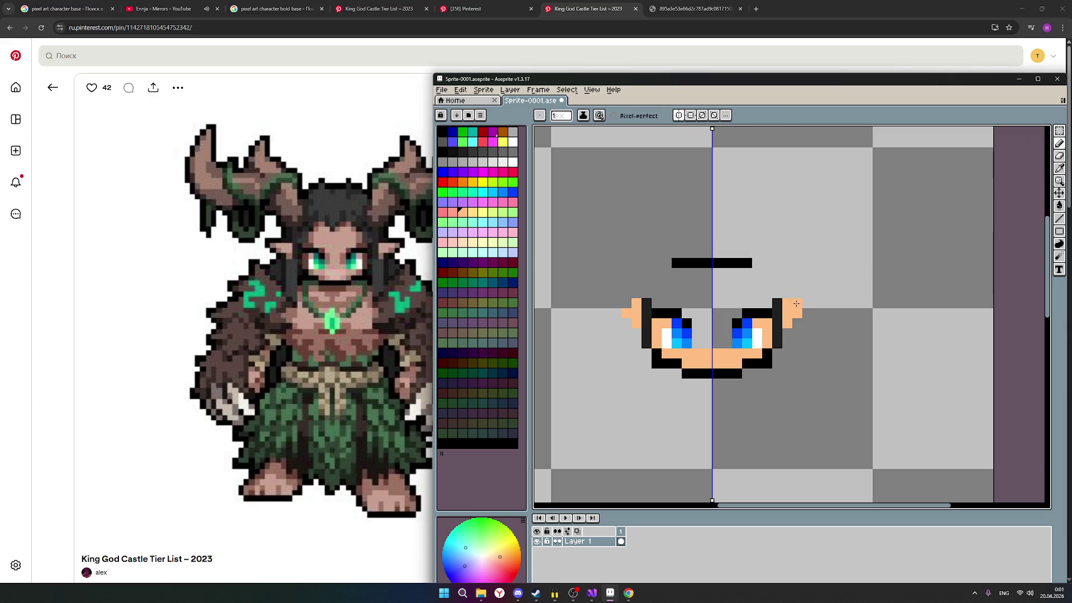
{"action": "left_click", "coordinate": [802, 303]}
{"action": "left_click", "coordinate": [814, 303]}
{"action": "left_click_drag", "start_coordinate": [815, 303], "coordinate": [785, 333]}
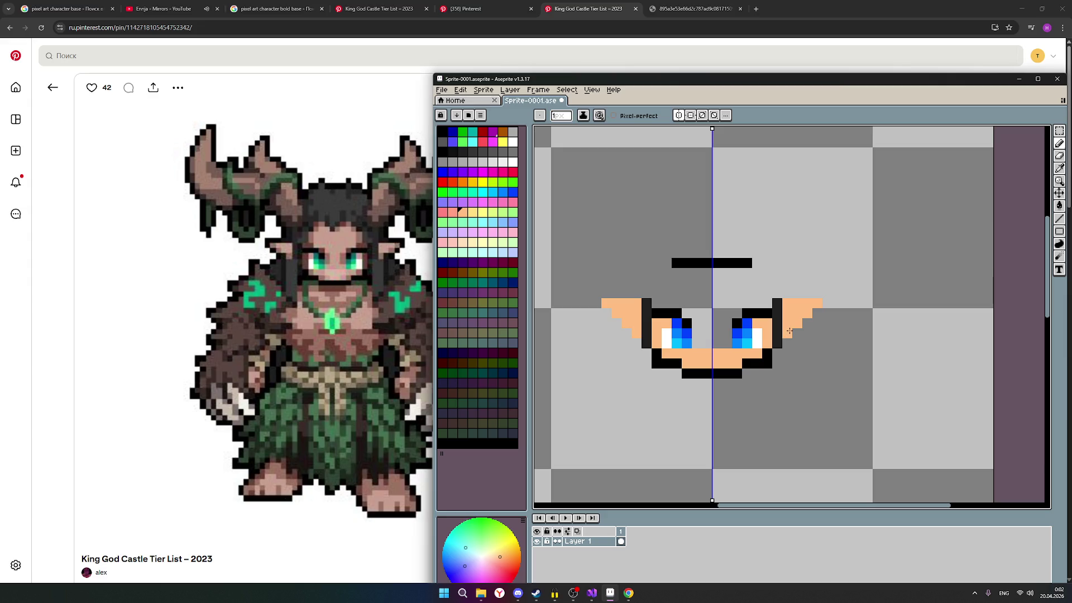
{"action": "key", "text": "ctrl"}
{"action": "left_click_drag", "start_coordinate": [783, 295], "coordinate": [816, 294]}
{"action": "scroll", "coordinate": [828, 334], "scroll_direction": "down", "scroll_amount": 1}
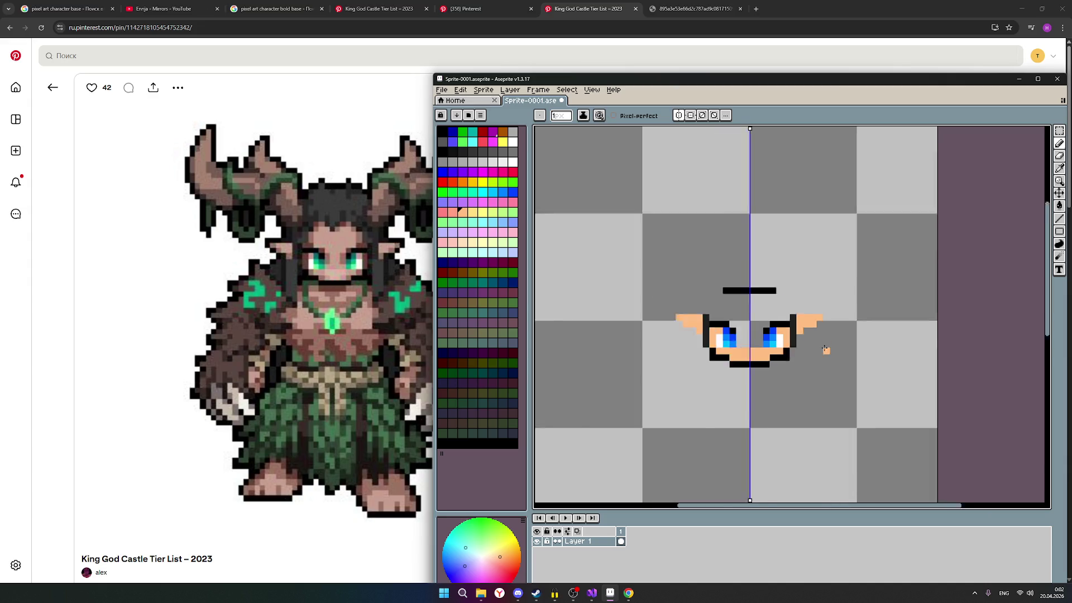
{"action": "scroll", "coordinate": [816, 374], "scroll_direction": "down", "scroll_amount": 1}
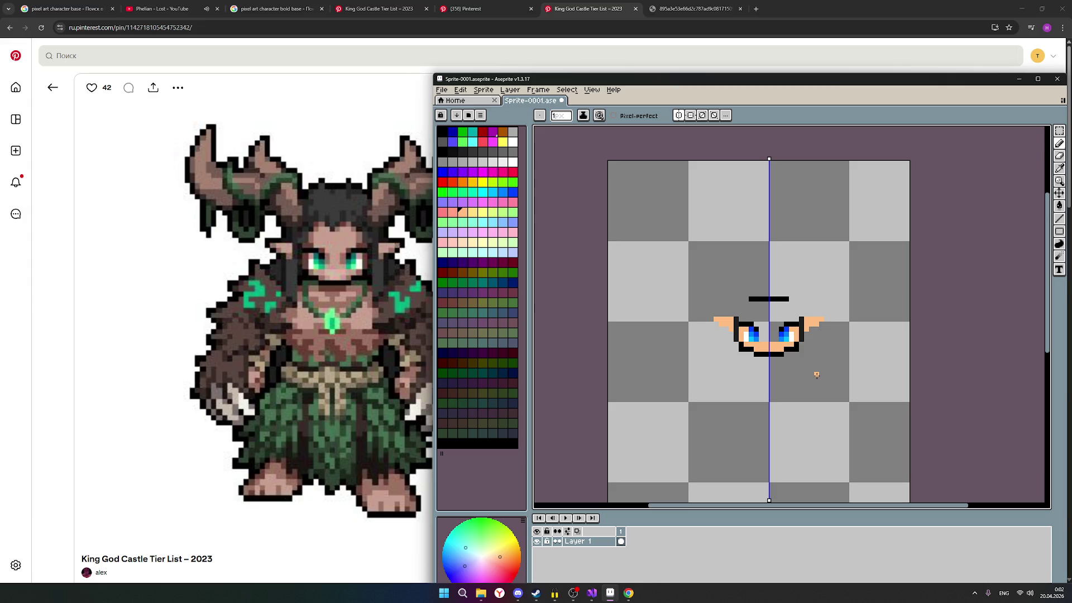
{"action": "scroll", "coordinate": [835, 344], "scroll_direction": "up", "scroll_amount": 1}
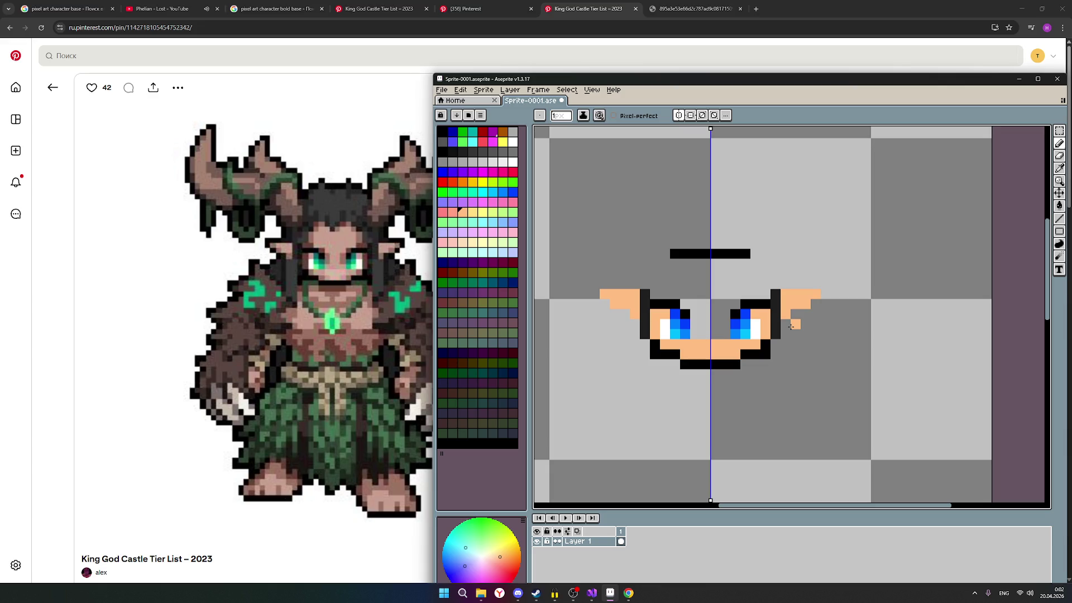
Step: Clear a stray ear-tip pixel and draw dark outline columns down both face sides
{"action": "left_click", "coordinate": [790, 325]}
{"action": "left_click", "coordinate": [473, 152]}
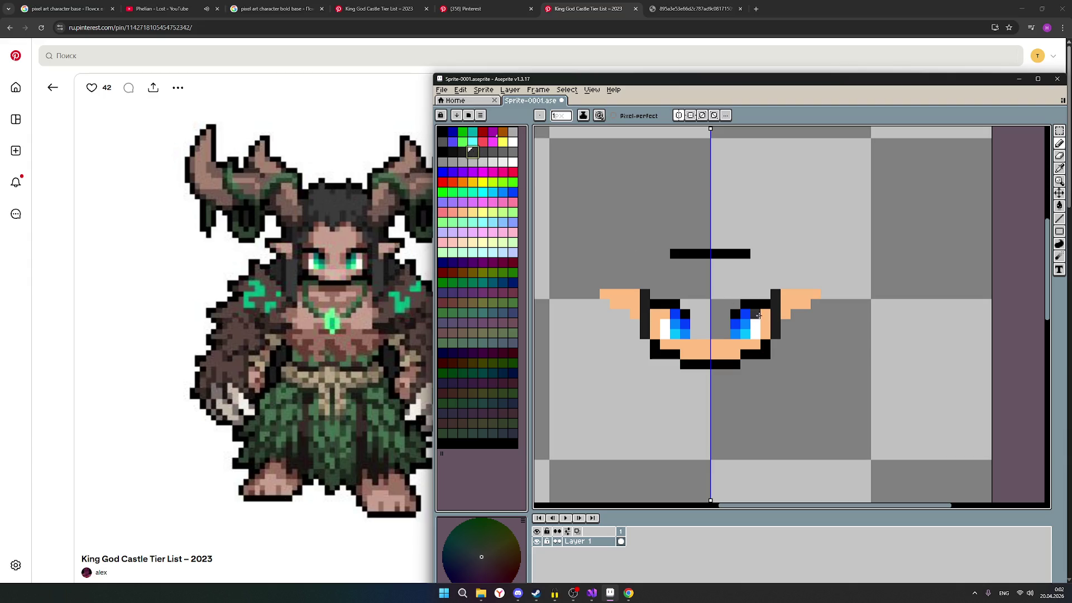
{"action": "left_click", "coordinate": [779, 301]}
{"action": "left_click_drag", "start_coordinate": [784, 295], "coordinate": [784, 332]}
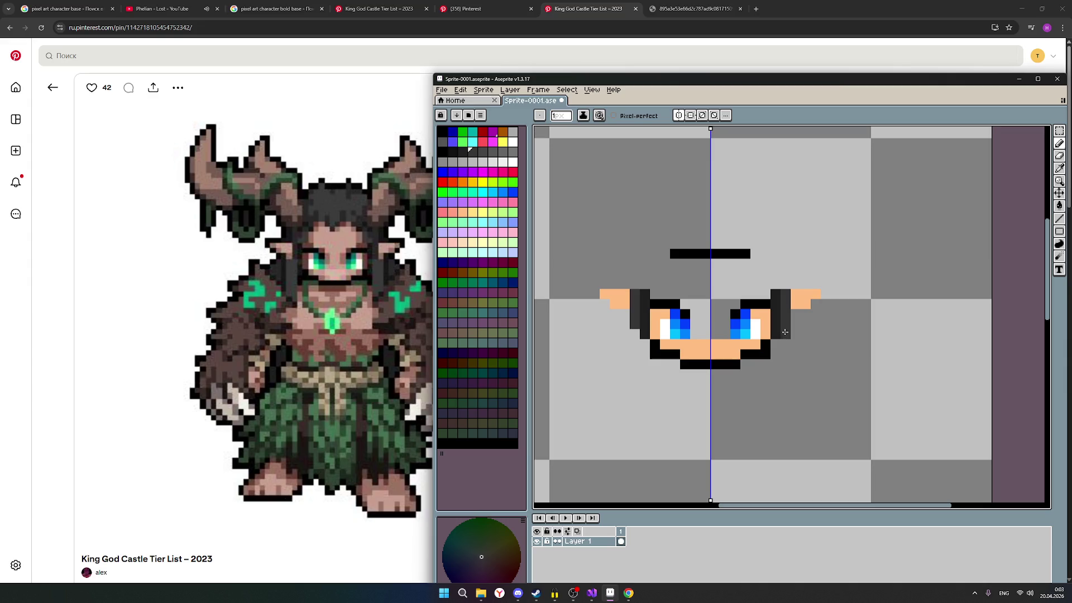
{"action": "scroll", "coordinate": [817, 324], "scroll_direction": "down", "scroll_amount": 2}
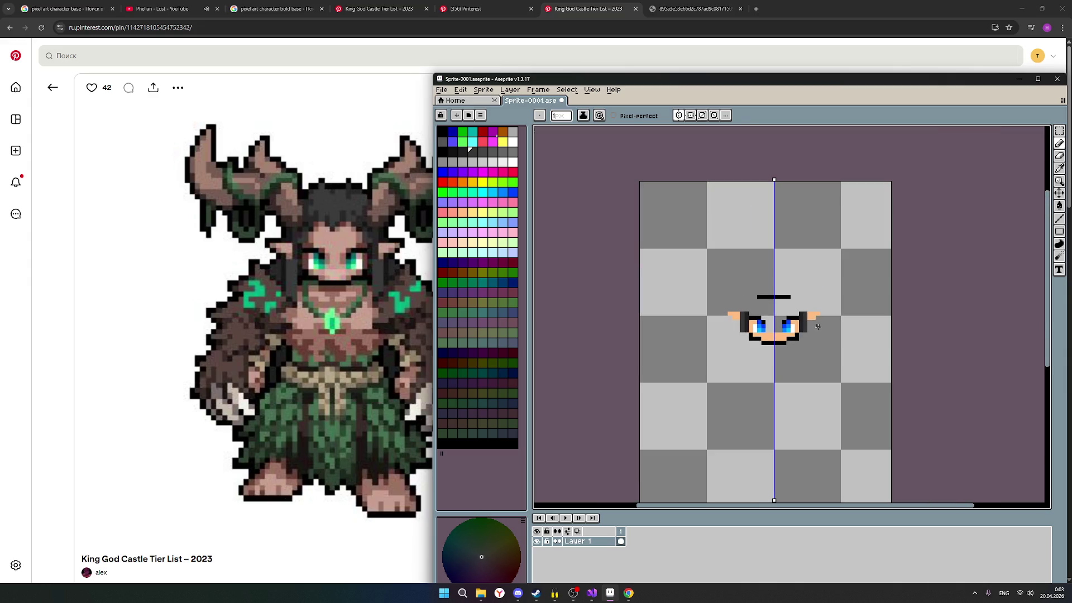
{"action": "scroll", "coordinate": [818, 327], "scroll_direction": "up", "scroll_amount": 2}
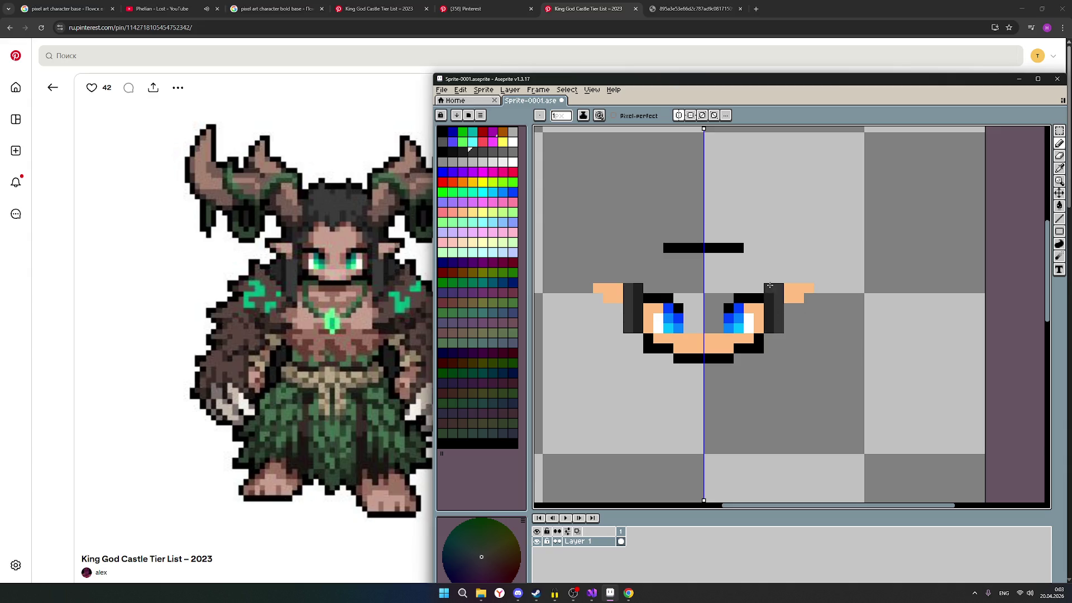
{"action": "left_click", "coordinate": [775, 327]}
Step: Extend the side outline upward and fill skin between it and the eyes
{"action": "left_click", "coordinate": [469, 150]}
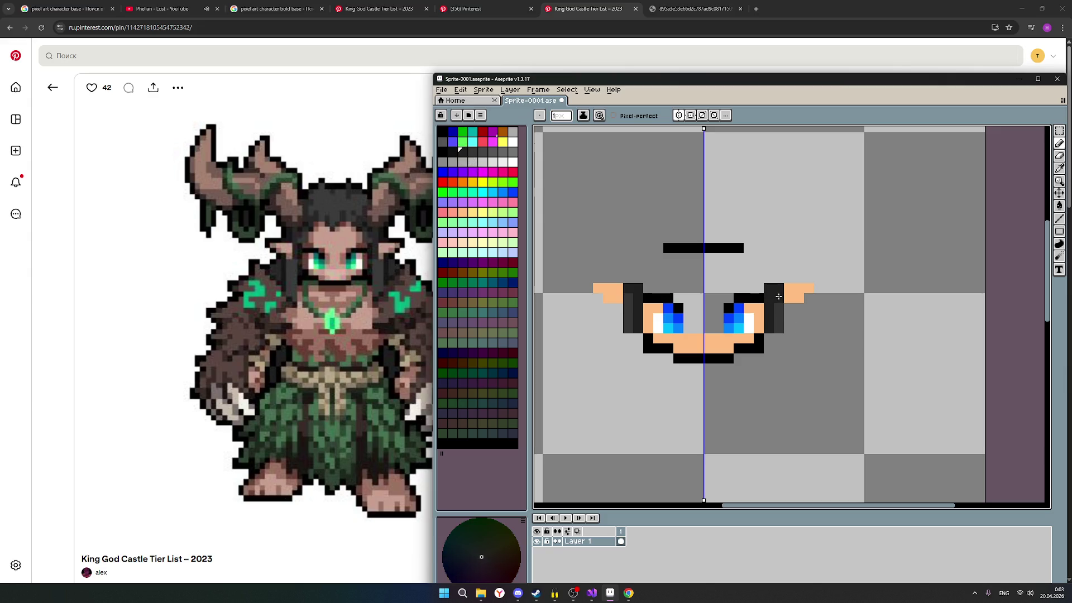
{"action": "left_click_drag", "start_coordinate": [778, 311], "coordinate": [778, 331]}
{"action": "left_click", "coordinate": [777, 276]}
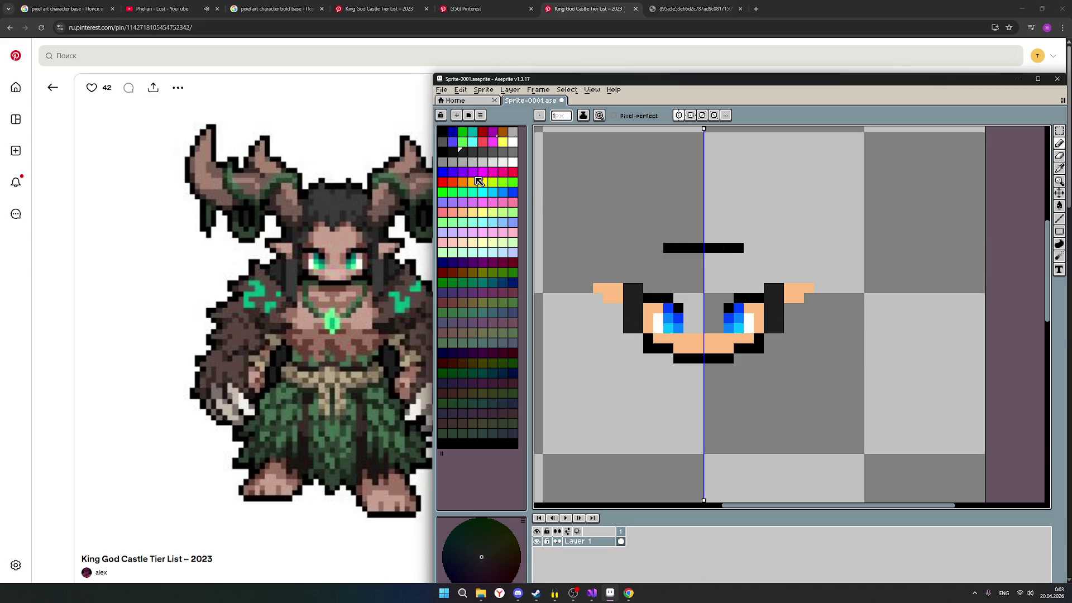
{"action": "left_click", "coordinate": [470, 218]}
{"action": "left_click", "coordinate": [767, 319]}
{"action": "left_click_drag", "start_coordinate": [768, 319], "coordinate": [769, 289]}
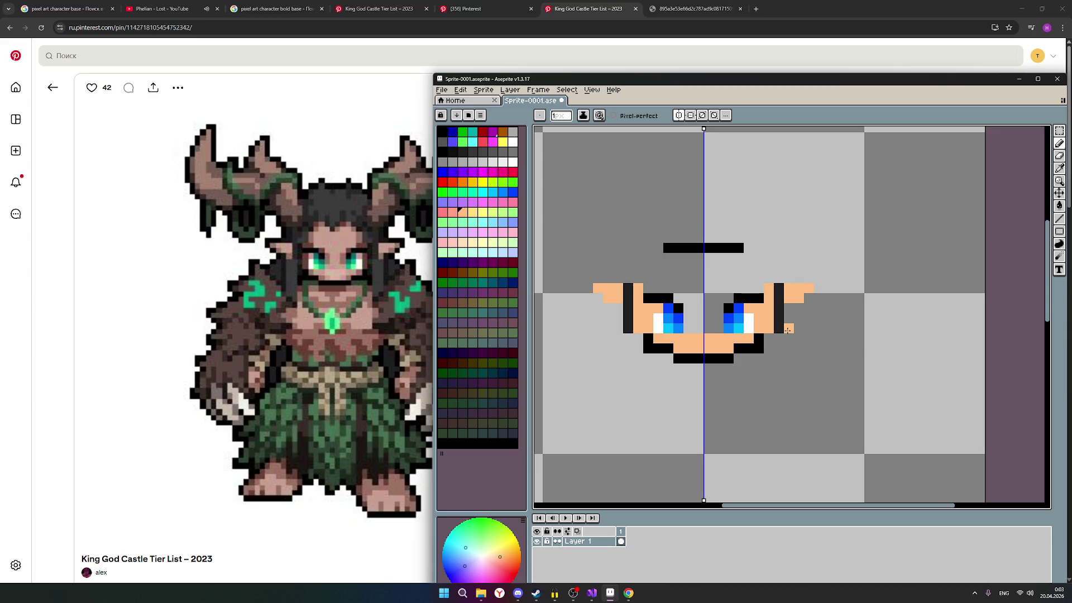
{"action": "scroll", "coordinate": [787, 329], "scroll_direction": "up", "scroll_amount": 1}
{"action": "scroll", "coordinate": [787, 329], "scroll_direction": "down", "scroll_amount": 1}
{"action": "scroll", "coordinate": [791, 316], "scroll_direction": "up", "scroll_amount": 1}
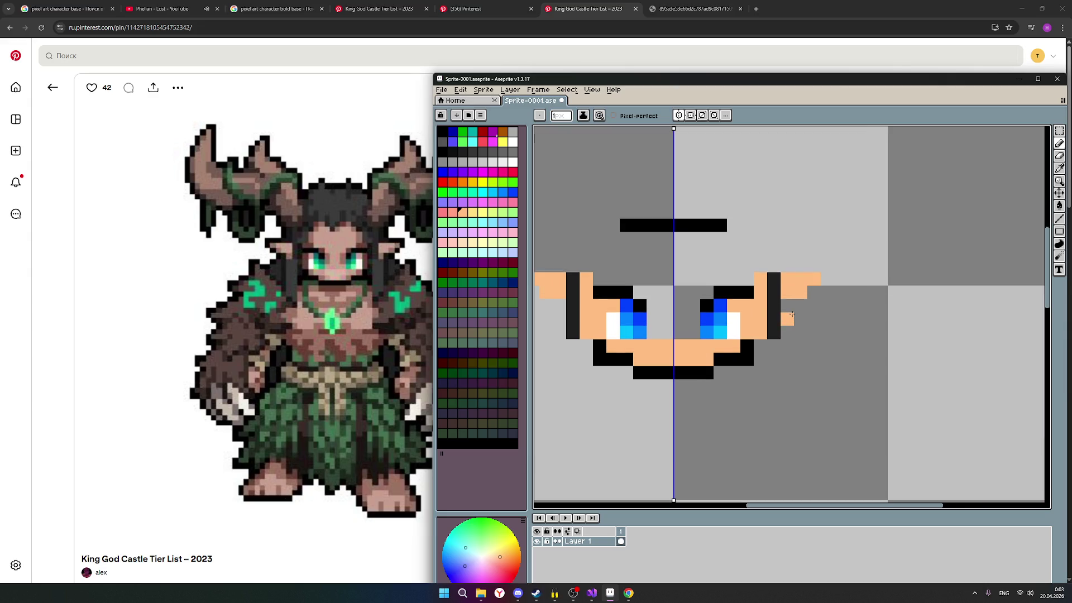
{"action": "scroll", "coordinate": [791, 316], "scroll_direction": "down", "scroll_amount": 1}
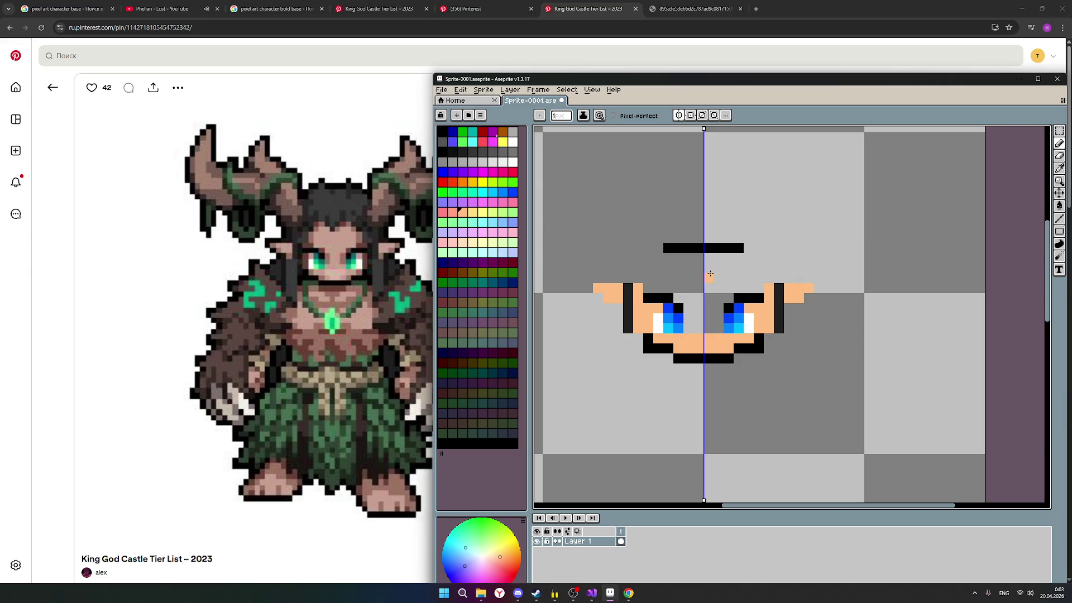
{"action": "left_click", "coordinate": [444, 154]}
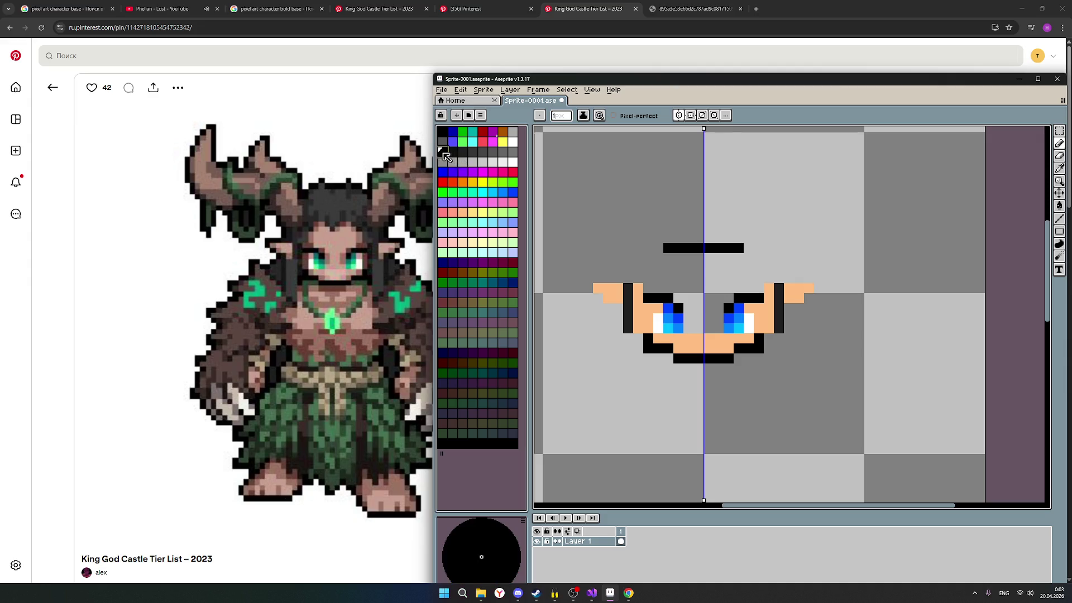
Step: Draw black side columns and slanted strokes joining the top line into a rounded head outline
{"action": "left_click_drag", "start_coordinate": [628, 290], "coordinate": [631, 326]}
{"action": "scroll", "coordinate": [796, 369], "scroll_direction": "down", "scroll_amount": 1}
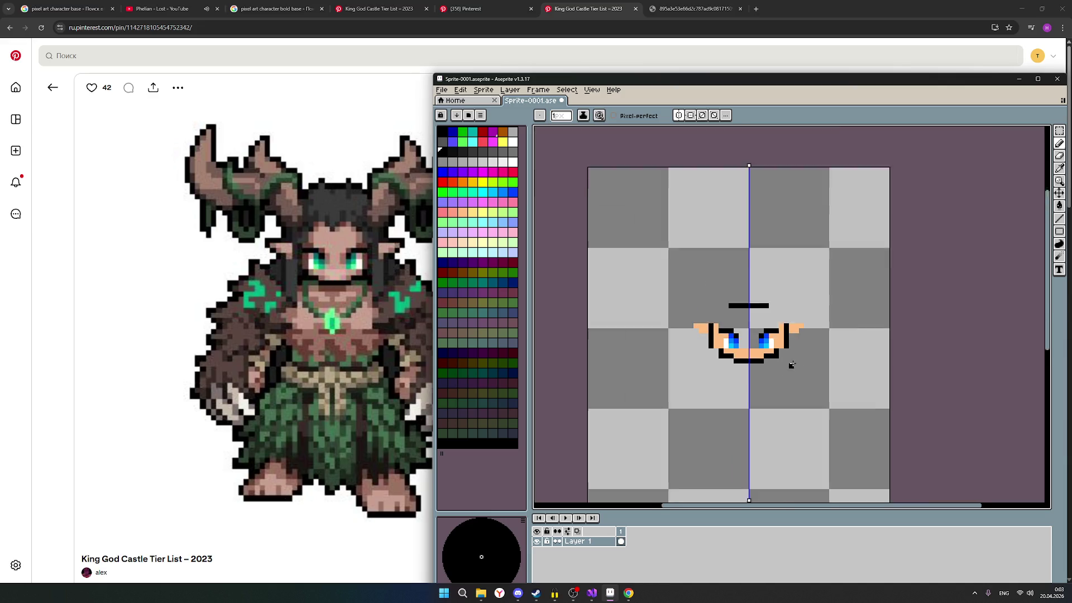
{"action": "scroll", "coordinate": [792, 364], "scroll_direction": "up", "scroll_amount": 1}
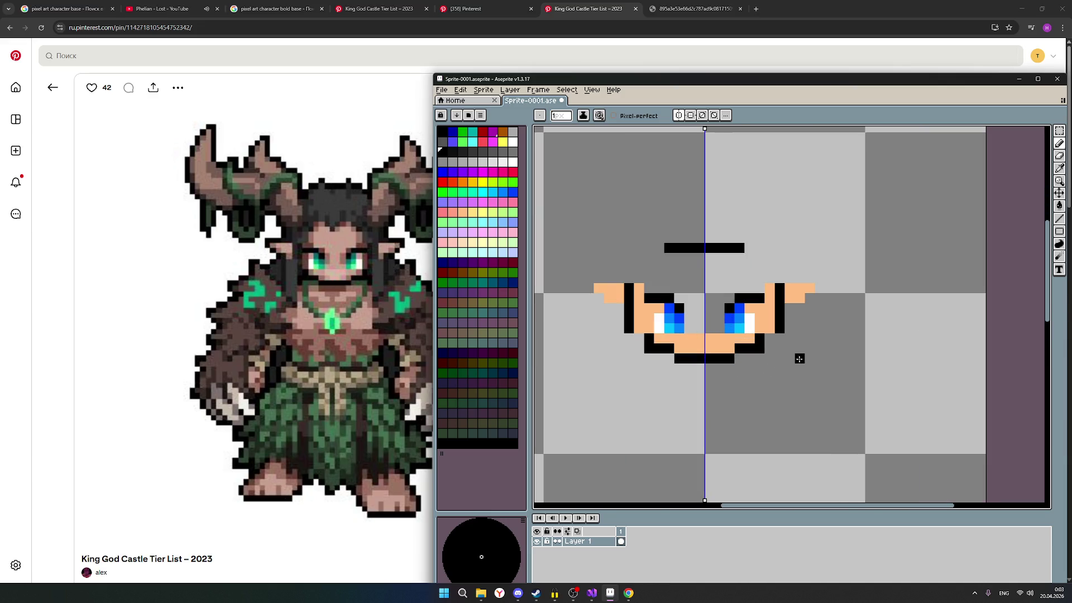
{"action": "scroll", "coordinate": [800, 358], "scroll_direction": "down", "scroll_amount": 1}
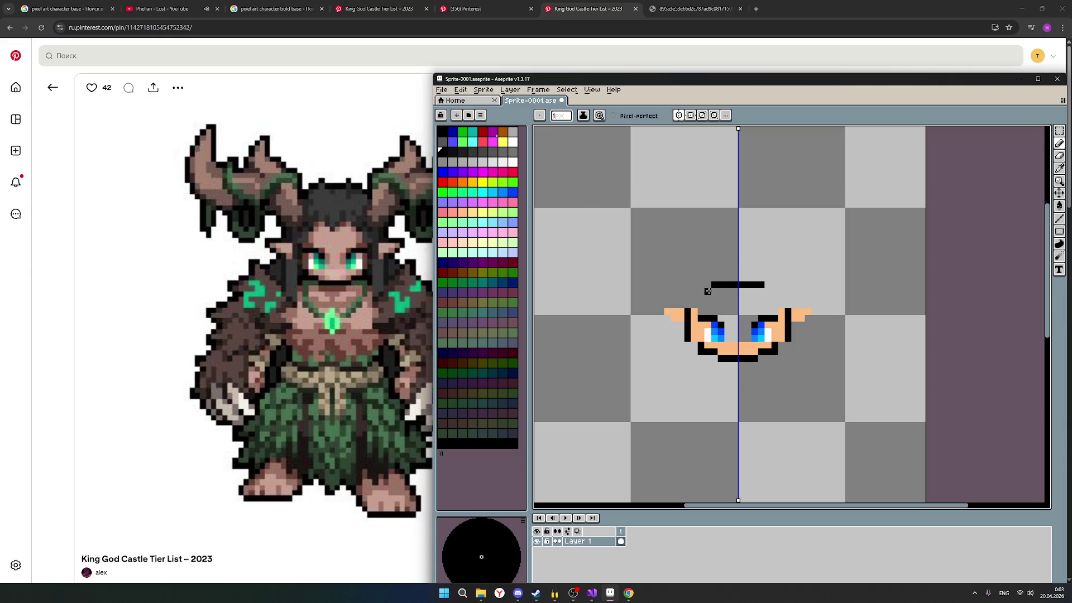
{"action": "left_click_drag", "start_coordinate": [708, 291], "coordinate": [688, 305]}
{"action": "scroll", "coordinate": [816, 297], "scroll_direction": "down", "scroll_amount": 1}
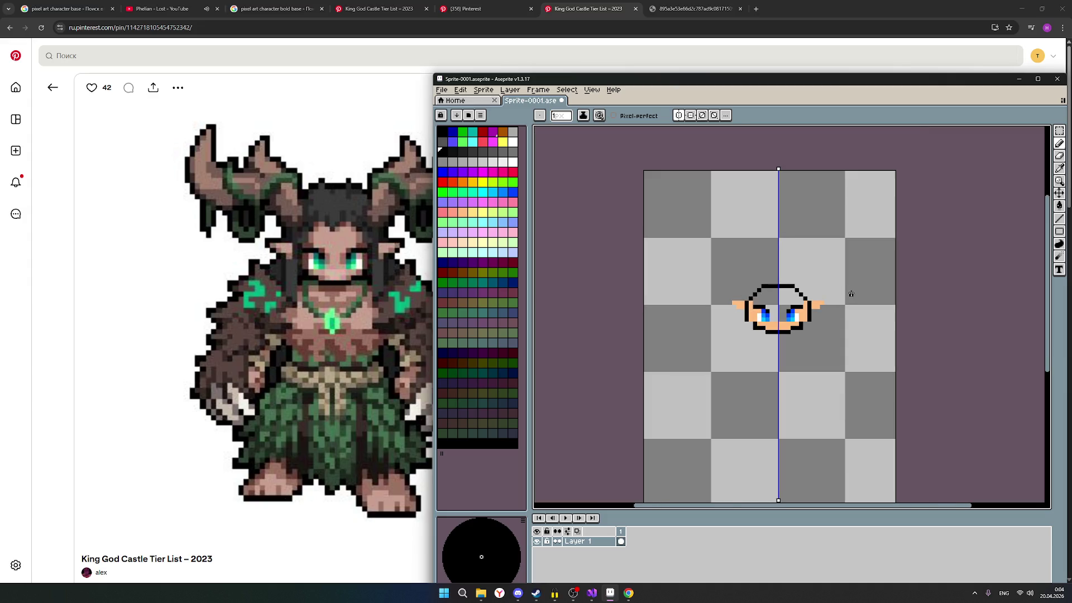
{"action": "scroll", "coordinate": [844, 290], "scroll_direction": "up", "scroll_amount": 1}
{"action": "left_click", "coordinate": [466, 245]}
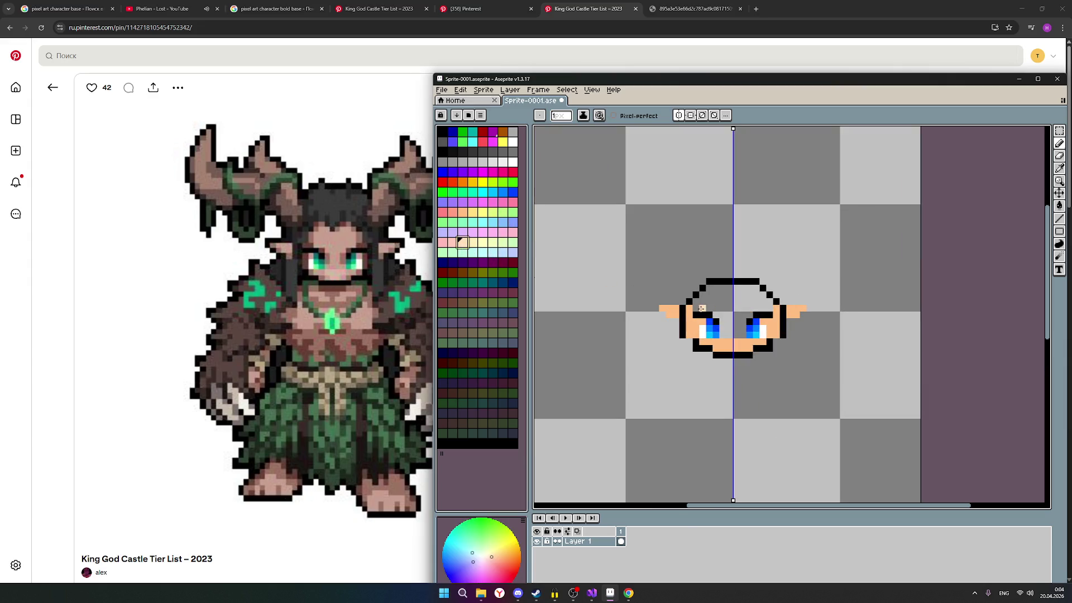
Step: Paint skin tone over the grey forehead rows and below the eyes so the head is bald
{"action": "left_click", "coordinate": [462, 242]}
{"action": "left_click_drag", "start_coordinate": [701, 310], "coordinate": [765, 308]}
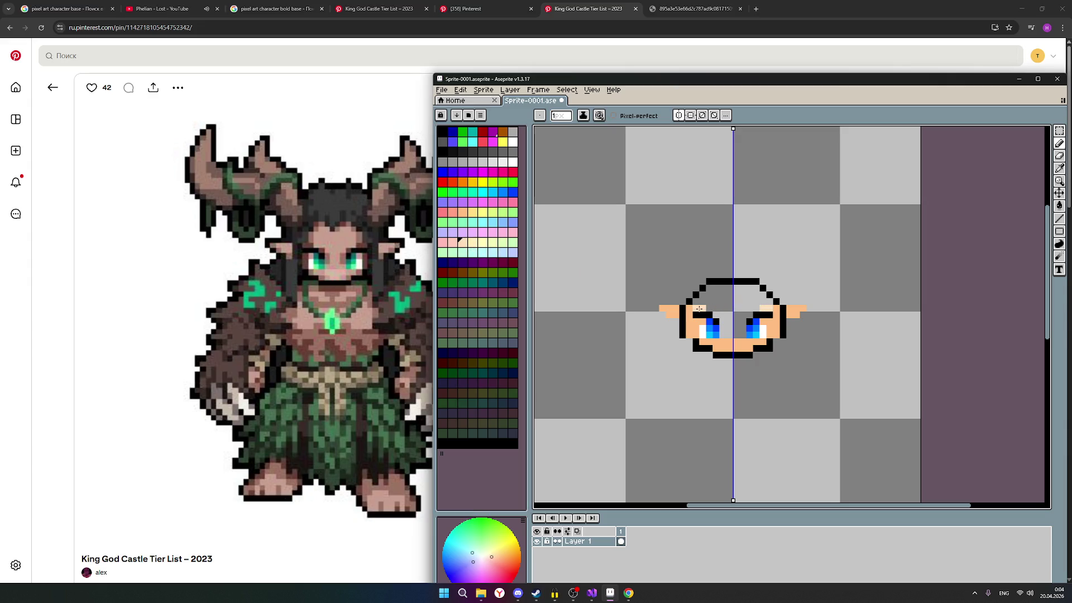
{"action": "left_click_drag", "start_coordinate": [696, 303], "coordinate": [769, 302]}
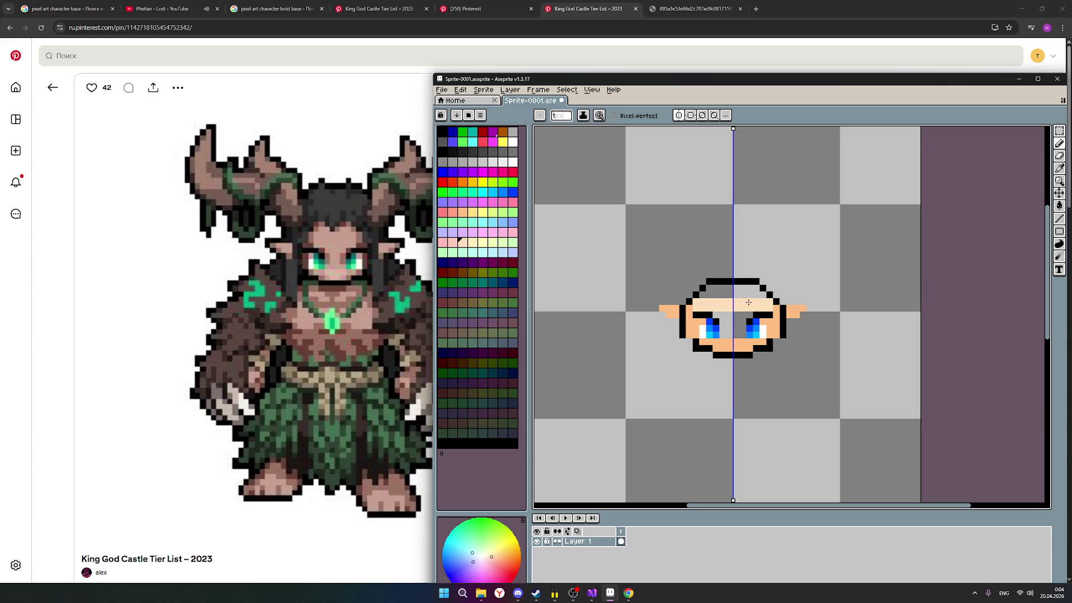
{"action": "mouse_move", "coordinate": [702, 295]}
{"action": "left_mouse_down"}
{"action": "mouse_move", "coordinate": [767, 296]}
{"action": "mouse_move", "coordinate": [746, 288]}
{"action": "left_mouse_up"}
{"action": "mouse_move", "coordinate": [707, 341]}
{"action": "left_mouse_down"}
{"action": "mouse_move", "coordinate": [761, 342]}
{"action": "mouse_move", "coordinate": [753, 348]}
{"action": "mouse_move", "coordinate": [776, 310]}
{"action": "mouse_move", "coordinate": [795, 316]}
{"action": "left_mouse_up"}
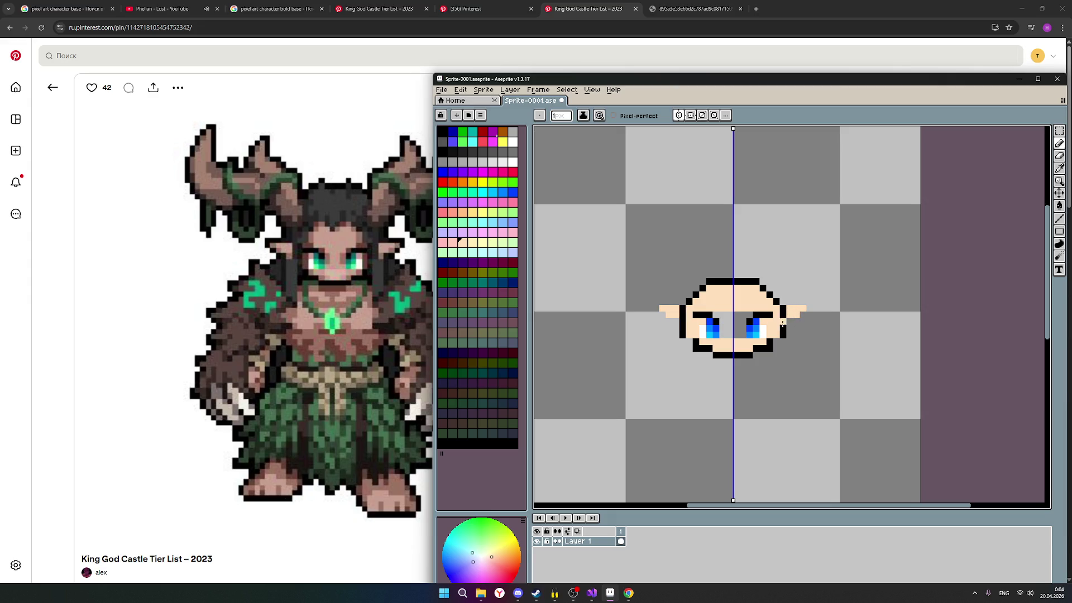
{"action": "scroll", "coordinate": [771, 354], "scroll_direction": "down", "scroll_amount": 1}
{"action": "scroll", "coordinate": [789, 353], "scroll_direction": "up", "scroll_amount": 1}
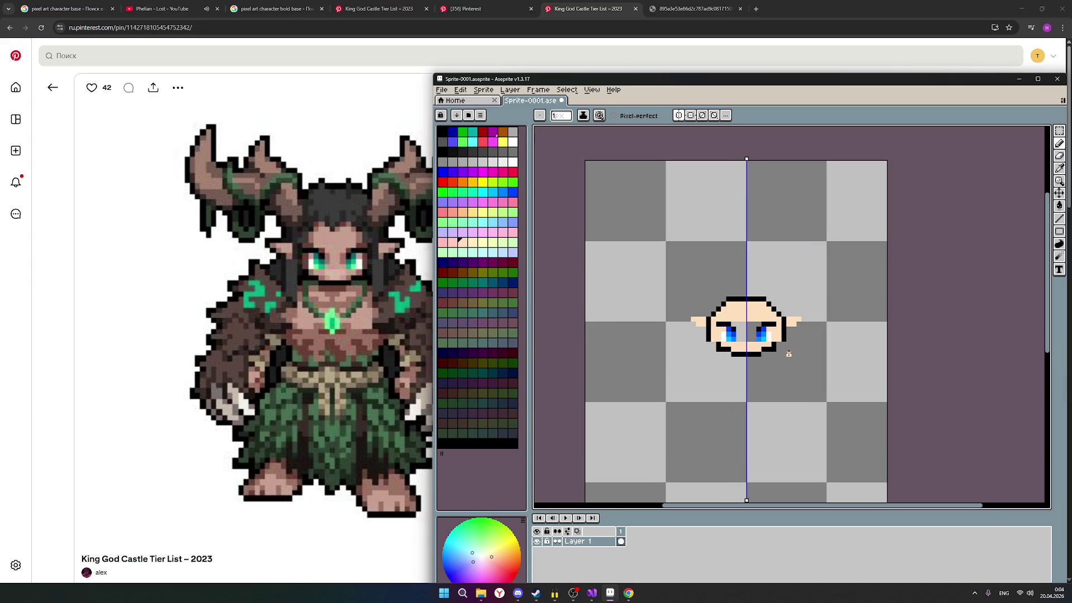
{"action": "scroll", "coordinate": [788, 354], "scroll_direction": "down", "scroll_amount": 1}
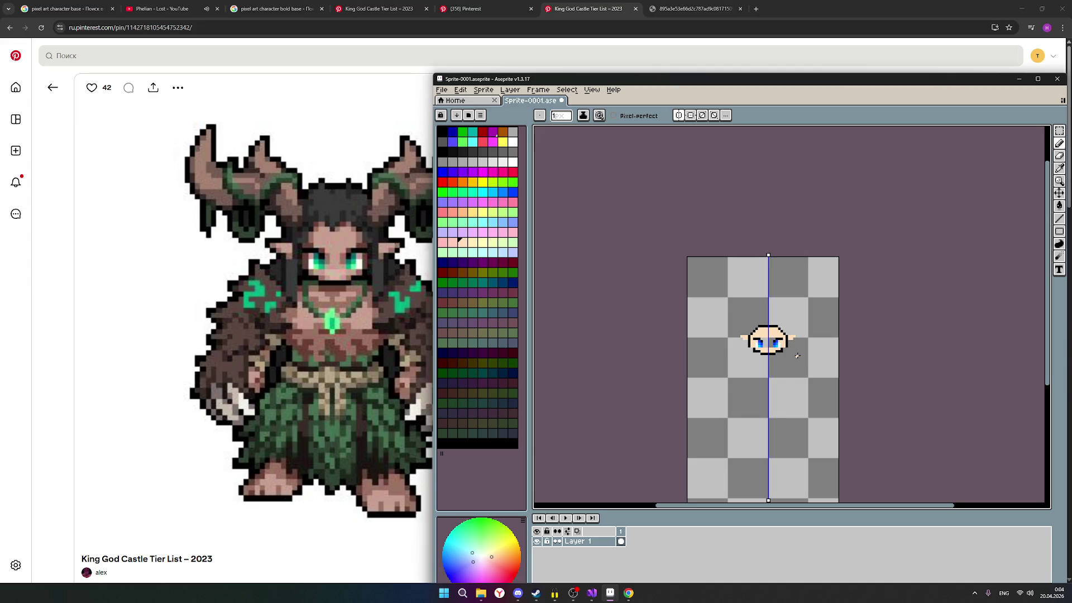
{"action": "scroll", "coordinate": [797, 357], "scroll_direction": "up", "scroll_amount": 1}
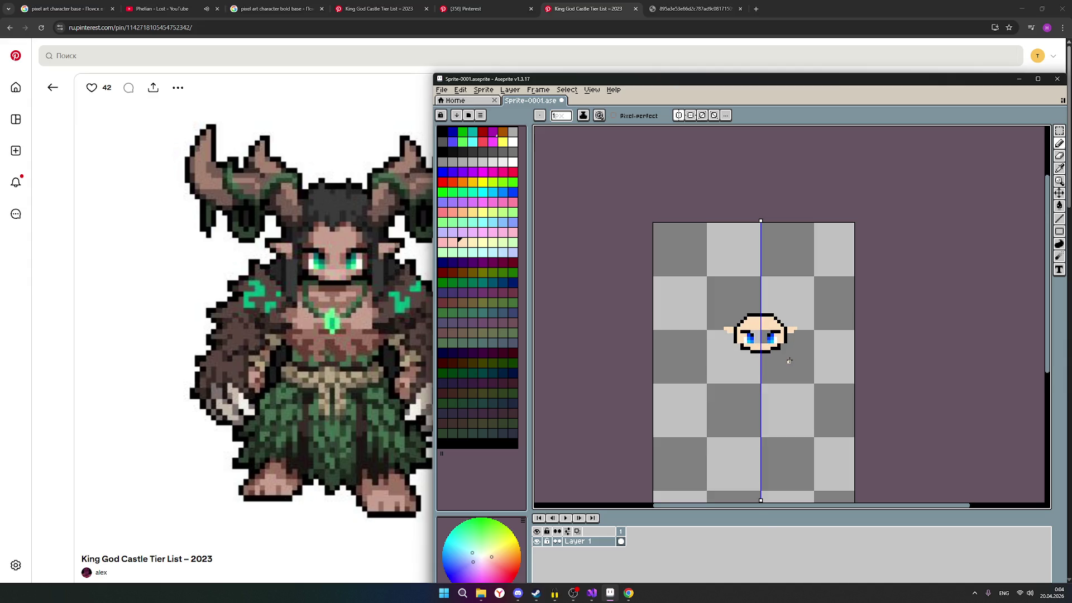
{"action": "scroll", "coordinate": [789, 361], "scroll_direction": "up", "scroll_amount": 1}
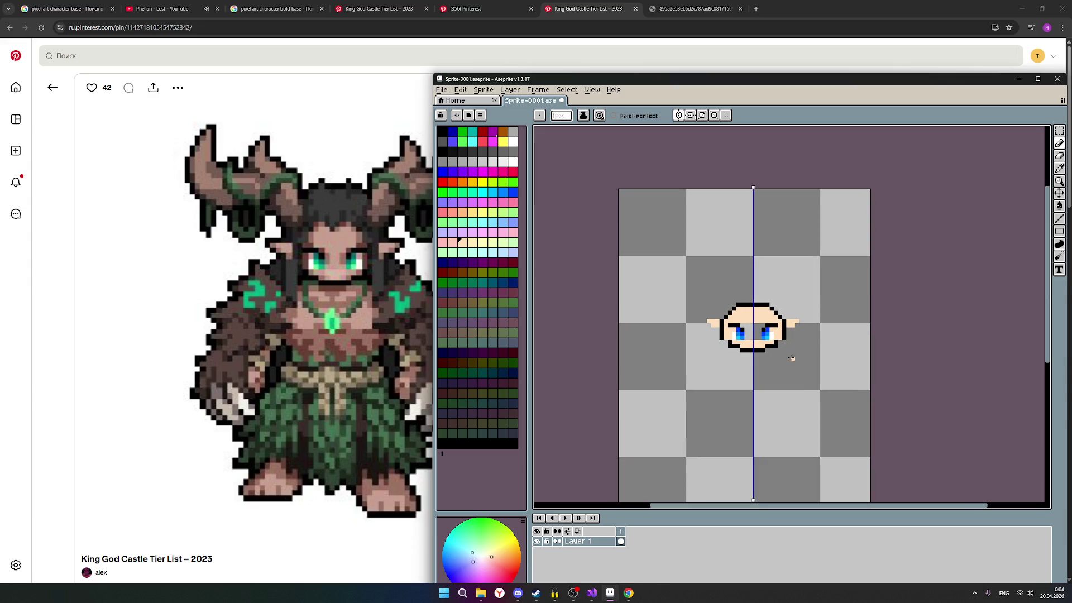
{"action": "scroll", "coordinate": [813, 330], "scroll_direction": "up", "scroll_amount": 1}
{"action": "left_click", "coordinate": [443, 133]}
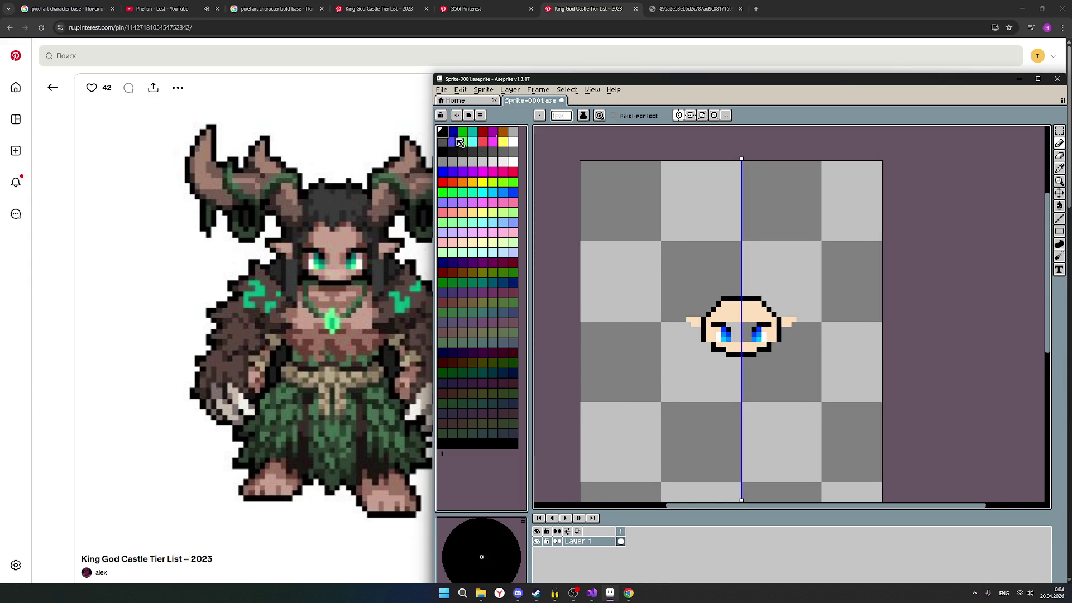
{"action": "scroll", "coordinate": [800, 329], "scroll_direction": "up", "scroll_amount": 1}
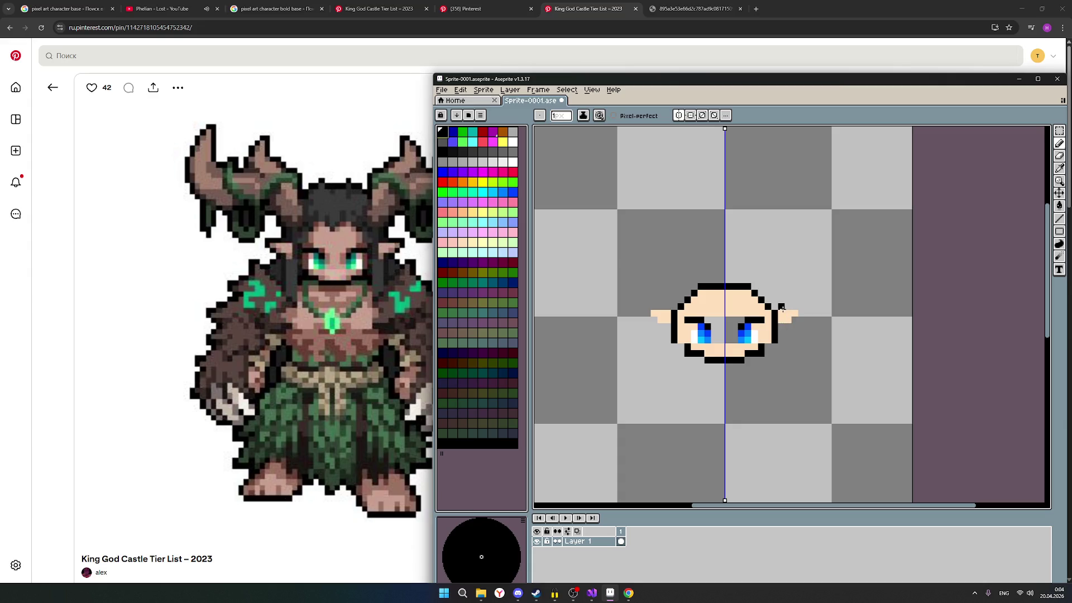
{"action": "scroll", "coordinate": [783, 307], "scroll_direction": "down", "scroll_amount": 1}
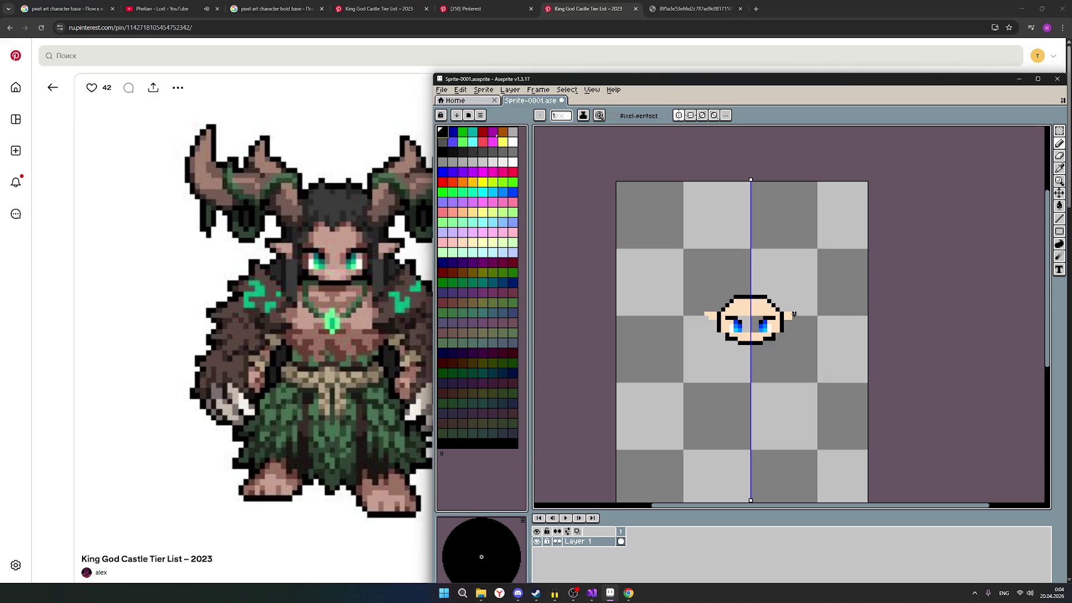
{"action": "scroll", "coordinate": [793, 315], "scroll_direction": "up", "scroll_amount": 1}
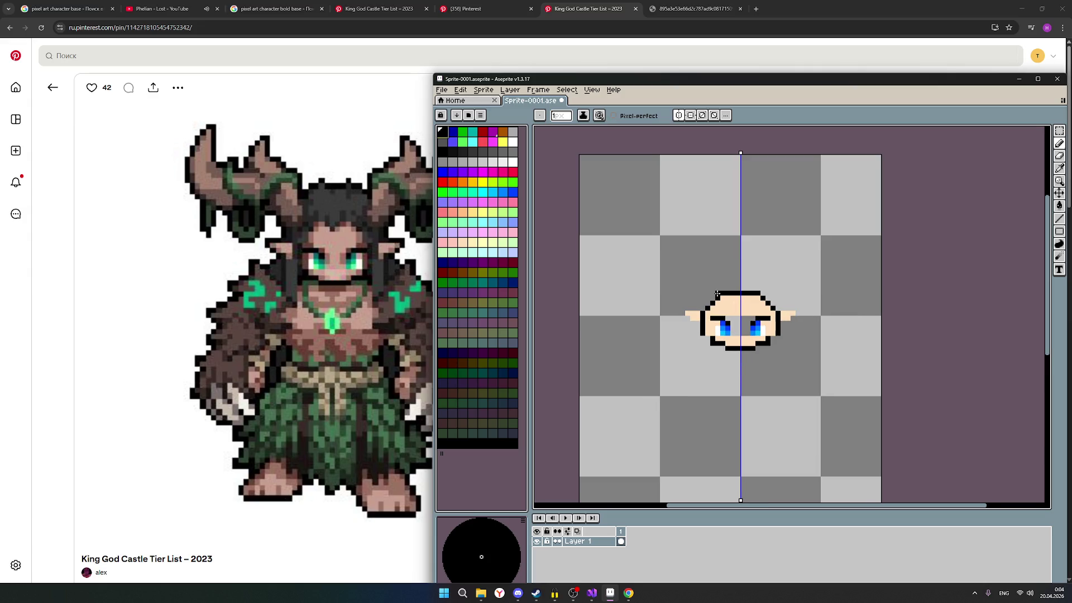
Step: Add black outline pixels around both ears and above each ear tip, mirrored by symmetry
{"action": "left_click_drag", "start_coordinate": [713, 294], "coordinate": [708, 302]}
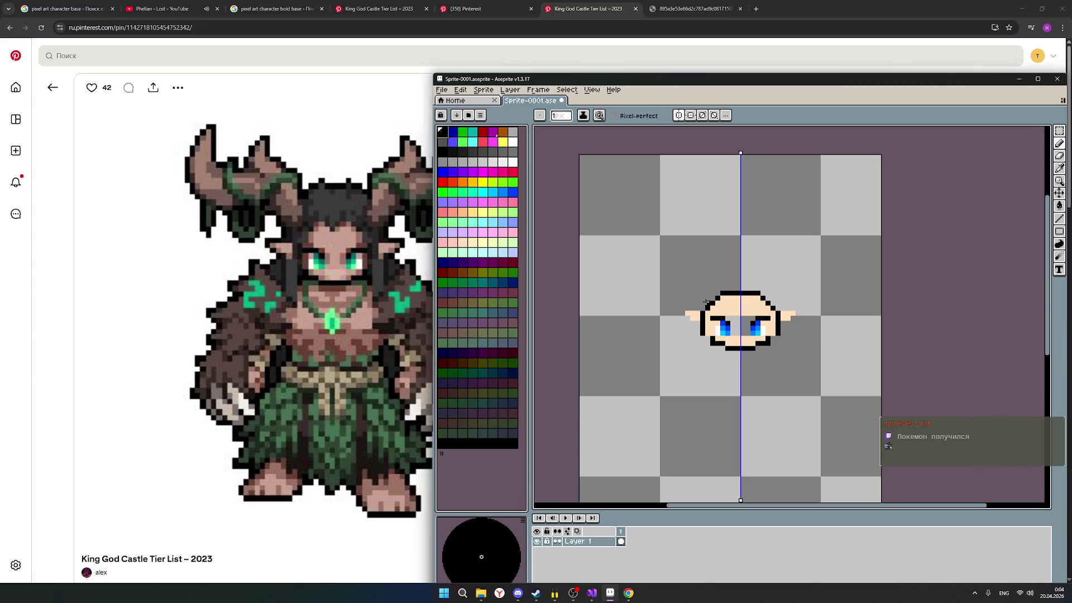
{"action": "scroll", "coordinate": [798, 317], "scroll_direction": "down", "scroll_amount": 1}
{"action": "scroll", "coordinate": [798, 318], "scroll_direction": "up", "scroll_amount": 1}
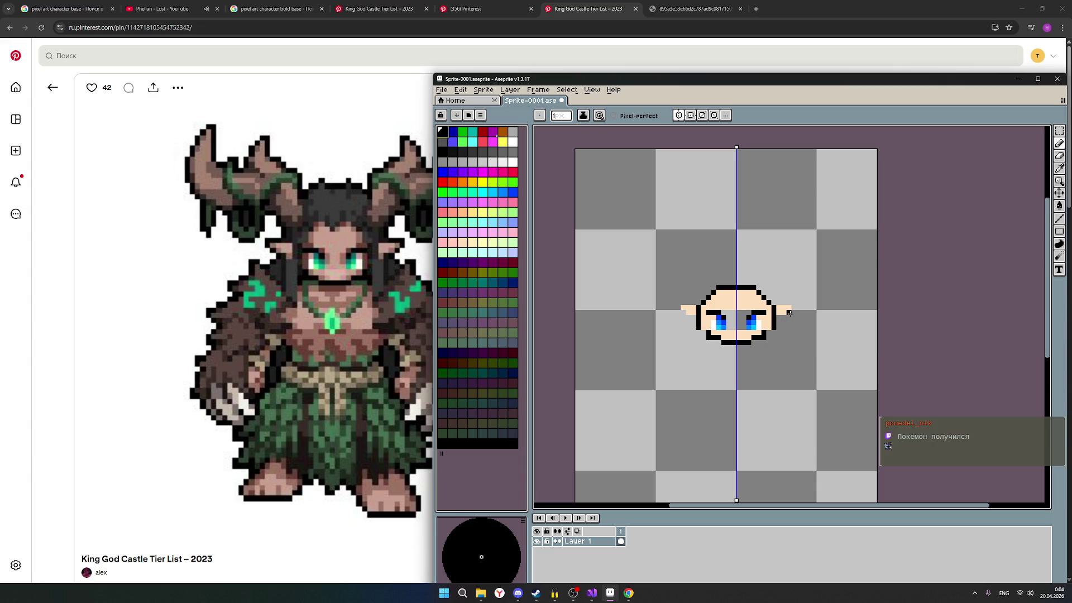
{"action": "left_click", "coordinate": [786, 317]}
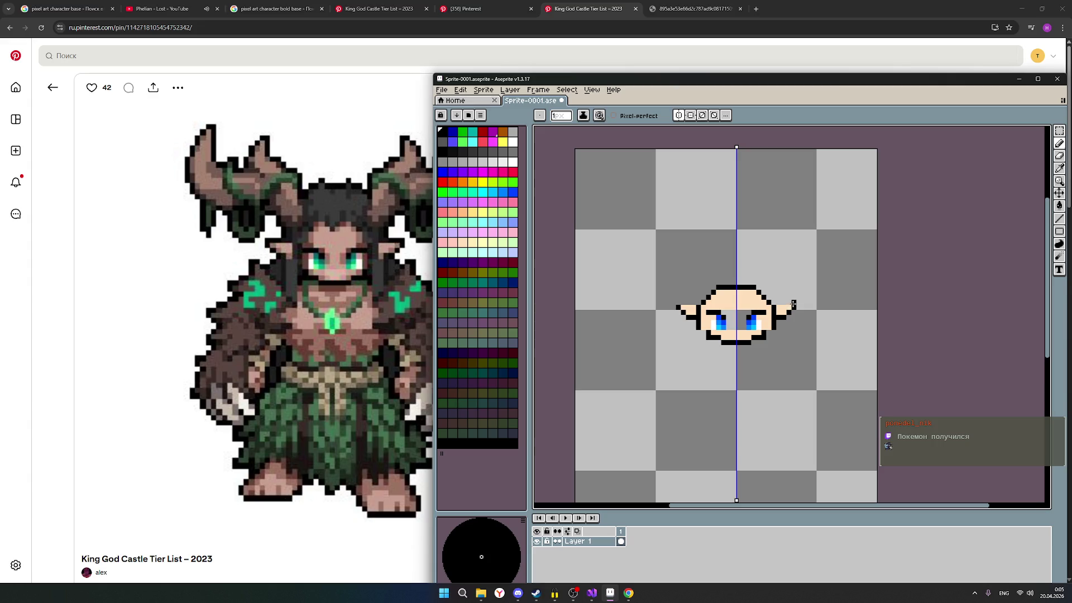
{"action": "left_click", "coordinate": [793, 303]}
{"action": "scroll", "coordinate": [814, 324], "scroll_direction": "down", "scroll_amount": 1}
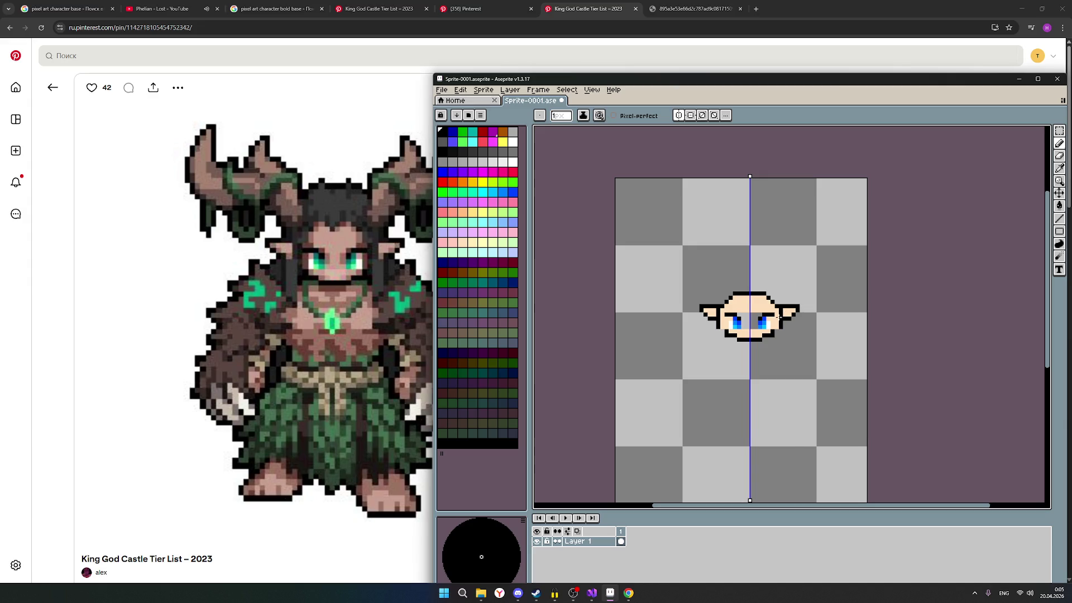
{"action": "scroll", "coordinate": [780, 317], "scroll_direction": "down", "scroll_amount": 2}
{"action": "scroll", "coordinate": [815, 330], "scroll_direction": "up", "scroll_amount": 1}
{"action": "scroll", "coordinate": [815, 329], "scroll_direction": "up", "scroll_amount": 2}
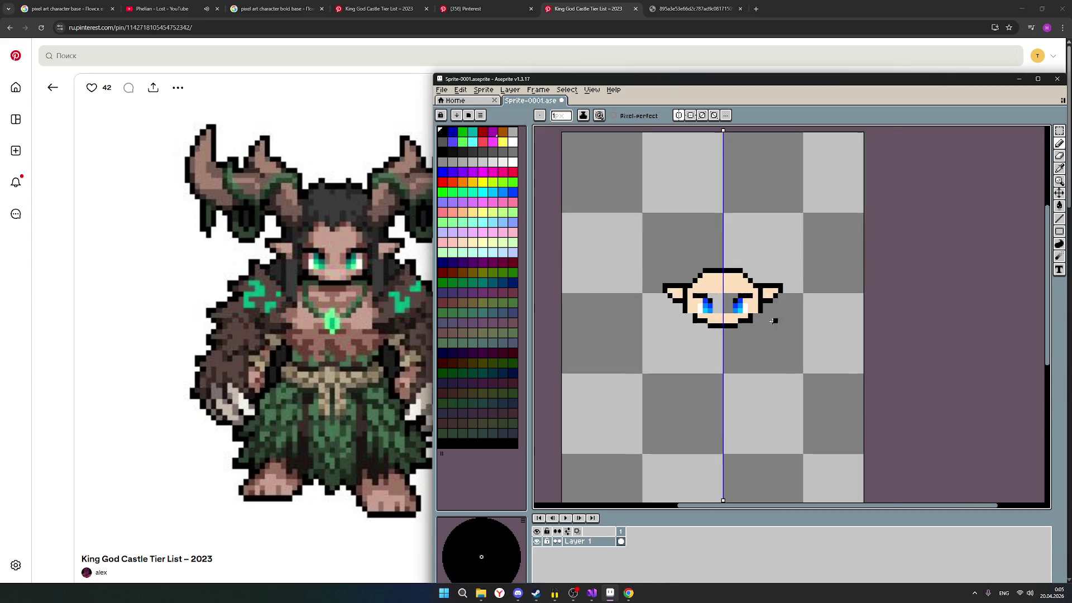
{"action": "scroll", "coordinate": [804, 327], "scroll_direction": "up", "scroll_amount": 1}
{"action": "scroll", "coordinate": [696, 219], "scroll_direction": "up", "scroll_amount": 1}
{"action": "scroll", "coordinate": [738, 271], "scroll_direction": "down", "scroll_amount": 1}
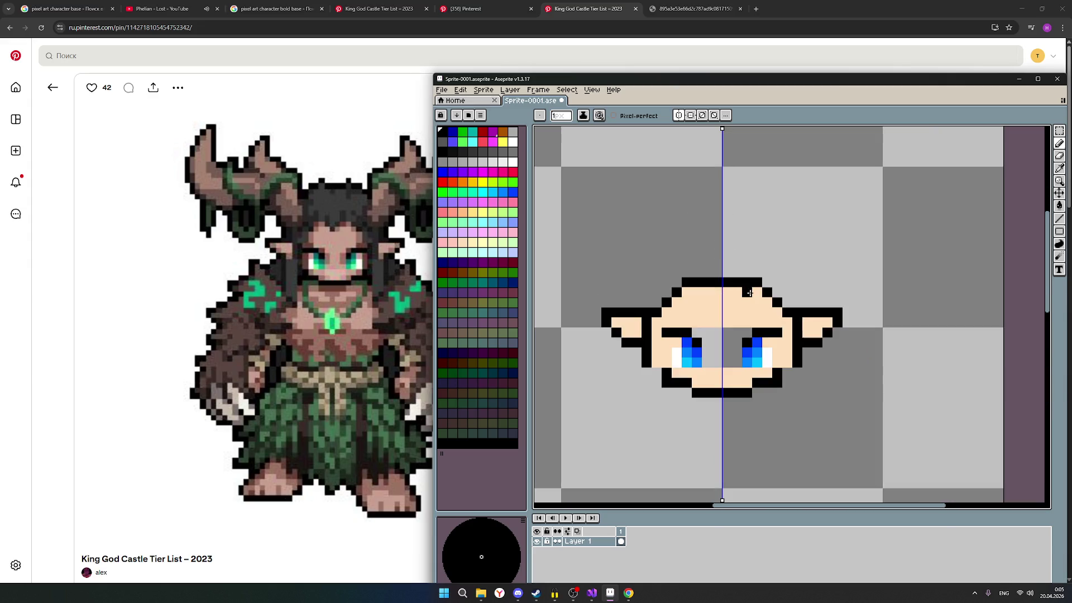
{"action": "left_click_drag", "start_coordinate": [677, 293], "coordinate": [660, 300]}
{"action": "mouse_move", "coordinate": [657, 304]}
{"action": "left_mouse_down"}
{"action": "mouse_move", "coordinate": [675, 283]}
{"action": "mouse_move", "coordinate": [768, 282]}
{"action": "left_mouse_up"}
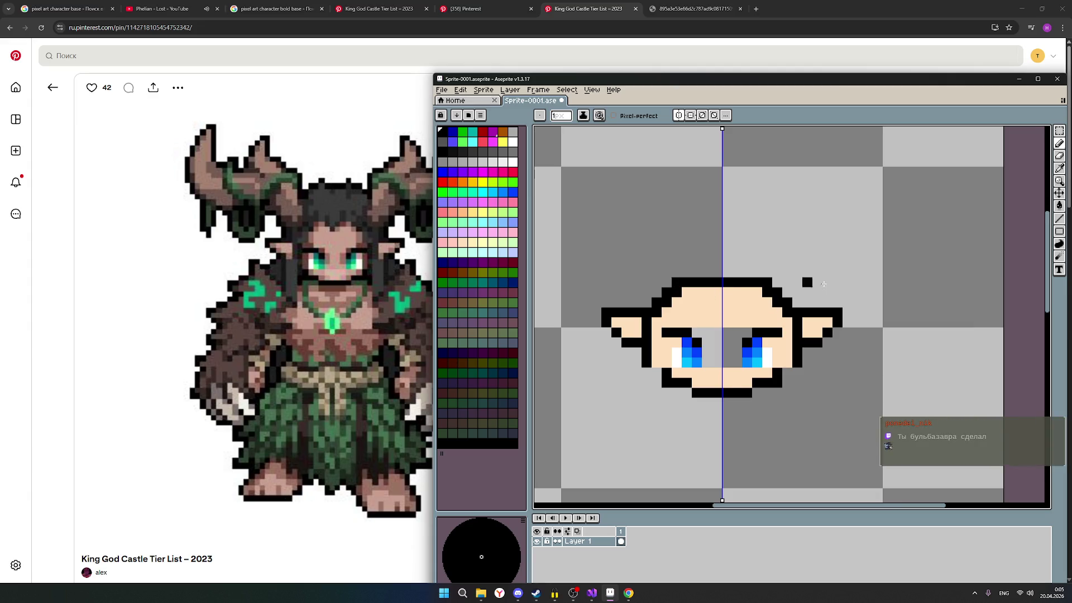
{"action": "left_click", "coordinate": [1060, 160]}
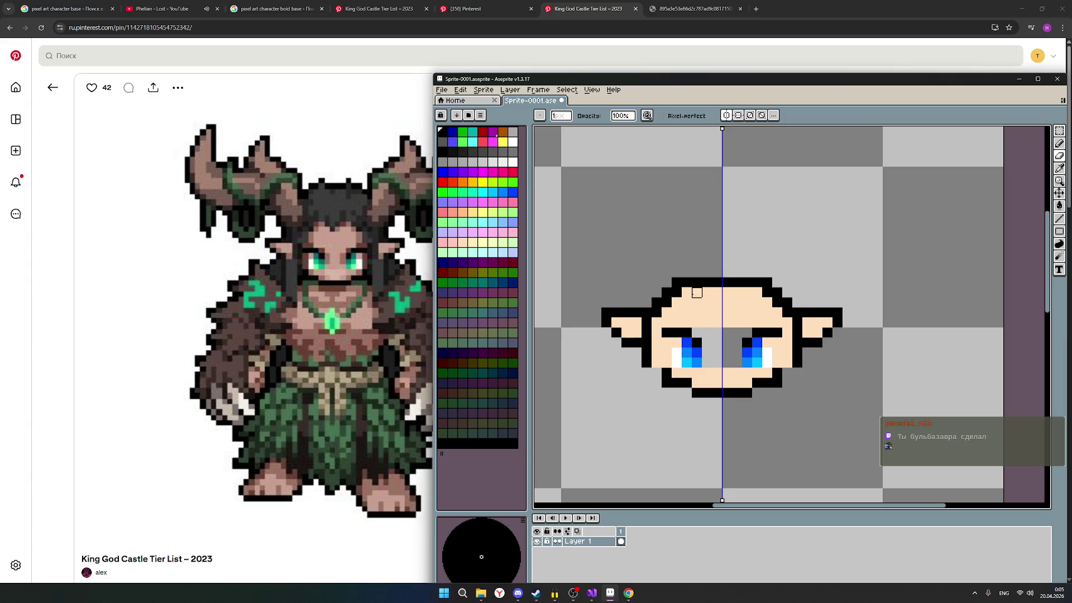
{"action": "left_click", "coordinate": [676, 293]}
{"action": "left_click", "coordinate": [666, 302]}
{"action": "left_click", "coordinate": [1060, 147]}
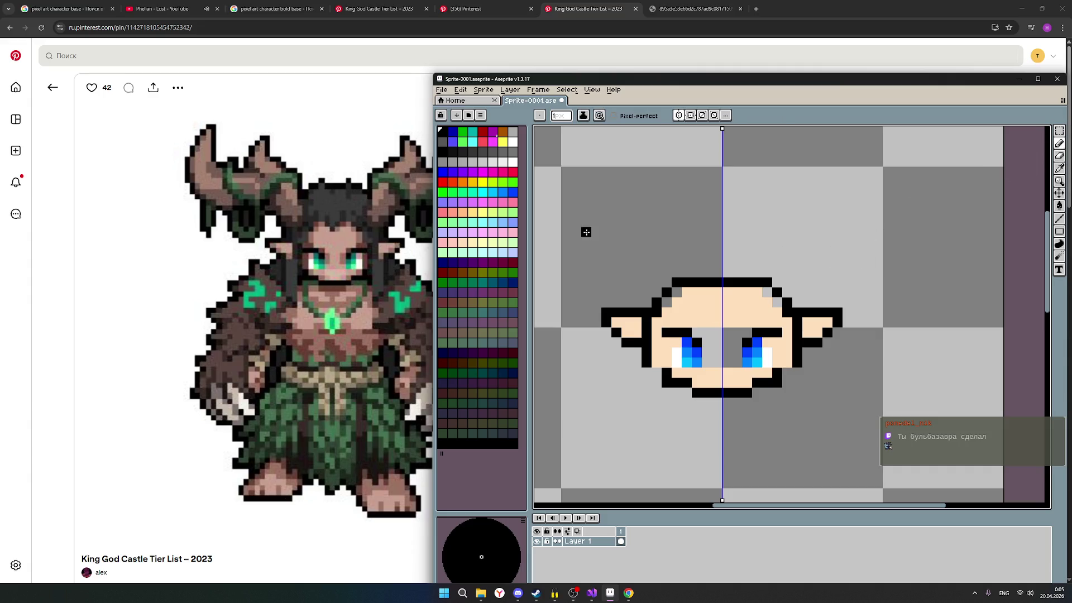
{"action": "left_click", "coordinate": [469, 215]}
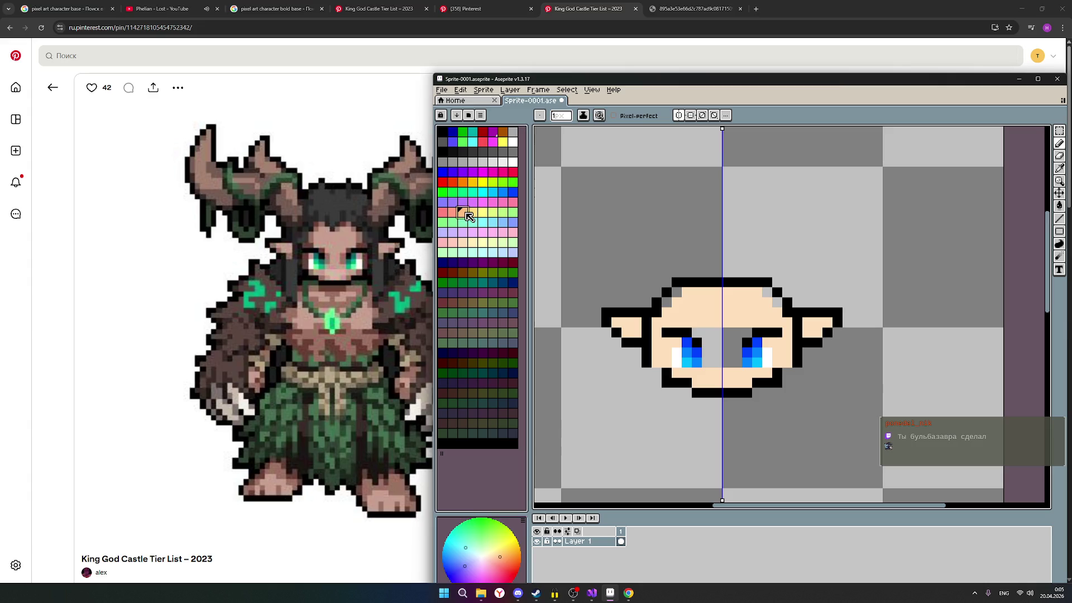
{"action": "left_click", "coordinate": [471, 213]}
{"action": "left_click", "coordinate": [473, 242]}
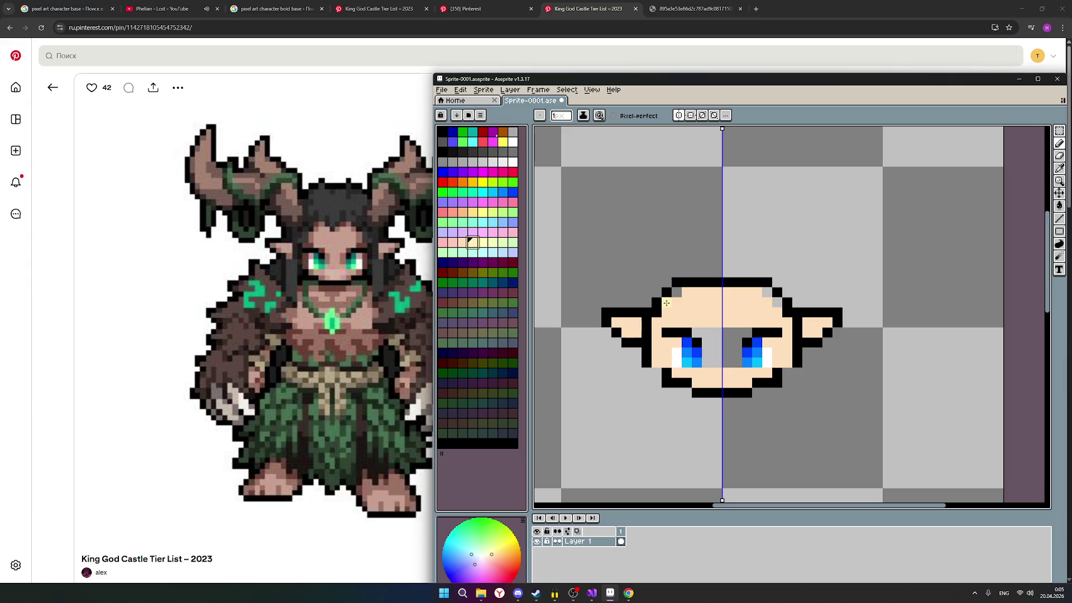
{"action": "left_click", "coordinate": [464, 243]}
{"action": "left_click", "coordinate": [677, 293]}
{"action": "scroll", "coordinate": [774, 319], "scroll_direction": "down", "scroll_amount": 2}
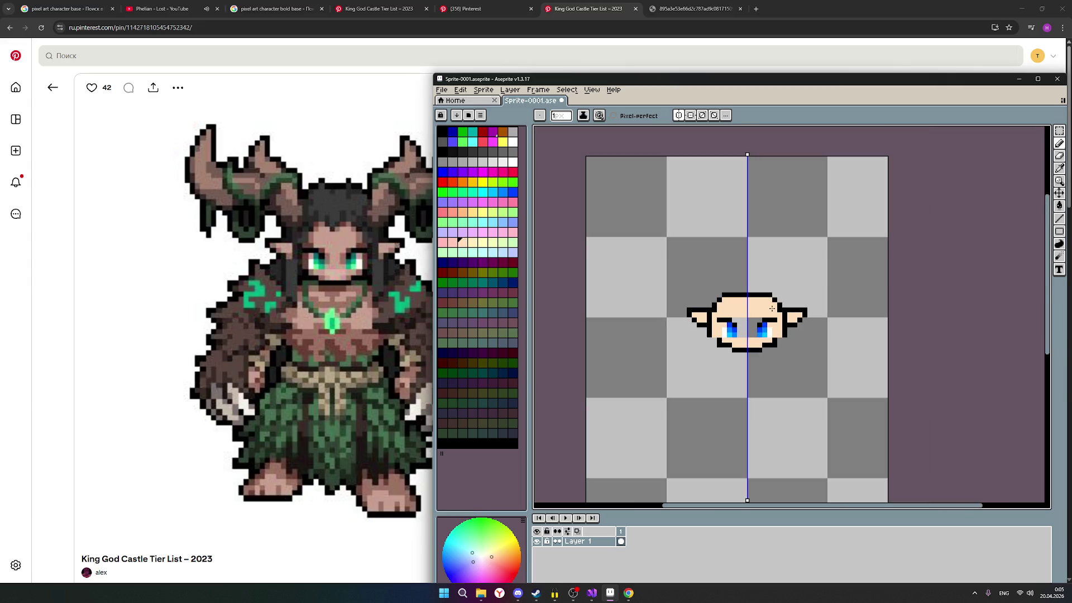
{"action": "scroll", "coordinate": [806, 320], "scroll_direction": "up", "scroll_amount": 1}
{"action": "scroll", "coordinate": [806, 319], "scroll_direction": "down", "scroll_amount": 2}
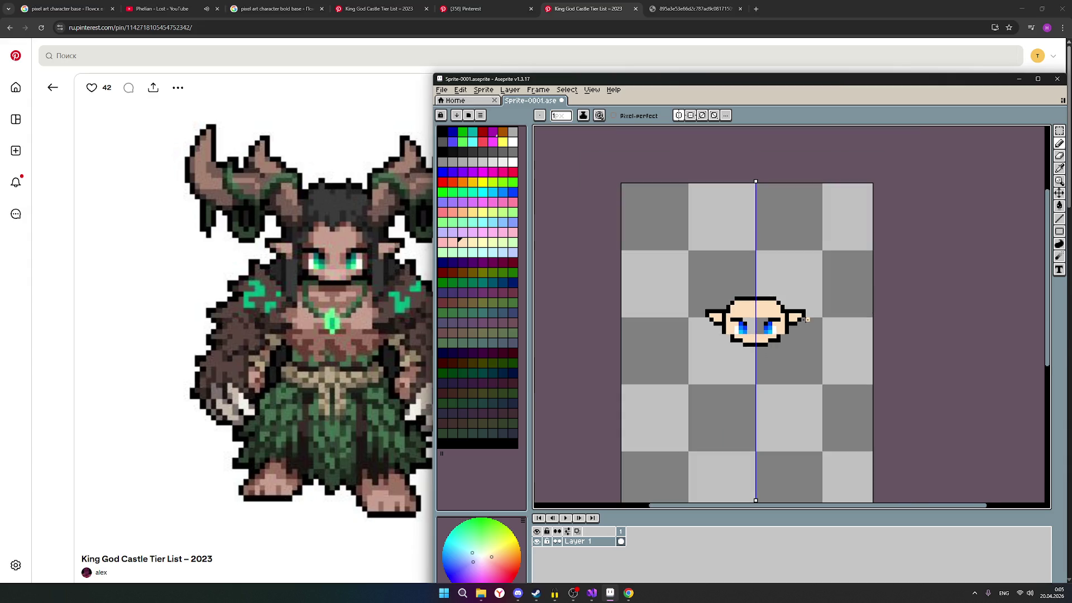
{"action": "scroll", "coordinate": [807, 319], "scroll_direction": "up", "scroll_amount": 1}
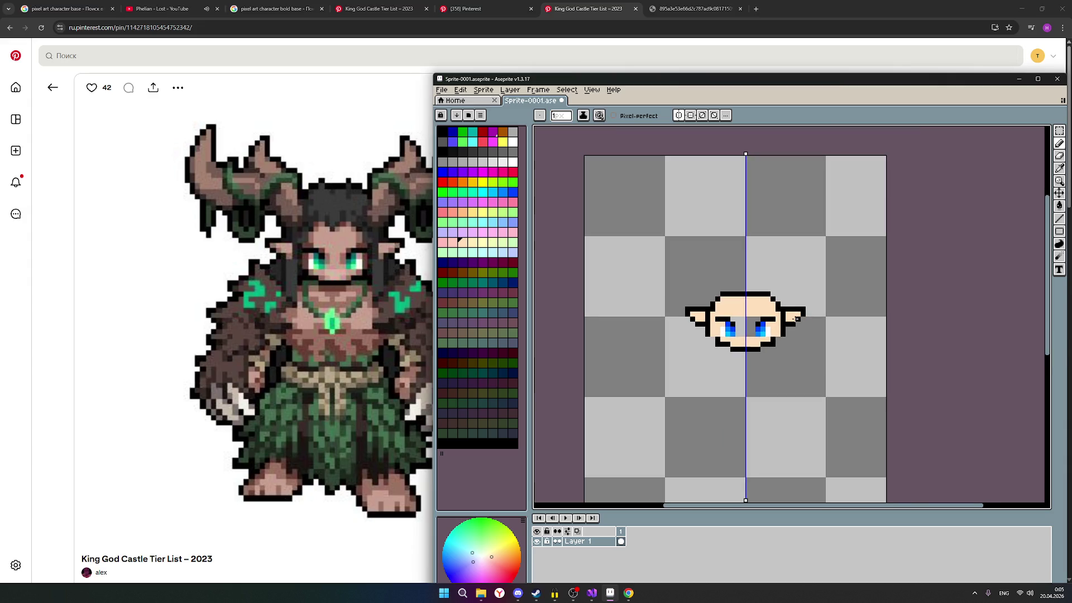
{"action": "scroll", "coordinate": [802, 293], "scroll_direction": "down", "scroll_amount": 2}
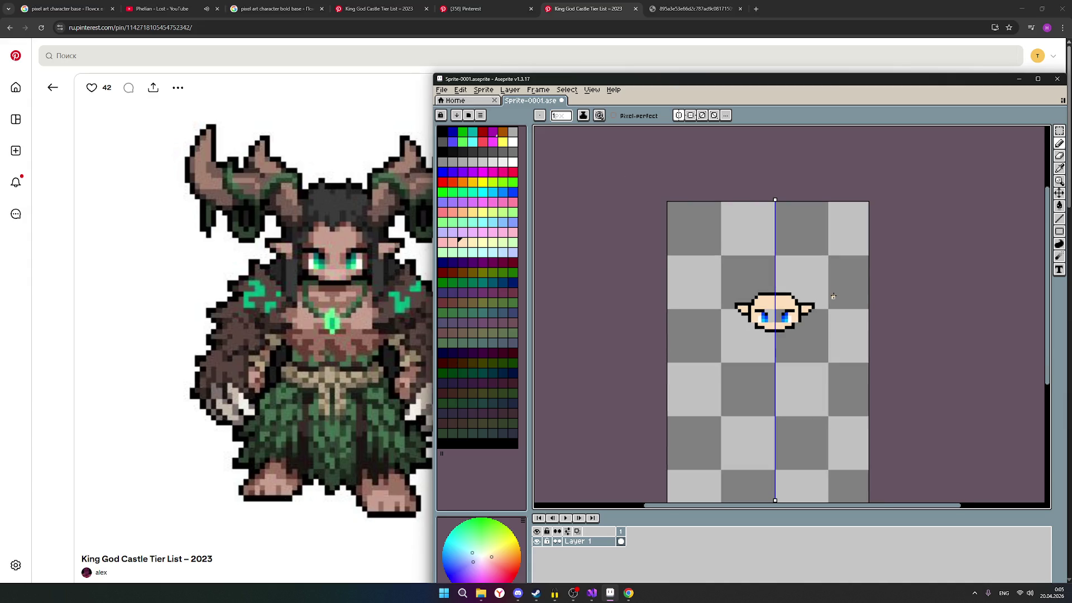
{"action": "scroll", "coordinate": [838, 305], "scroll_direction": "down", "scroll_amount": 1}
{"action": "scroll", "coordinate": [827, 310], "scroll_direction": "up", "scroll_amount": 1}
{"action": "scroll", "coordinate": [817, 302], "scroll_direction": "up", "scroll_amount": 1}
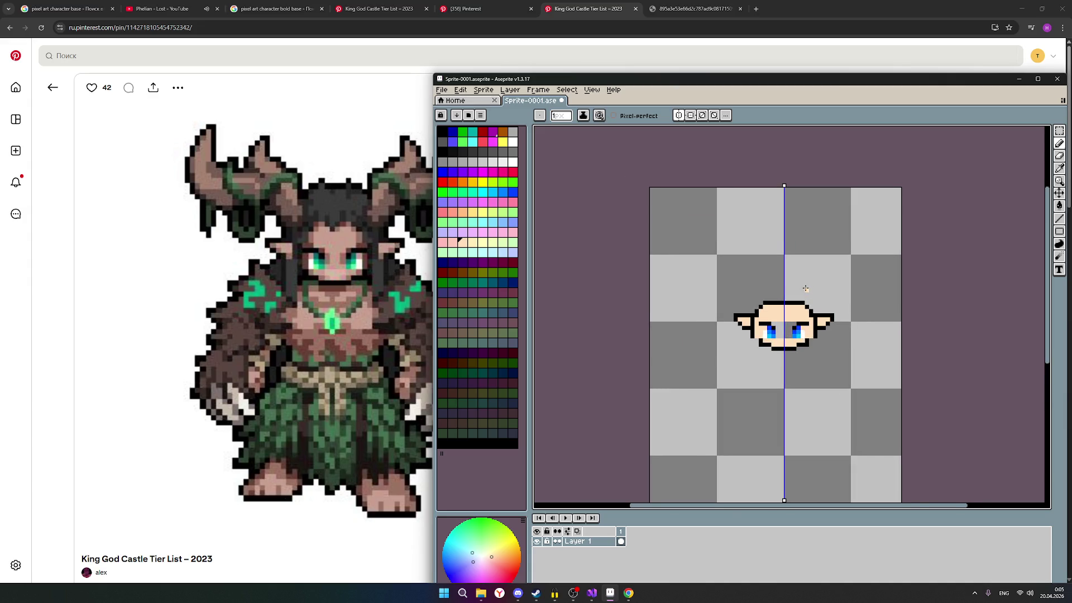
{"action": "scroll", "coordinate": [809, 293], "scroll_direction": "up", "scroll_amount": 1}
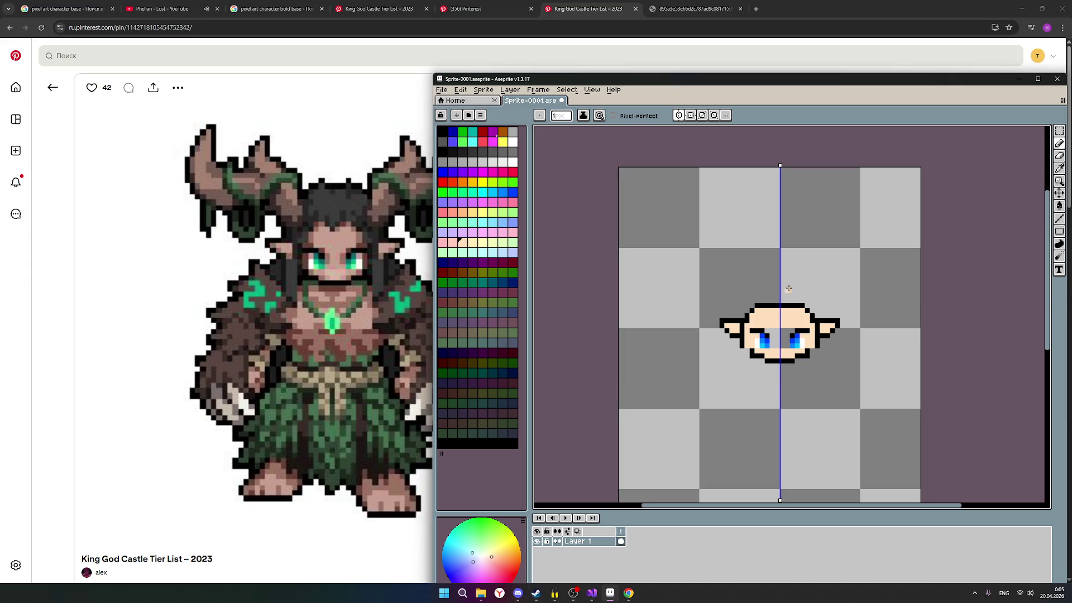
{"action": "left_click", "coordinate": [444, 152]}
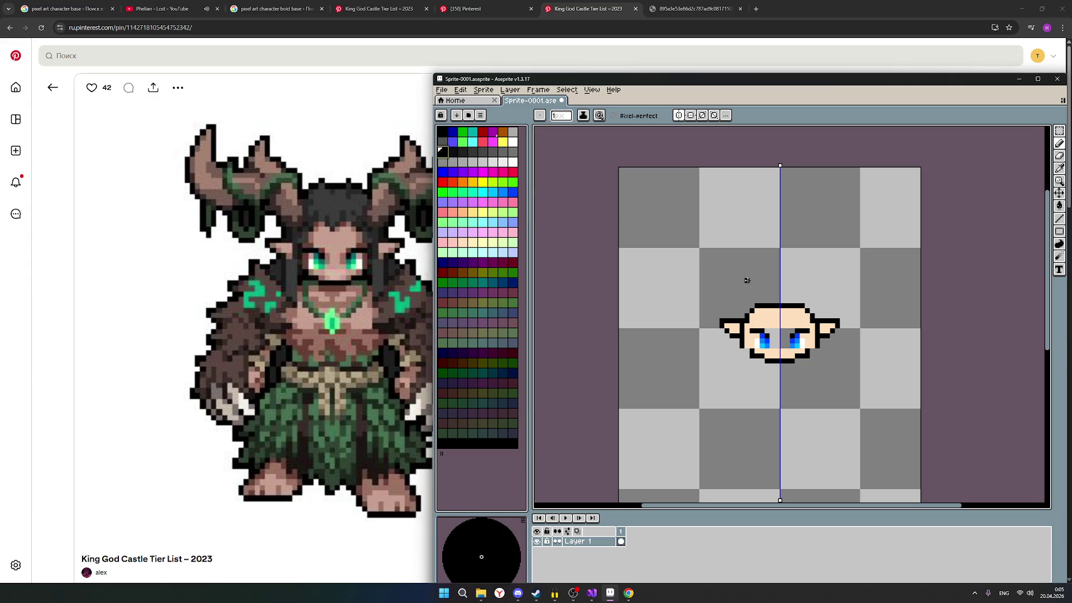
{"action": "scroll", "coordinate": [777, 301], "scroll_direction": "up", "scroll_amount": 1}
{"action": "left_click", "coordinate": [758, 302]}
{"action": "left_click", "coordinate": [802, 299]}
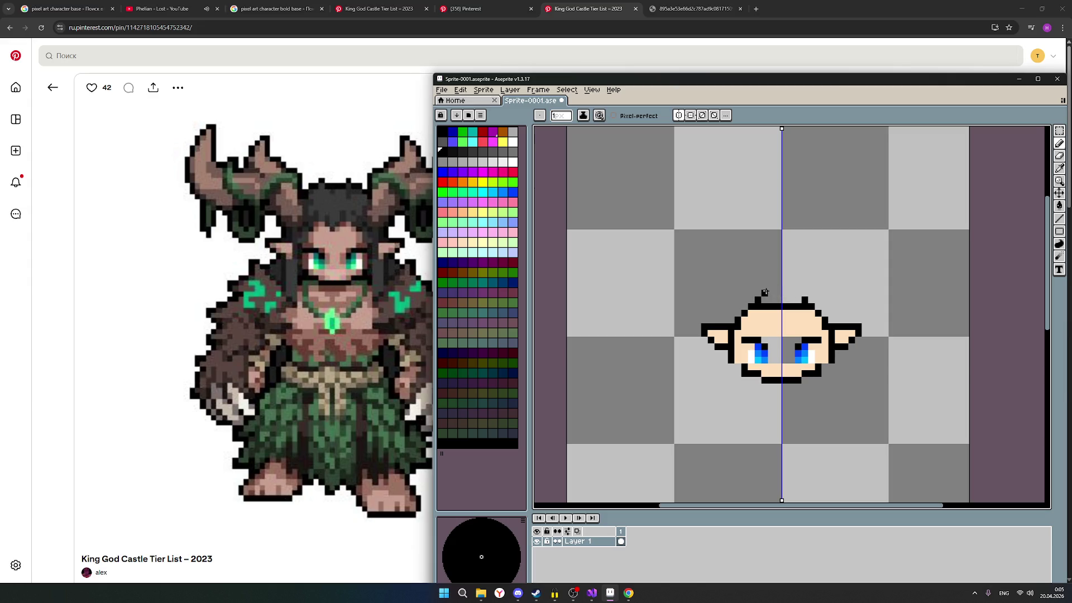
{"action": "left_click_drag", "start_coordinate": [764, 293], "coordinate": [803, 293]}
{"action": "left_click", "coordinate": [469, 250]}
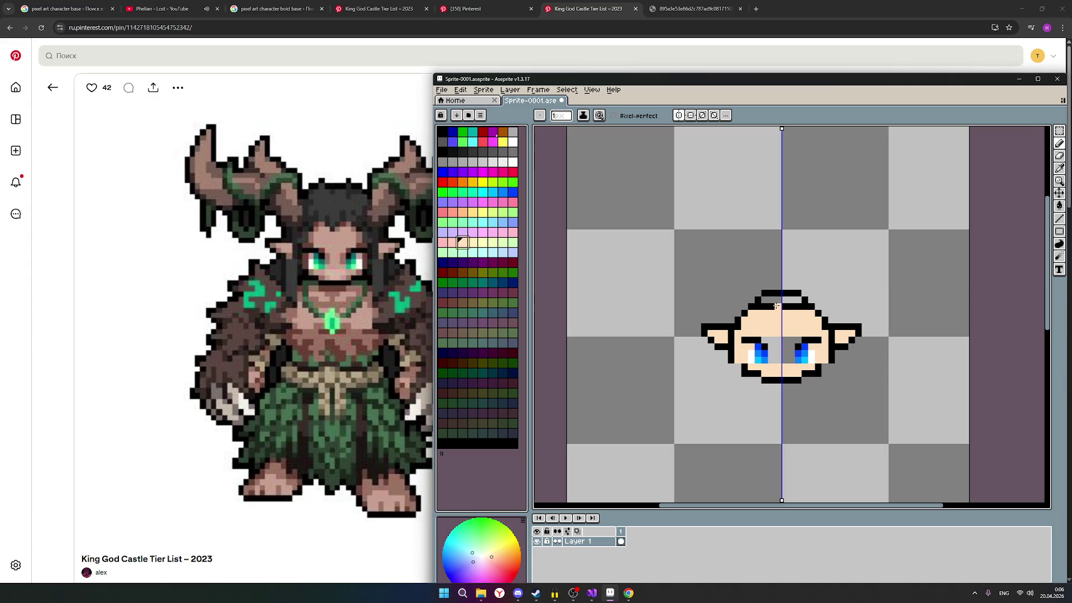
{"action": "left_click", "coordinate": [782, 306]}
{"action": "left_click_drag", "start_coordinate": [800, 298], "coordinate": [766, 299]}
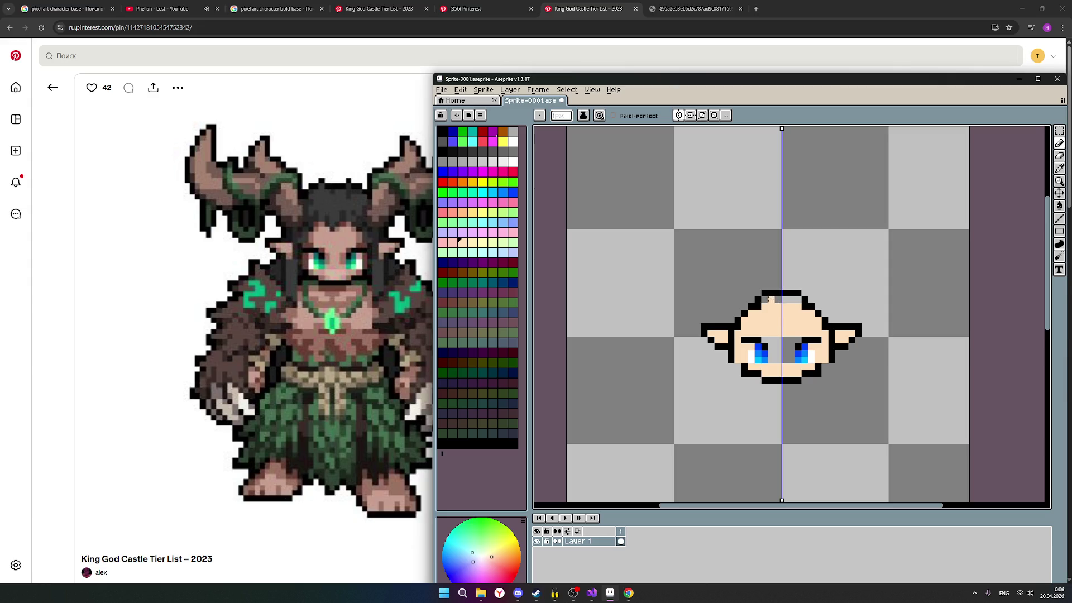
{"action": "scroll", "coordinate": [868, 326], "scroll_direction": "down", "scroll_amount": 1}
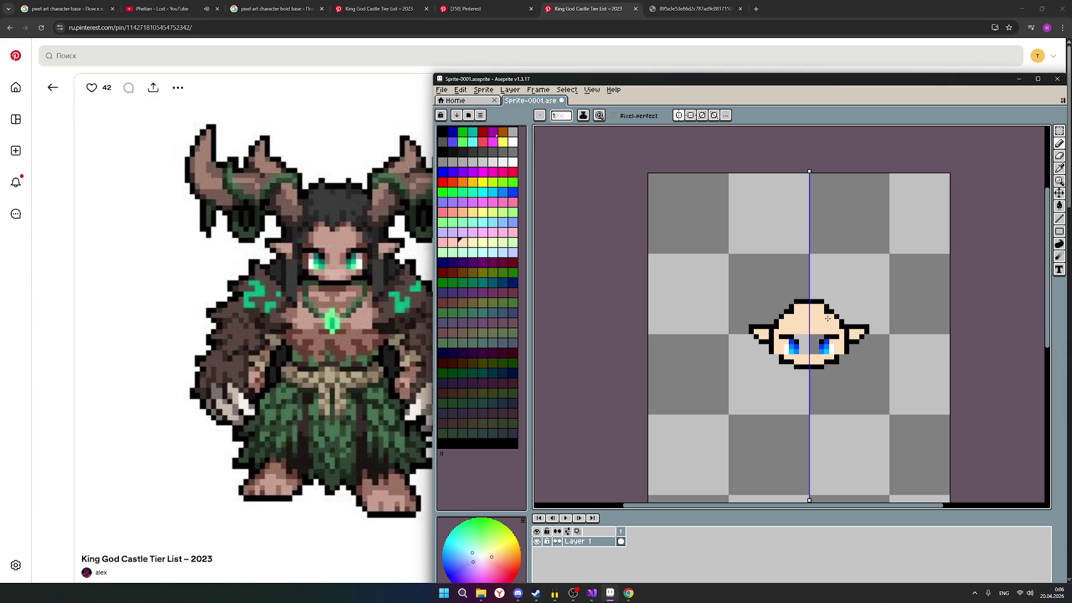
{"action": "scroll", "coordinate": [854, 344], "scroll_direction": "up", "scroll_amount": 1}
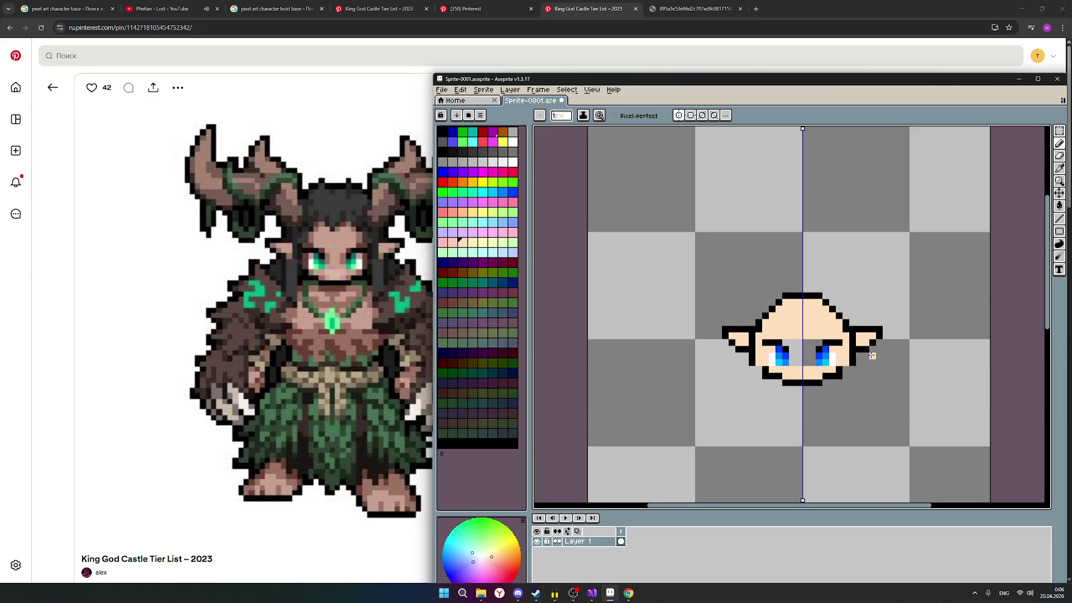
{"action": "scroll", "coordinate": [892, 356], "scroll_direction": "down", "scroll_amount": 1}
{"action": "scroll", "coordinate": [891, 355], "scroll_direction": "down", "scroll_amount": 1}
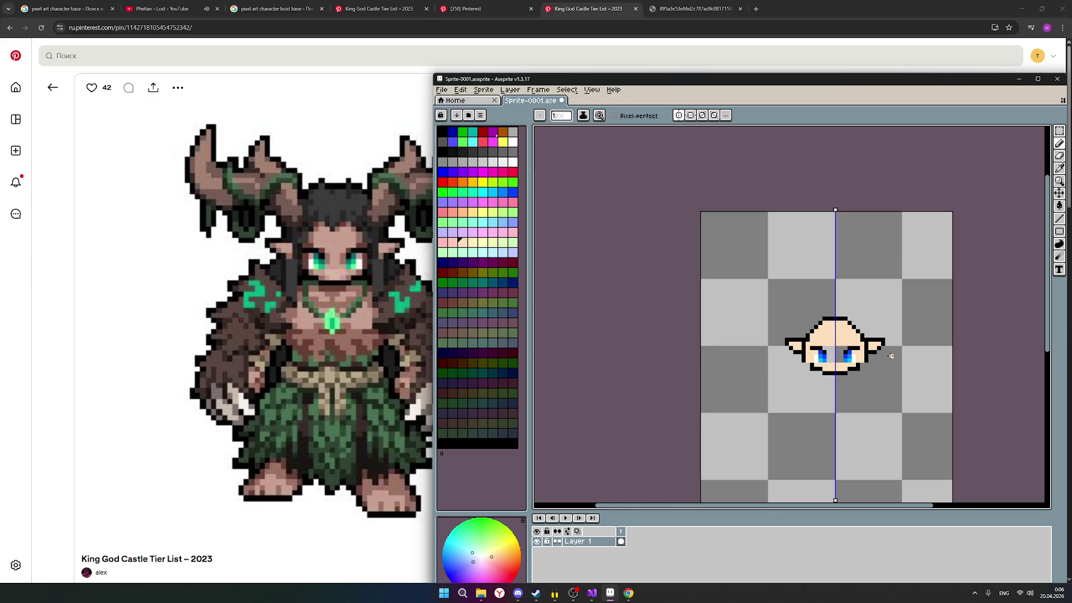
{"action": "scroll", "coordinate": [891, 356], "scroll_direction": "down", "scroll_amount": 1}
{"action": "scroll", "coordinate": [898, 379], "scroll_direction": "down", "scroll_amount": 1}
{"action": "scroll", "coordinate": [897, 378], "scroll_direction": "up", "scroll_amount": 2}
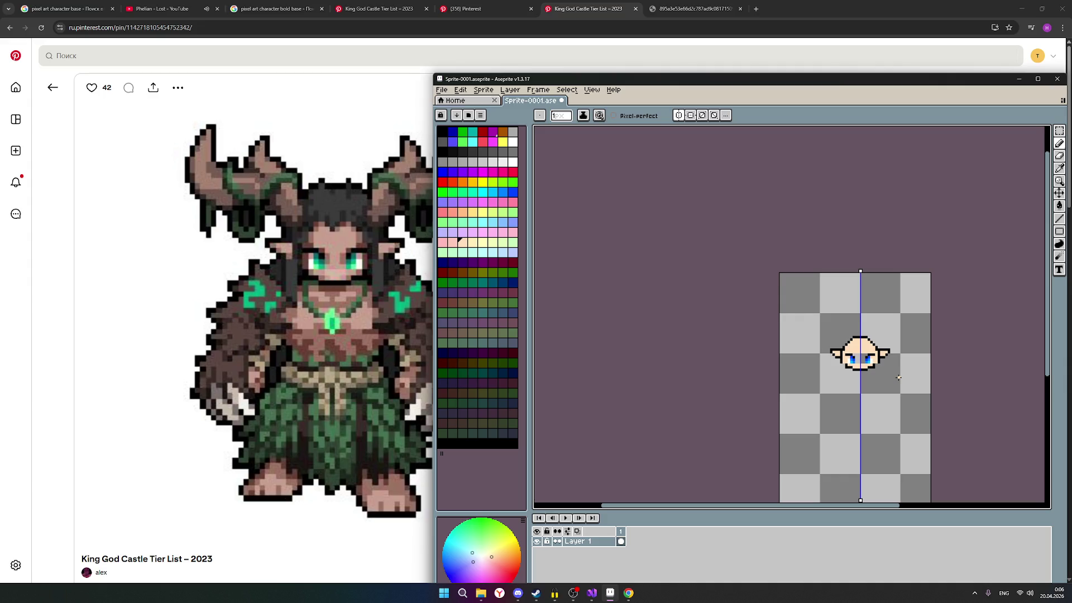
{"action": "scroll", "coordinate": [900, 377], "scroll_direction": "up", "scroll_amount": 1}
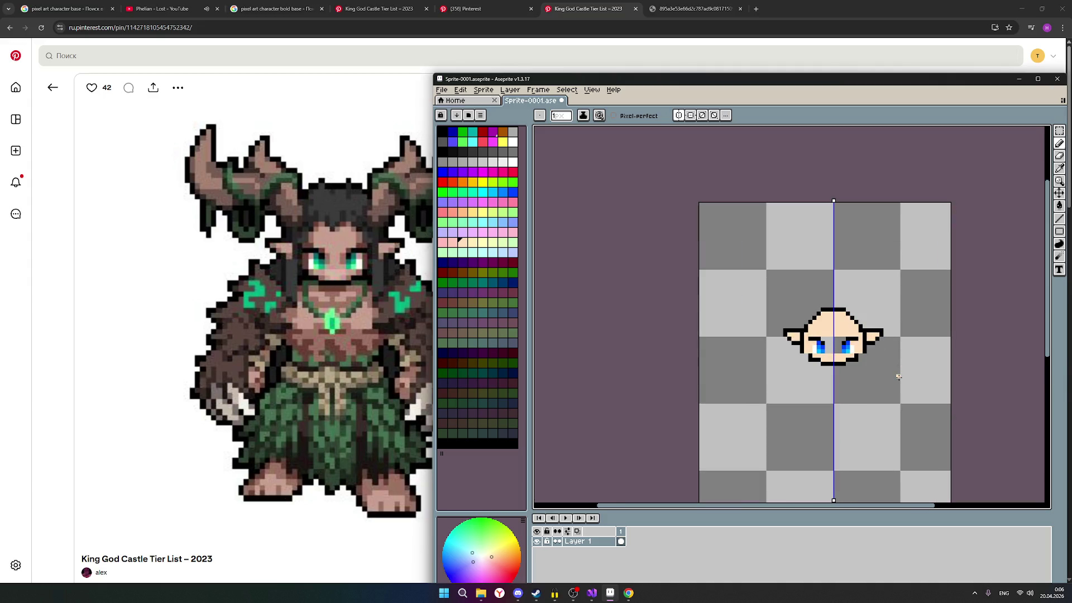
{"action": "scroll", "coordinate": [898, 376], "scroll_direction": "up", "scroll_amount": 1}
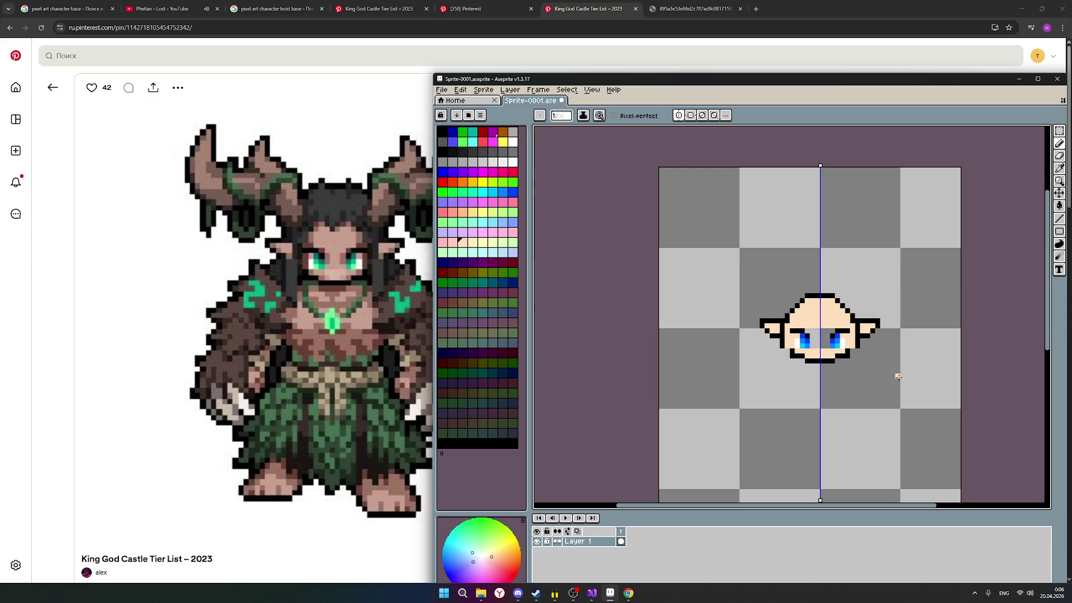
{"action": "scroll", "coordinate": [837, 340], "scroll_direction": "up", "scroll_amount": 3}
Step: Paint skin colour over the grey shading between the eyes and pan the canvas view
{"action": "mouse_move", "coordinate": [777, 361]}
{"action": "left_mouse_down"}
{"action": "mouse_move", "coordinate": [786, 327]}
{"action": "mouse_move", "coordinate": [765, 314]}
{"action": "mouse_move", "coordinate": [771, 340]}
{"action": "left_mouse_up"}
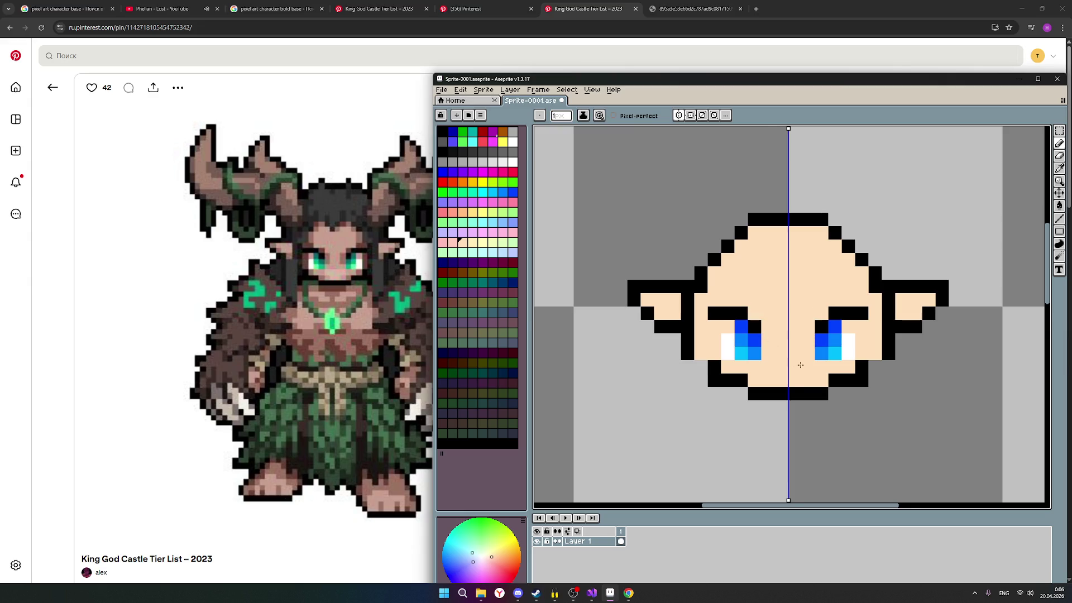
{"action": "scroll", "coordinate": [800, 364], "scroll_direction": "down", "scroll_amount": 2}
{"action": "scroll", "coordinate": [884, 407], "scroll_direction": "down", "scroll_amount": 1}
{"action": "scroll", "coordinate": [884, 407], "scroll_direction": "down", "scroll_amount": 1}
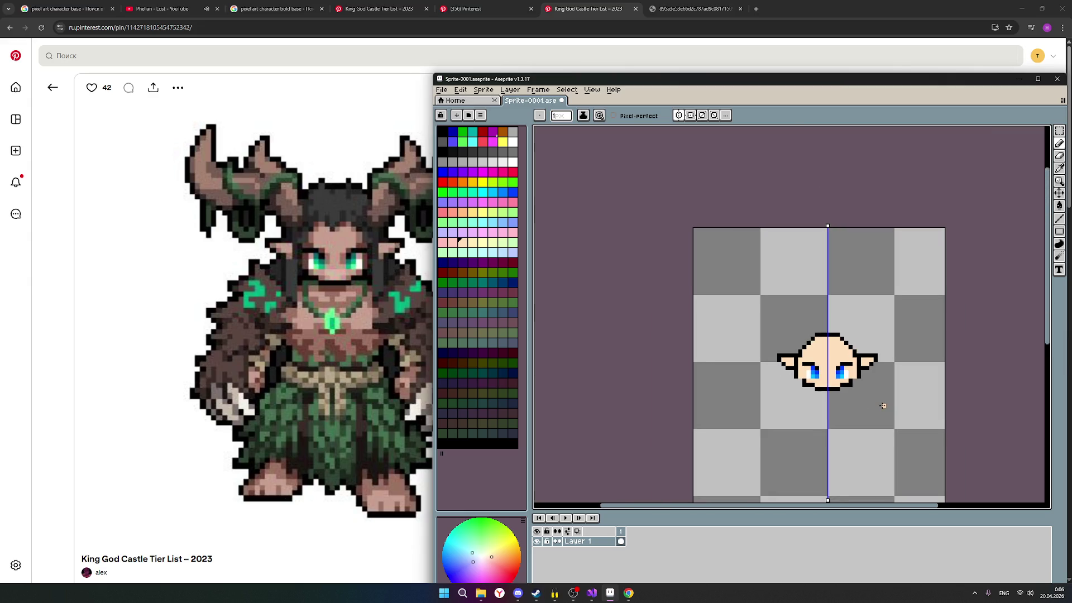
{"action": "scroll", "coordinate": [881, 408], "scroll_direction": "down", "scroll_amount": 1}
{"action": "scroll", "coordinate": [866, 416], "scroll_direction": "up", "scroll_amount": 1}
{"action": "scroll", "coordinate": [867, 415], "scroll_direction": "up", "scroll_amount": 1}
{"action": "scroll", "coordinate": [871, 407], "scroll_direction": "down", "scroll_amount": 1}
{"action": "scroll", "coordinate": [928, 359], "scroll_direction": "down", "scroll_amount": 1}
{"action": "mouse_move", "coordinate": [1003, 365]}
{"action": "left_mouse_down"}
{"action": "mouse_move", "coordinate": [871, 318]}
{"action": "mouse_move", "coordinate": [868, 329]}
{"action": "left_mouse_up"}
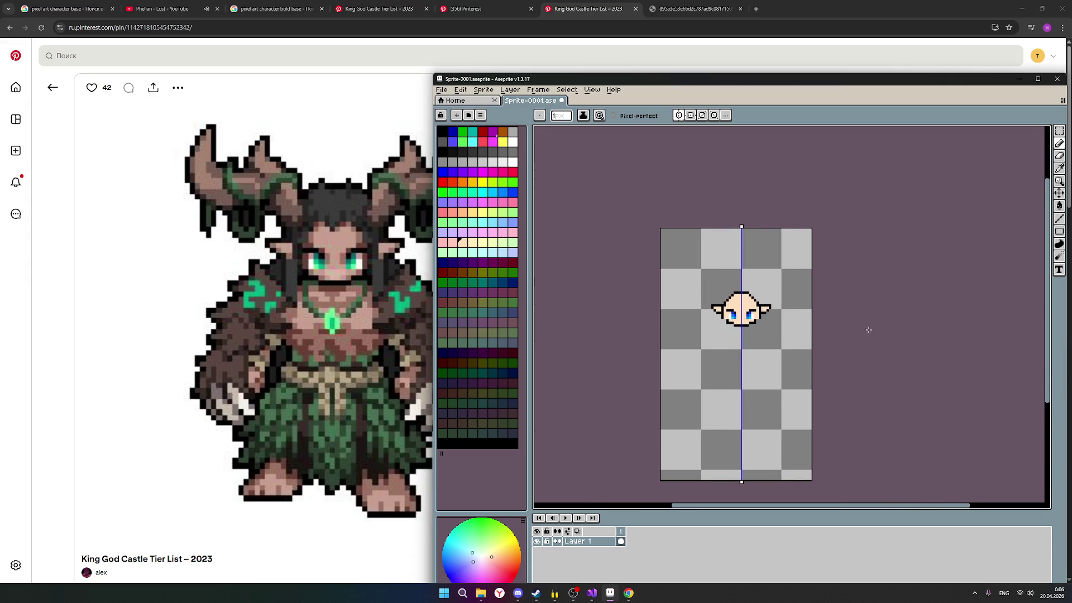
{"action": "scroll", "coordinate": [867, 330], "scroll_direction": "down", "scroll_amount": 1}
{"action": "scroll", "coordinate": [859, 342], "scroll_direction": "up", "scroll_amount": 1}
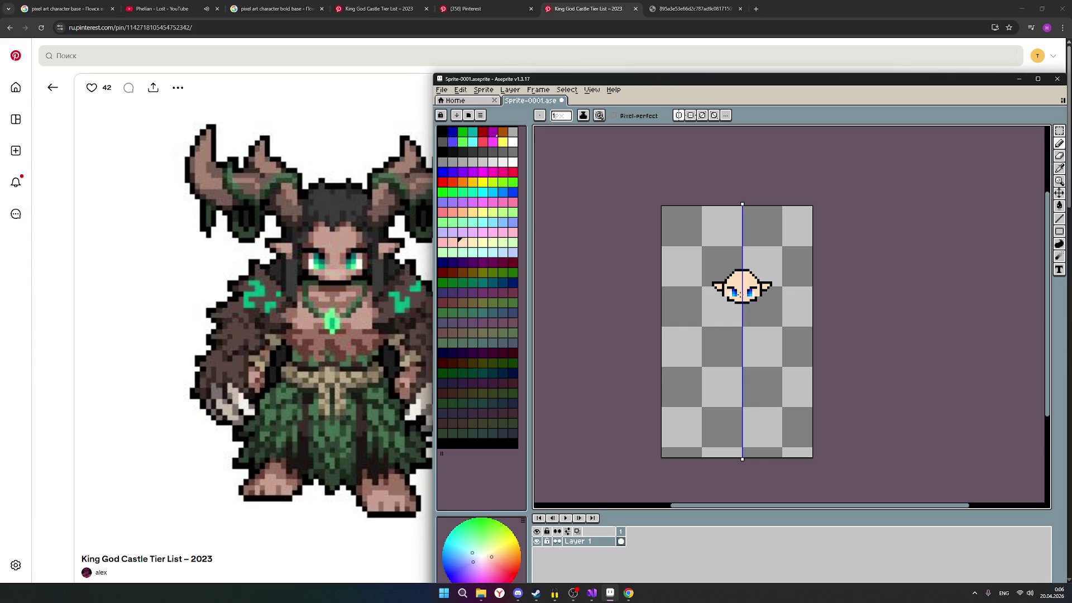
{"action": "scroll", "coordinate": [727, 262], "scroll_direction": "up", "scroll_amount": 1}
{"action": "scroll", "coordinate": [730, 266], "scroll_direction": "up", "scroll_amount": 1}
{"action": "scroll", "coordinate": [734, 277], "scroll_direction": "up", "scroll_amount": 1}
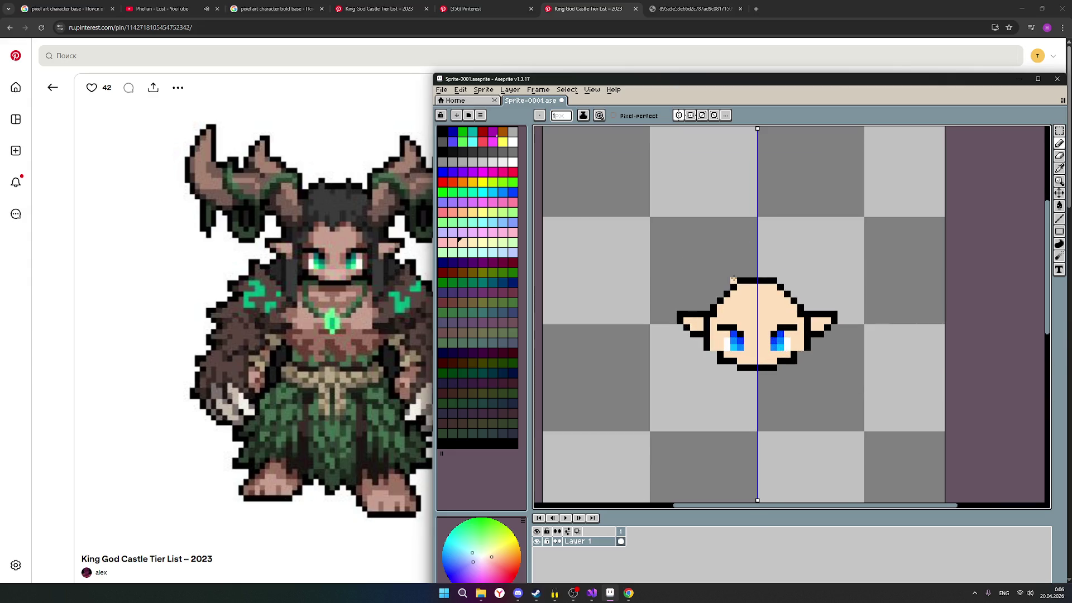
{"action": "scroll", "coordinate": [705, 276], "scroll_direction": "up", "scroll_amount": 1}
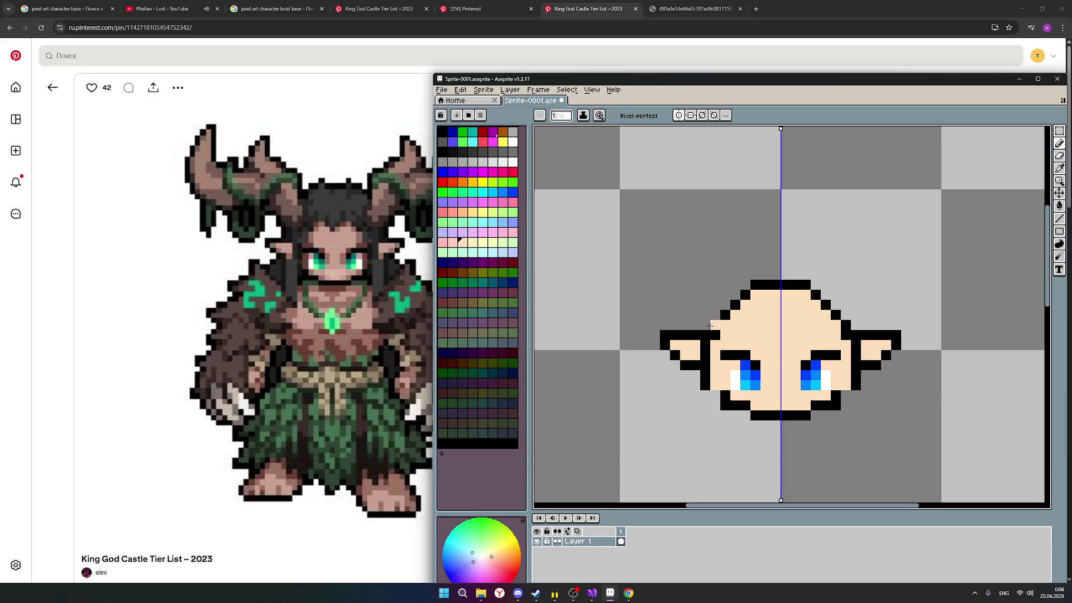
{"action": "scroll", "coordinate": [655, 313], "scroll_direction": "down", "scroll_amount": 2}
{"action": "scroll", "coordinate": [677, 312], "scroll_direction": "down", "scroll_amount": 1}
{"action": "scroll", "coordinate": [676, 312], "scroll_direction": "down", "scroll_amount": 1}
{"action": "scroll", "coordinate": [678, 311], "scroll_direction": "up", "scroll_amount": 1}
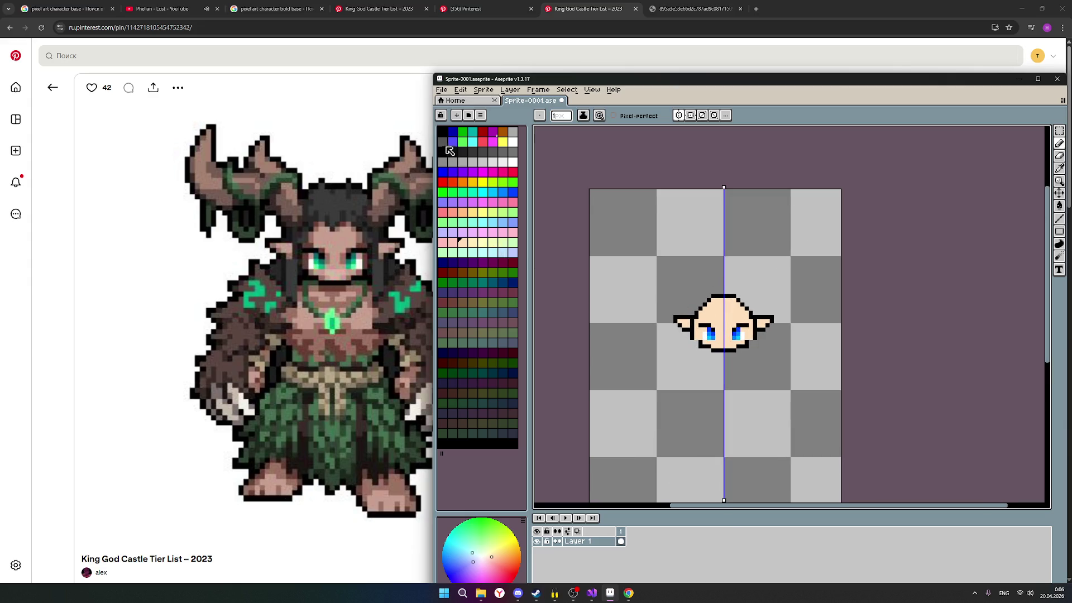
Step: Draw and fill a green hair shape over the head's forehead with the pencil
{"action": "left_click", "coordinate": [464, 137]}
{"action": "left_click_drag", "start_coordinate": [695, 317], "coordinate": [729, 273]}
{"action": "mouse_move", "coordinate": [704, 311]}
{"action": "left_mouse_down"}
{"action": "mouse_move", "coordinate": [695, 315]}
{"action": "mouse_move", "coordinate": [752, 310]}
{"action": "mouse_move", "coordinate": [729, 294]}
{"action": "mouse_move", "coordinate": [704, 302]}
{"action": "mouse_move", "coordinate": [757, 305]}
{"action": "mouse_move", "coordinate": [761, 292]}
{"action": "mouse_move", "coordinate": [721, 281]}
{"action": "mouse_move", "coordinate": [742, 285]}
{"action": "mouse_move", "coordinate": [754, 308]}
{"action": "mouse_move", "coordinate": [735, 285]}
{"action": "mouse_move", "coordinate": [739, 297]}
{"action": "left_mouse_up"}
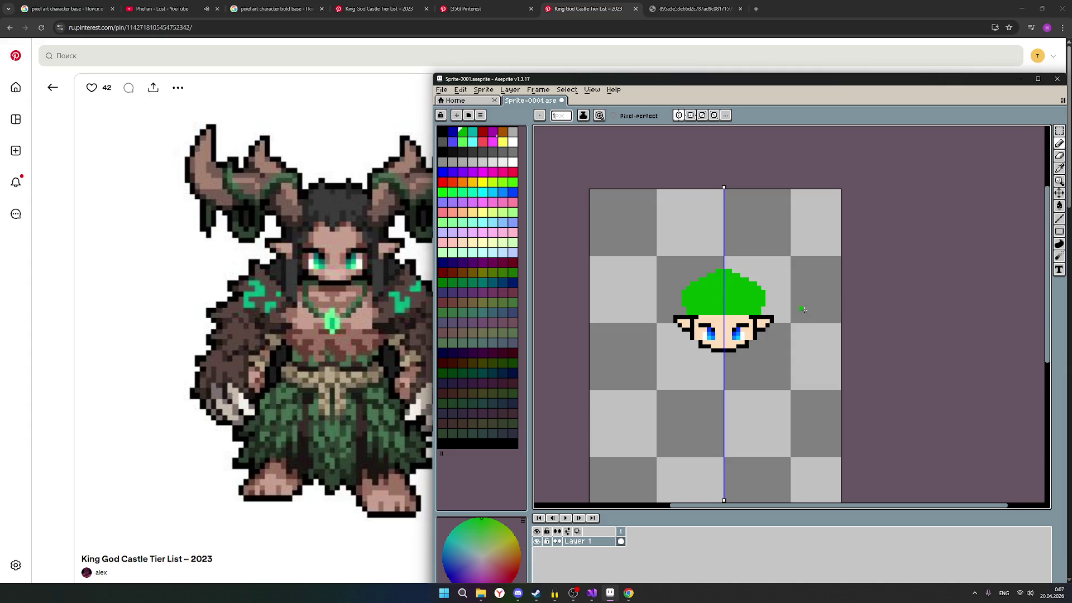
{"action": "scroll", "coordinate": [820, 322], "scroll_direction": "down", "scroll_amount": 2}
{"action": "scroll", "coordinate": [838, 325], "scroll_direction": "down", "scroll_amount": 2}
{"action": "scroll", "coordinate": [900, 328], "scroll_direction": "up", "scroll_amount": 1}
Step: Undo the green hair back to the bald head and switch away to the browser
{"action": "key", "text": "v"}
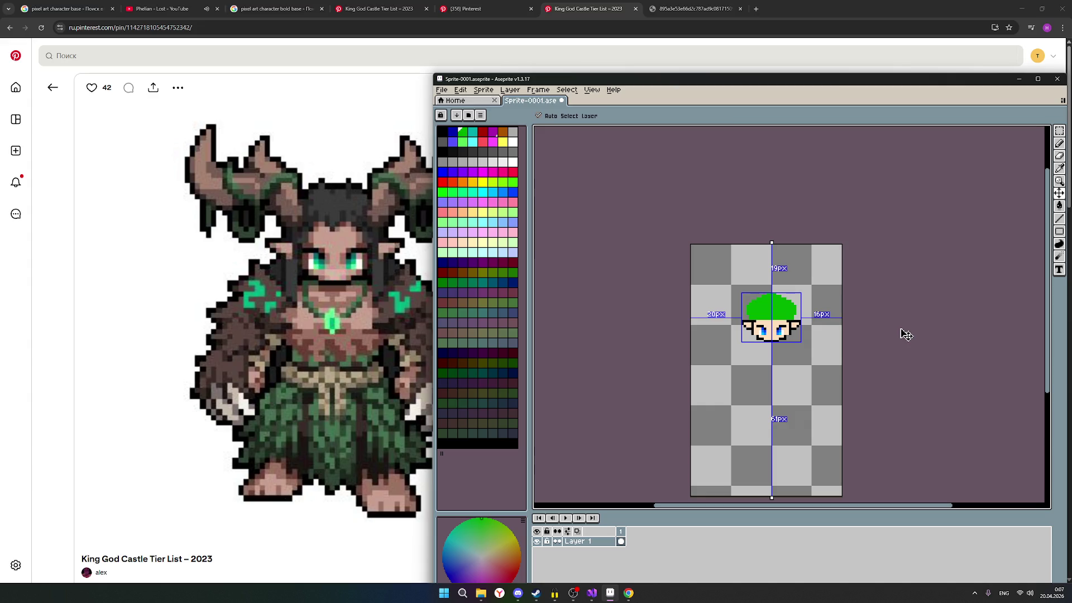
{"action": "key", "text": "ctrl+z"}
{"action": "key", "text": "ctrl+z"}
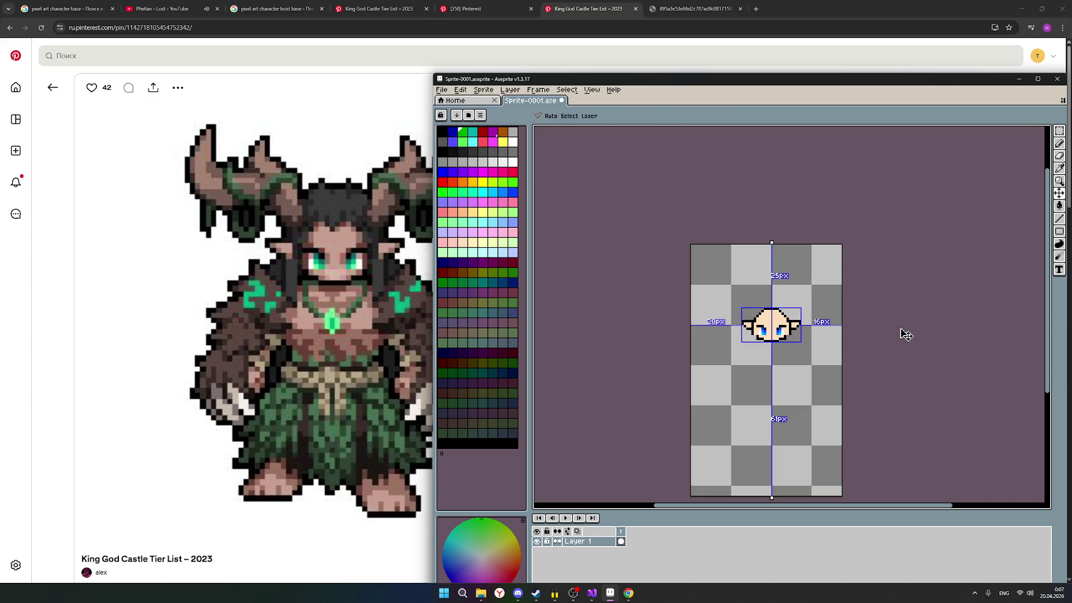
{"action": "key", "text": "b"}
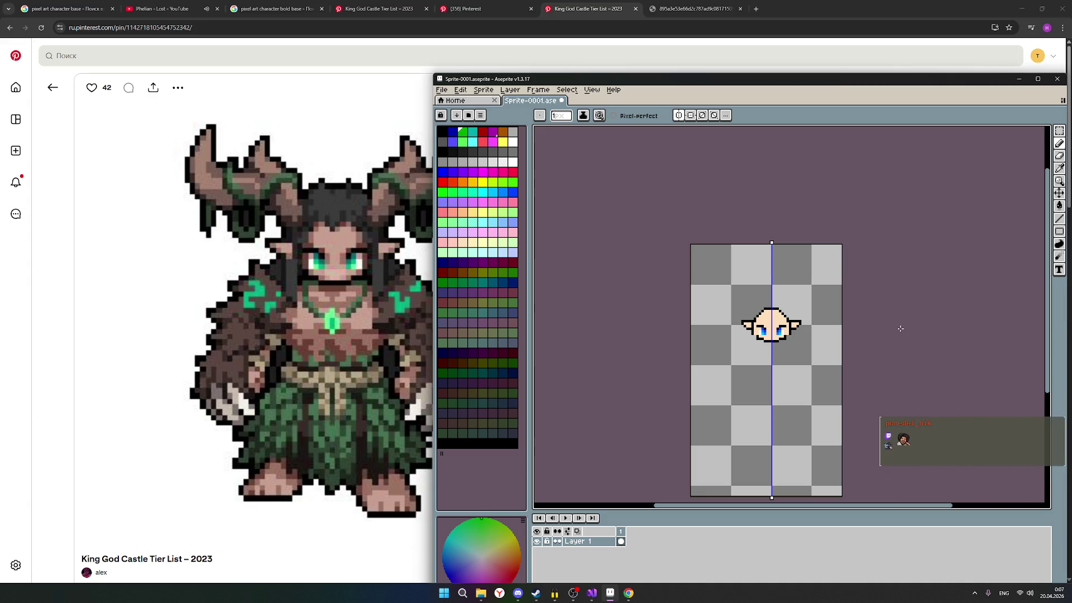
{"action": "scroll", "coordinate": [881, 318], "scroll_direction": "up", "scroll_amount": 1}
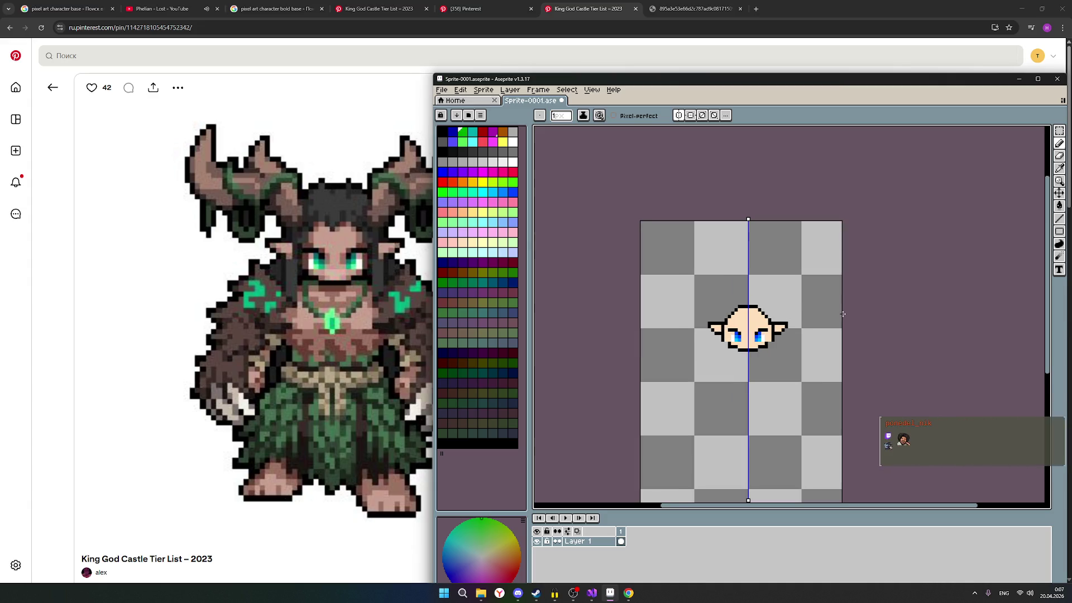
{"action": "scroll", "coordinate": [881, 318], "scroll_direction": "up", "scroll_amount": 1}
{"action": "key", "text": "alt+Tab"}
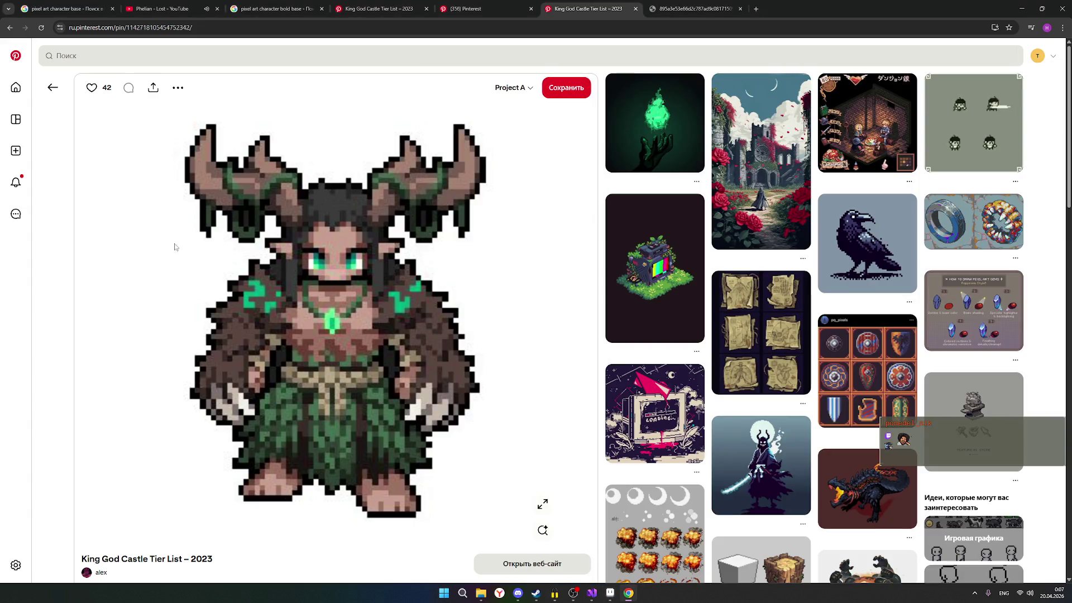
{"action": "left_click", "coordinate": [481, 9]}
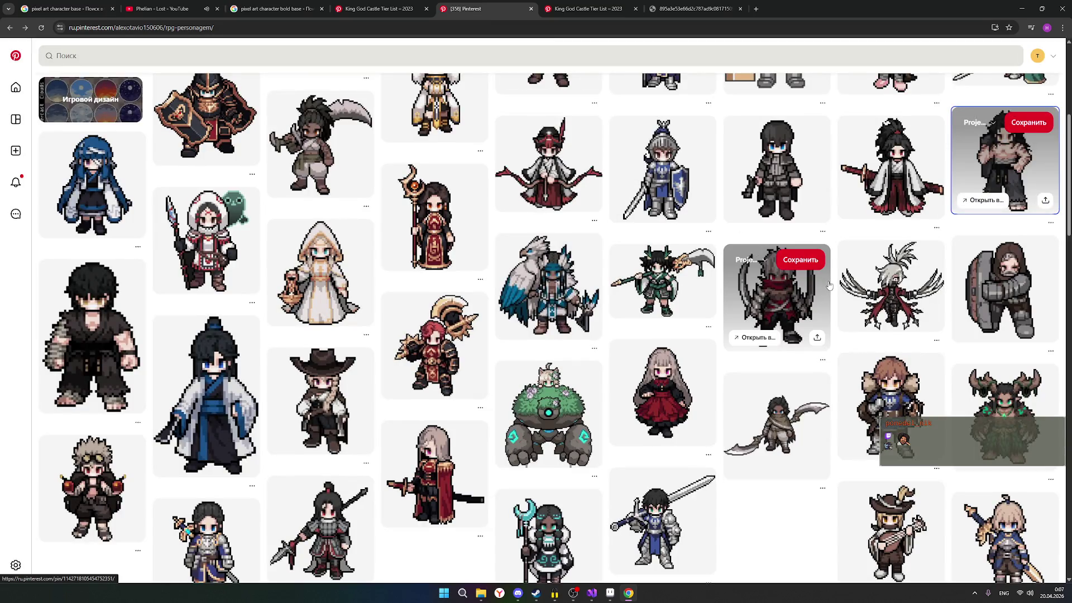
{"action": "scroll", "coordinate": [829, 285], "scroll_direction": "down", "scroll_amount": 3}
{"action": "scroll", "coordinate": [829, 286], "scroll_direction": "down", "scroll_amount": 3}
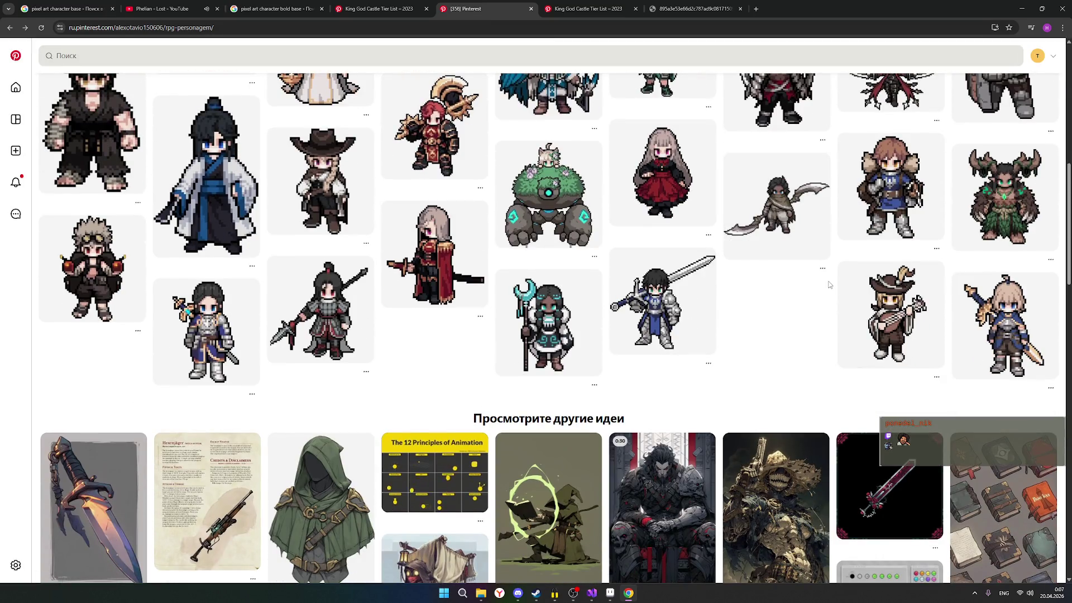
{"action": "scroll", "coordinate": [829, 285], "scroll_direction": "up", "scroll_amount": 1}
{"action": "scroll", "coordinate": [804, 302], "scroll_direction": "up", "scroll_amount": 1}
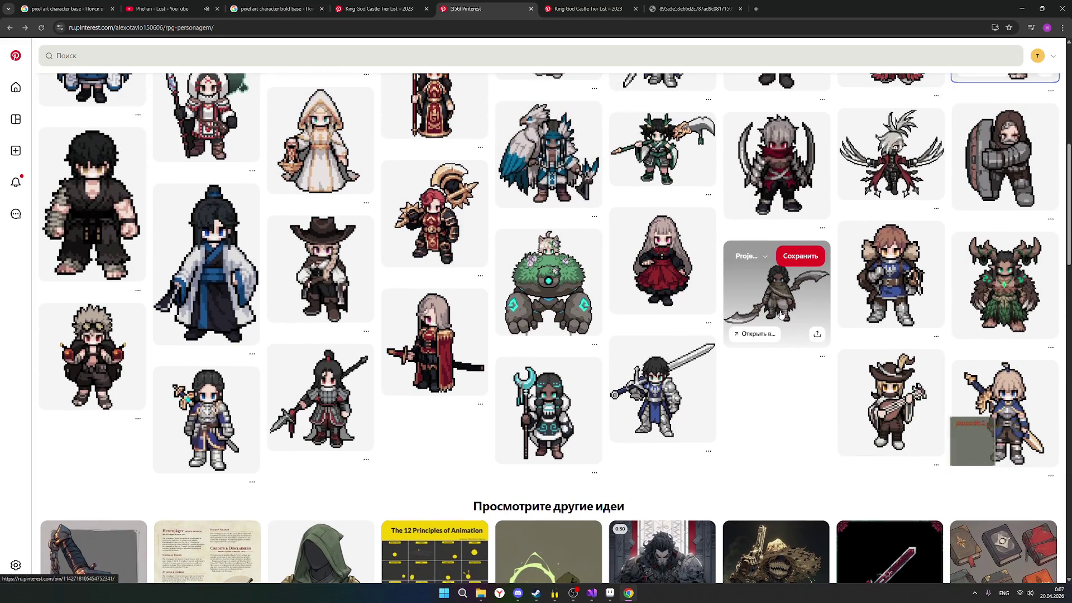
{"action": "scroll", "coordinate": [779, 310], "scroll_direction": "up", "scroll_amount": 3}
{"action": "scroll", "coordinate": [778, 310], "scroll_direction": "up", "scroll_amount": 2}
{"action": "scroll", "coordinate": [778, 310], "scroll_direction": "up", "scroll_amount": 3}
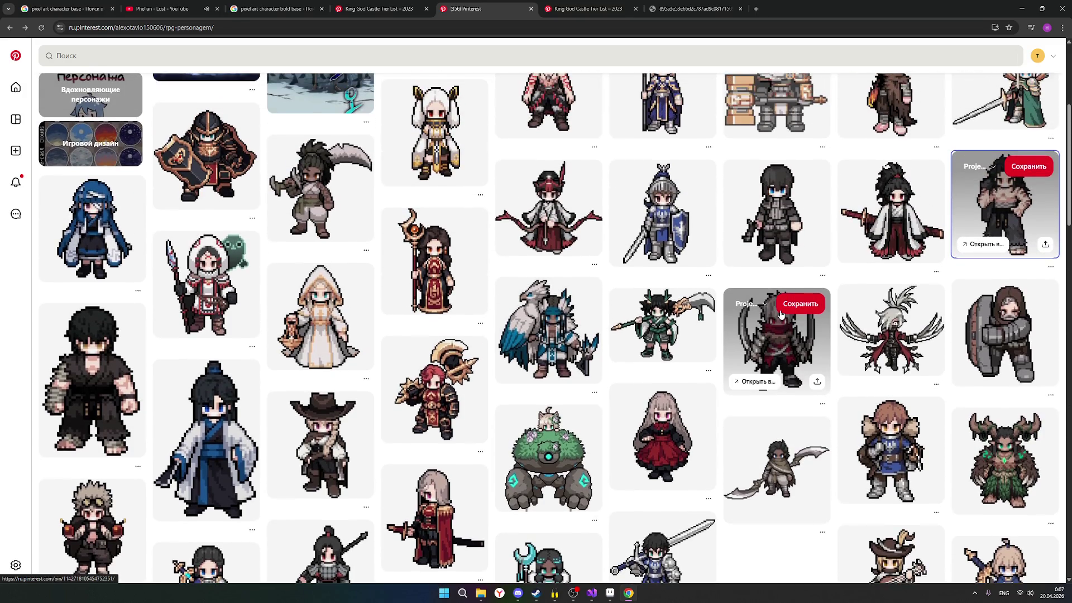
{"action": "scroll", "coordinate": [779, 310], "scroll_direction": "up", "scroll_amount": 2}
{"action": "scroll", "coordinate": [779, 313], "scroll_direction": "up", "scroll_amount": 1}
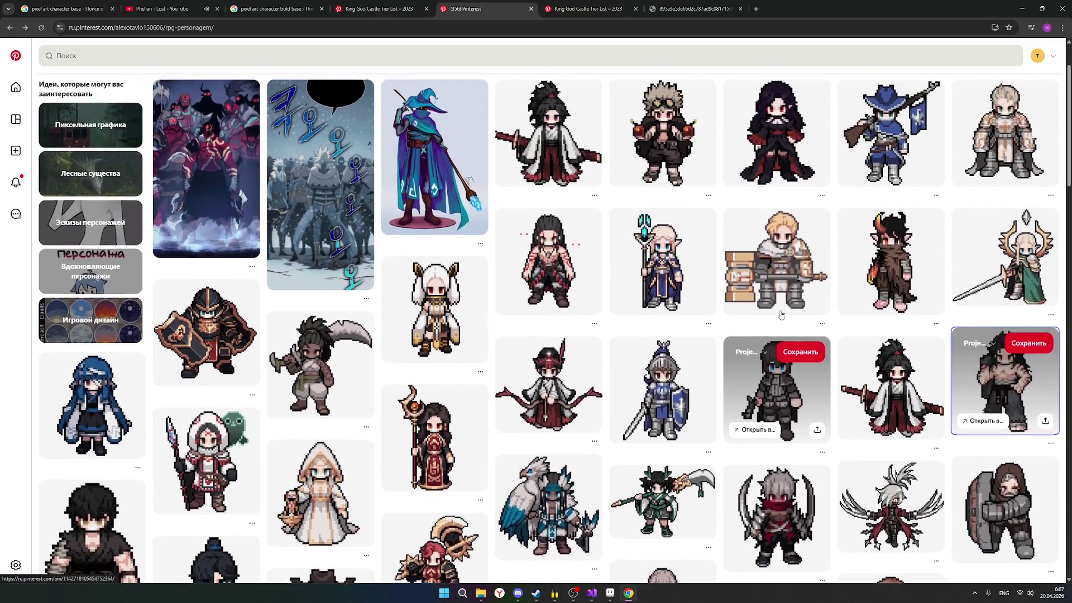
{"action": "scroll", "coordinate": [780, 313], "scroll_direction": "up", "scroll_amount": 2}
{"action": "scroll", "coordinate": [779, 312], "scroll_direction": "down", "scroll_amount": 1}
{"action": "scroll", "coordinate": [779, 313], "scroll_direction": "down", "scroll_amount": 2}
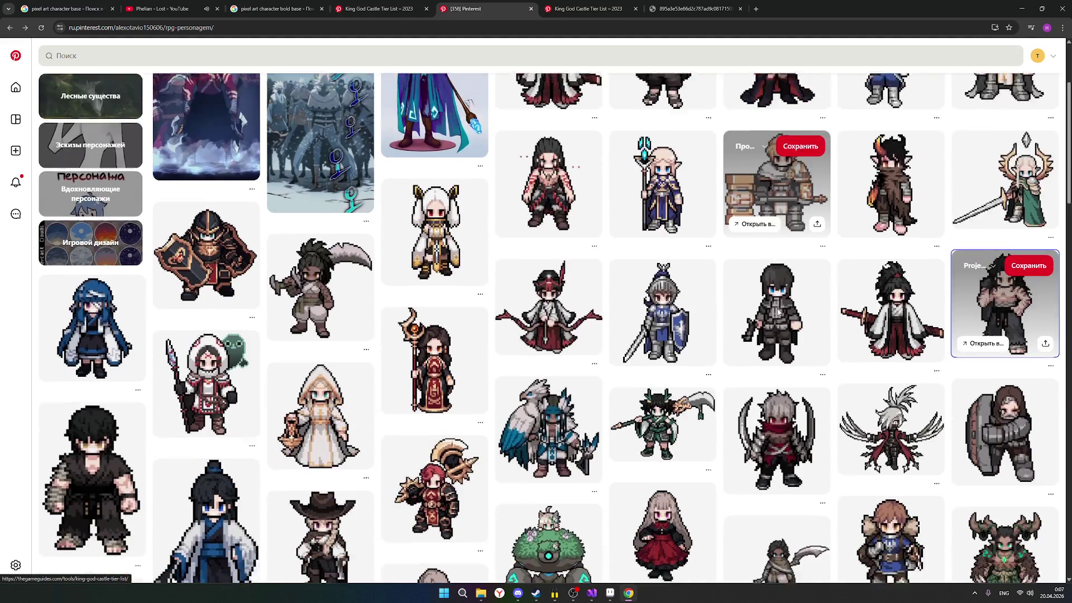
{"action": "scroll", "coordinate": [778, 313], "scroll_direction": "down", "scroll_amount": 1}
{"action": "scroll", "coordinate": [779, 312], "scroll_direction": "down", "scroll_amount": 2}
{"action": "scroll", "coordinate": [779, 312], "scroll_direction": "down", "scroll_amount": 1}
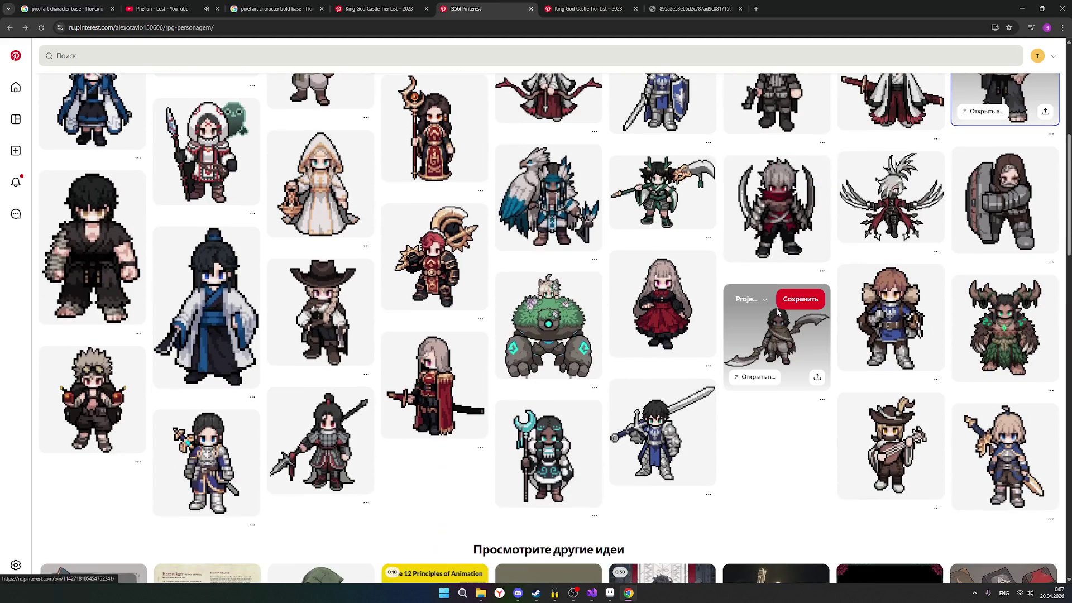
{"action": "left_click", "coordinate": [1011, 314]}
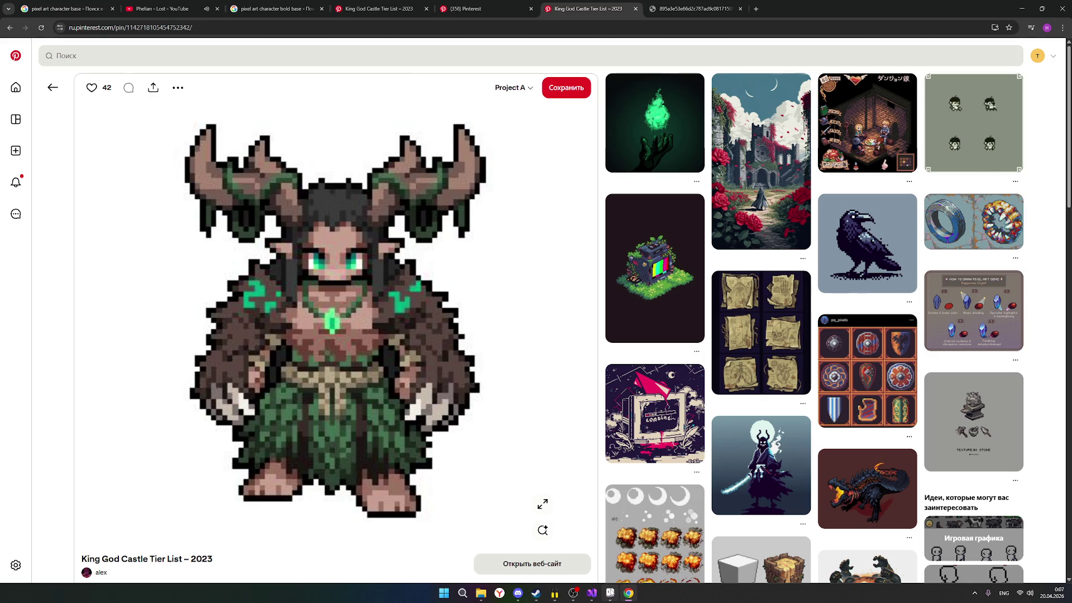
Step: Restore the Aseprite window from the taskbar and pick black as the drawing colour
{"action": "left_click", "coordinate": [610, 593]}
{"action": "scroll", "coordinate": [708, 331], "scroll_direction": "up", "scroll_amount": 2}
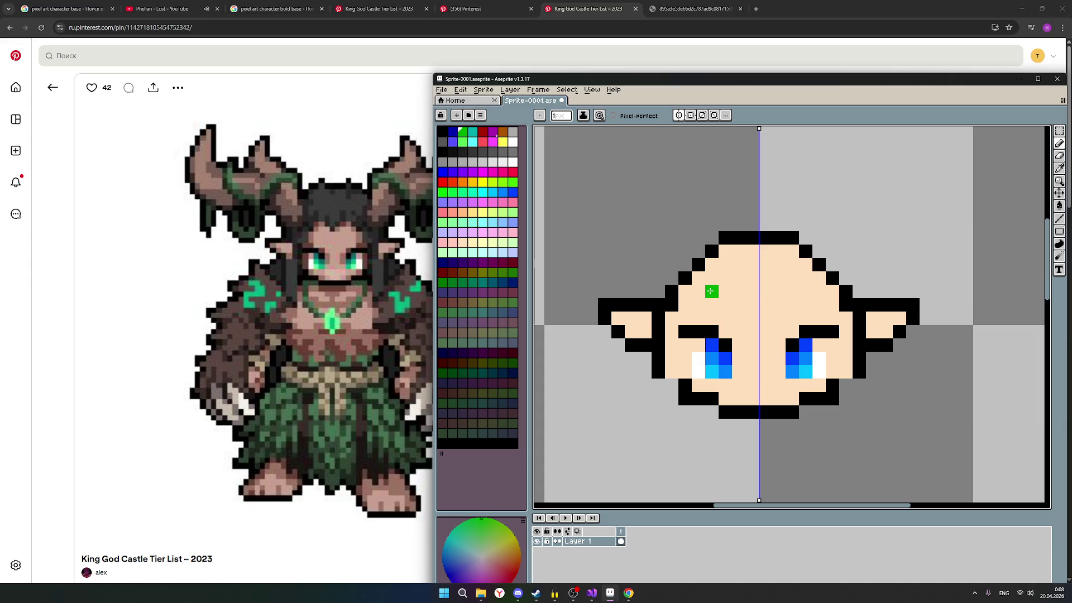
{"action": "mouse_move", "coordinate": [315, 318]}
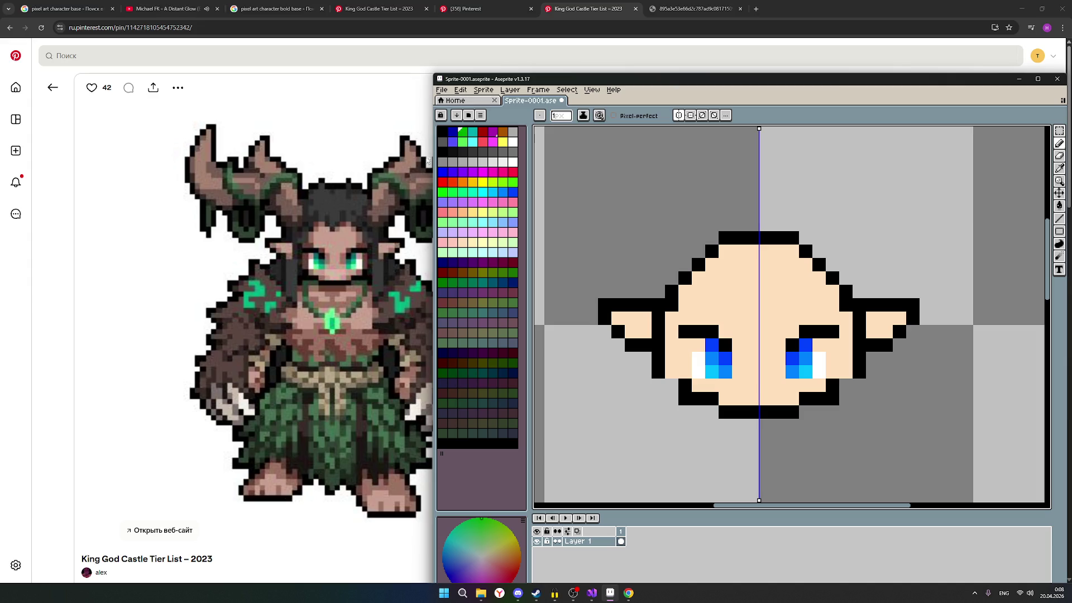
{"action": "left_click", "coordinate": [444, 153]}
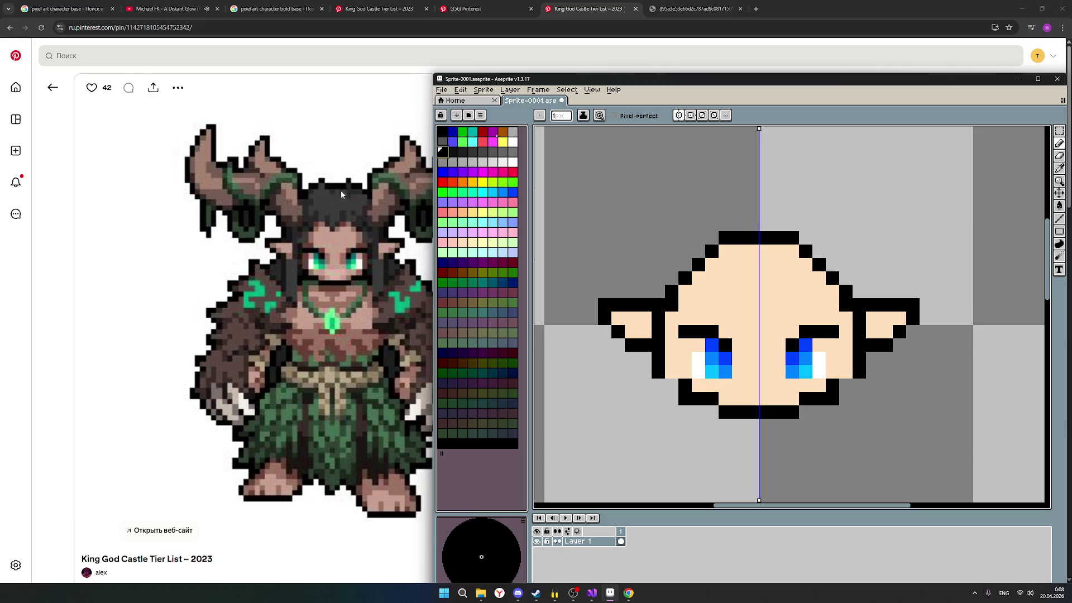
Step: Test the skin tone on an eyebrow pixel, try green, then settle on the skin-tone swatch
{"action": "left_click", "coordinate": [464, 242]}
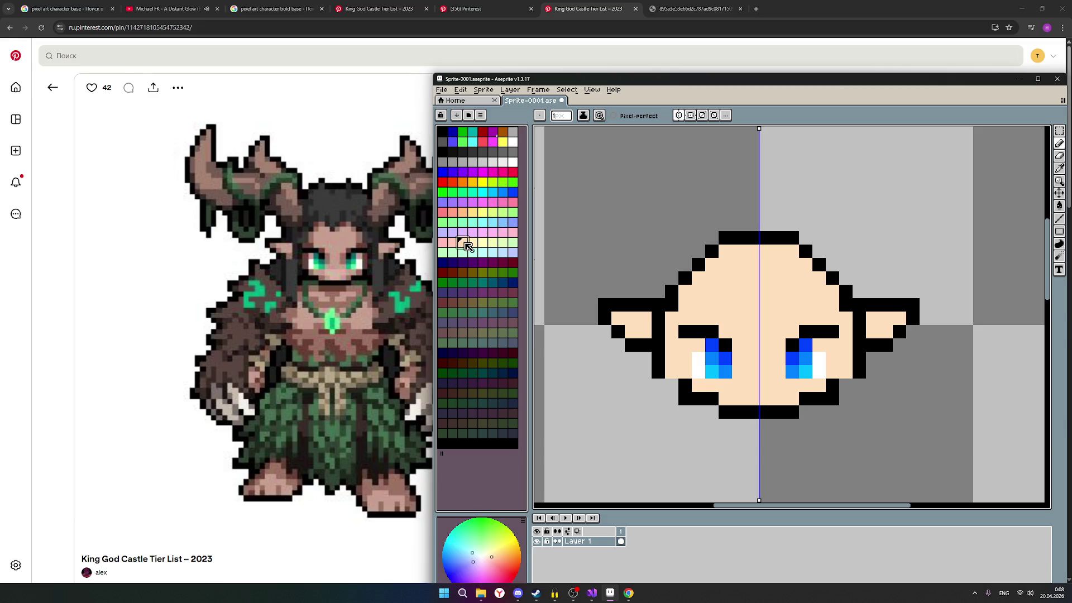
{"action": "left_click", "coordinate": [715, 327]}
{"action": "left_click", "coordinate": [464, 135]}
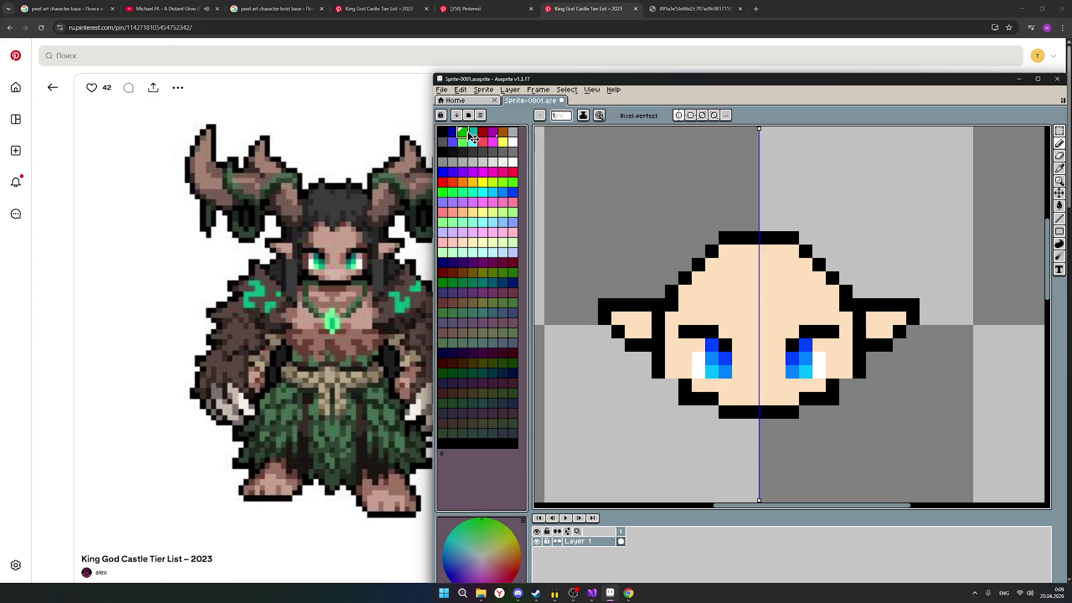
{"action": "left_click", "coordinate": [468, 216]}
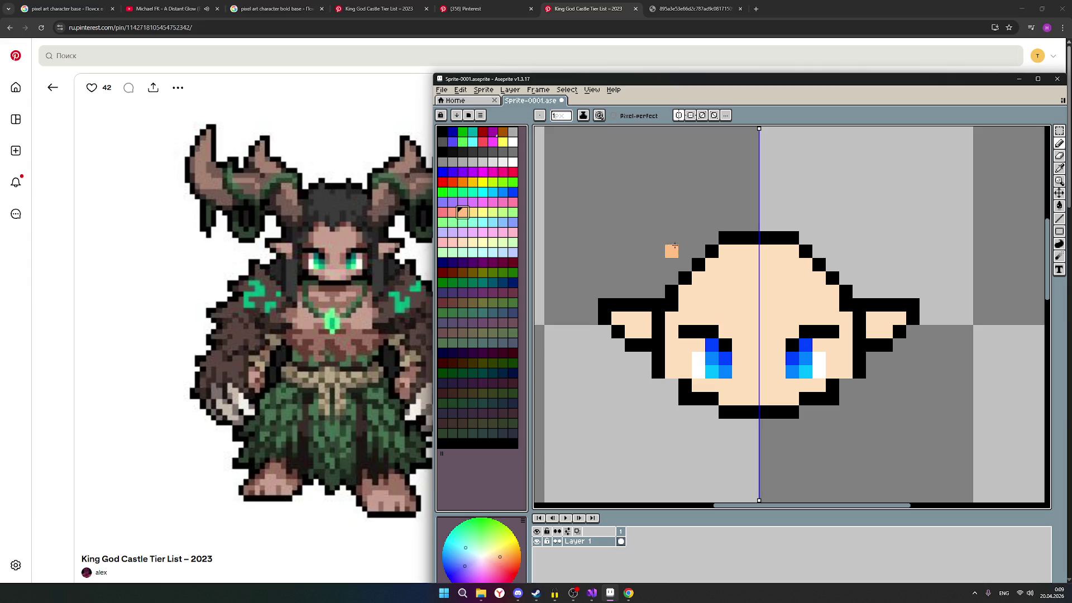
Step: Extend the head upward with mirrored columns of skin pixels at its top corners
{"action": "left_click", "coordinate": [712, 242]}
{"action": "left_click_drag", "start_coordinate": [712, 235], "coordinate": [716, 194]}
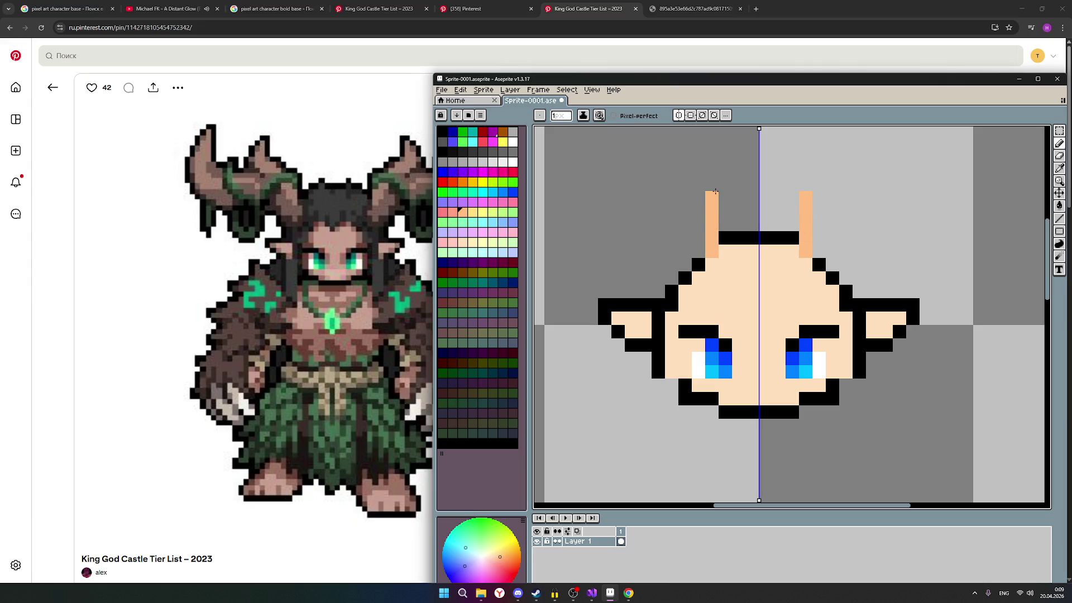
{"action": "scroll", "coordinate": [737, 212], "scroll_direction": "down", "scroll_amount": 3}
{"action": "scroll", "coordinate": [795, 241], "scroll_direction": "up", "scroll_amount": 1}
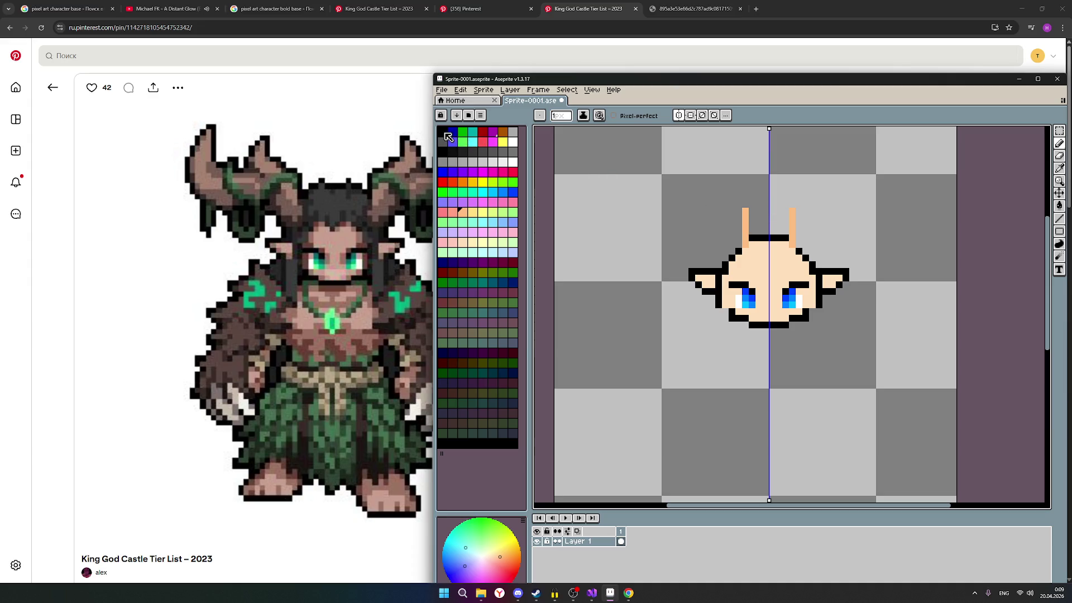
Step: Draw a black line joining the two column tops, then bring OBS to the front
{"action": "left_click", "coordinate": [444, 133]}
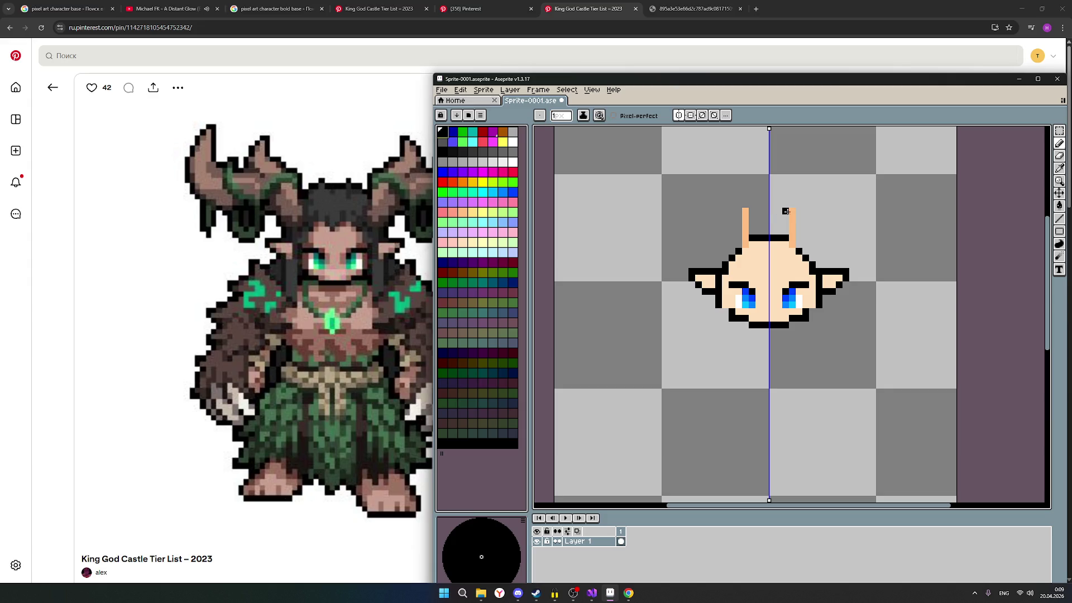
{"action": "left_click_drag", "start_coordinate": [745, 205], "coordinate": [793, 205]}
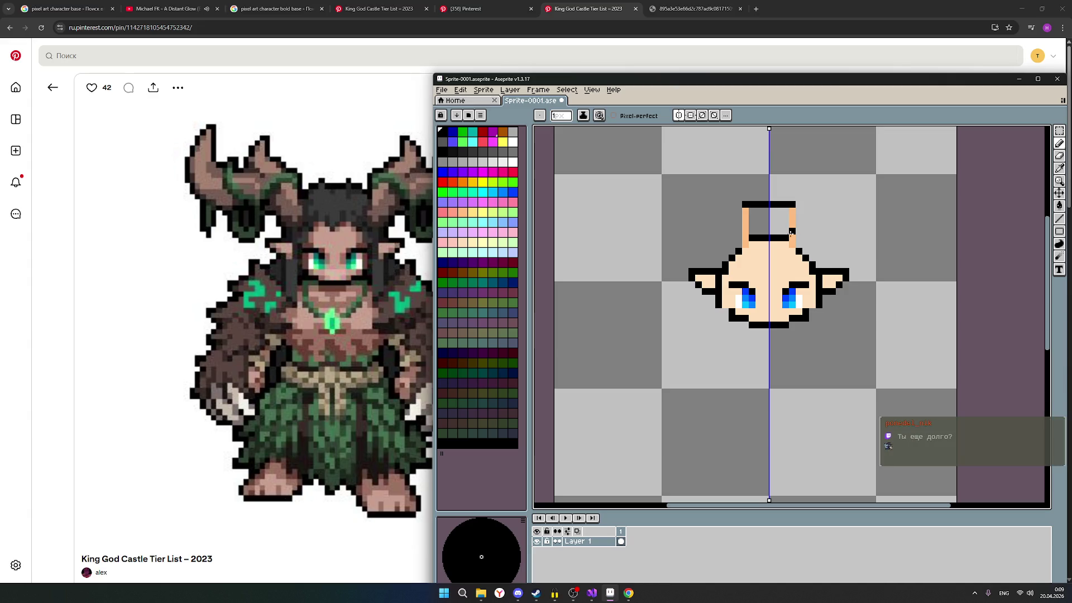
{"action": "left_click", "coordinate": [574, 594]}
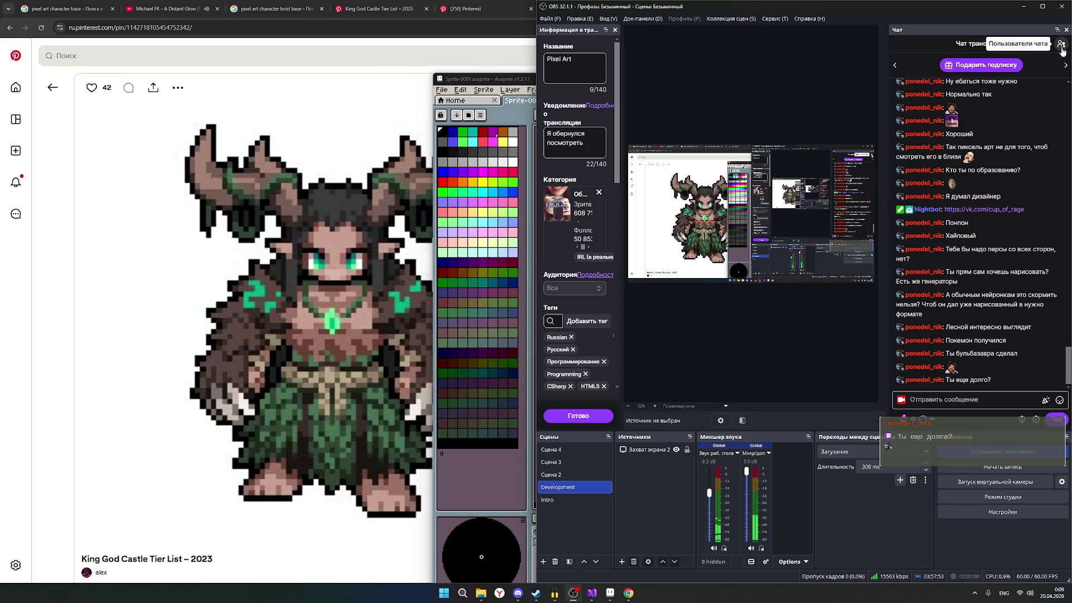
{"action": "left_click", "coordinate": [1061, 44]}
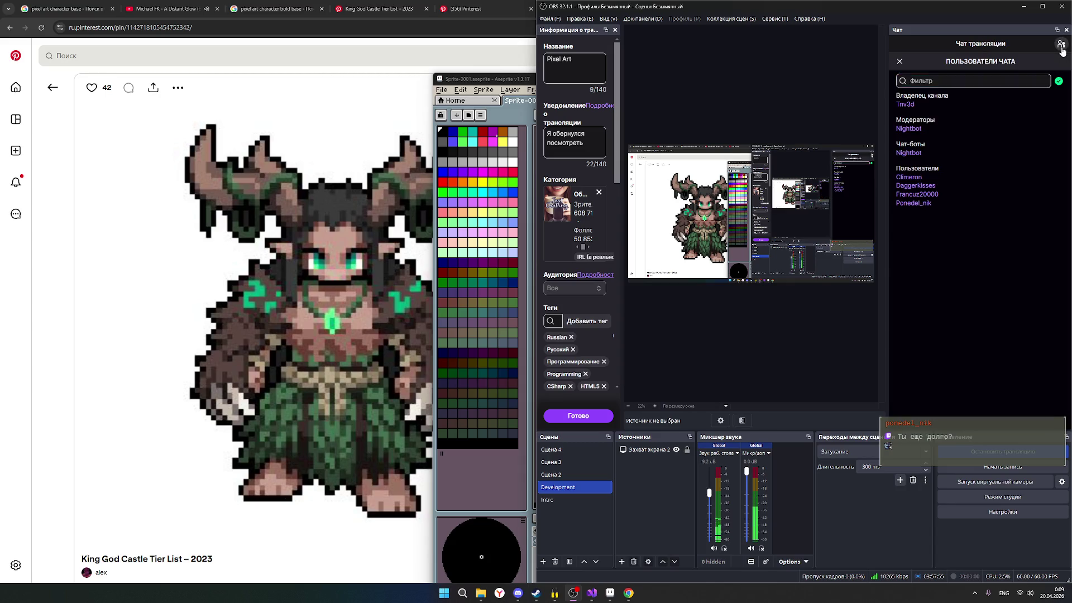
{"action": "left_click", "coordinate": [1061, 43]}
{"action": "left_click", "coordinate": [1027, 7]}
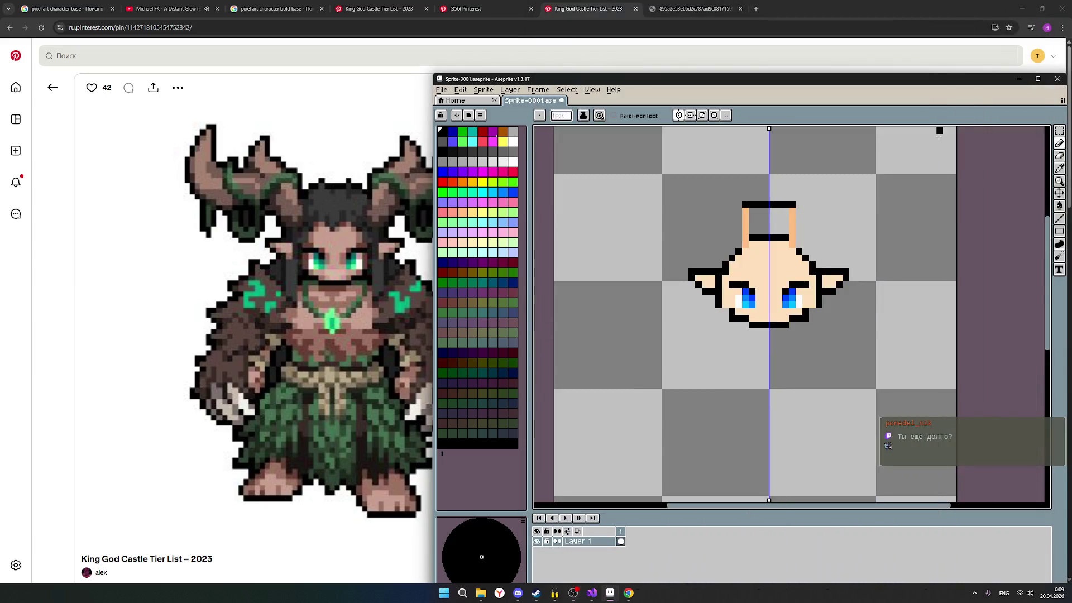
{"action": "scroll", "coordinate": [783, 263], "scroll_direction": "up", "scroll_amount": 1}
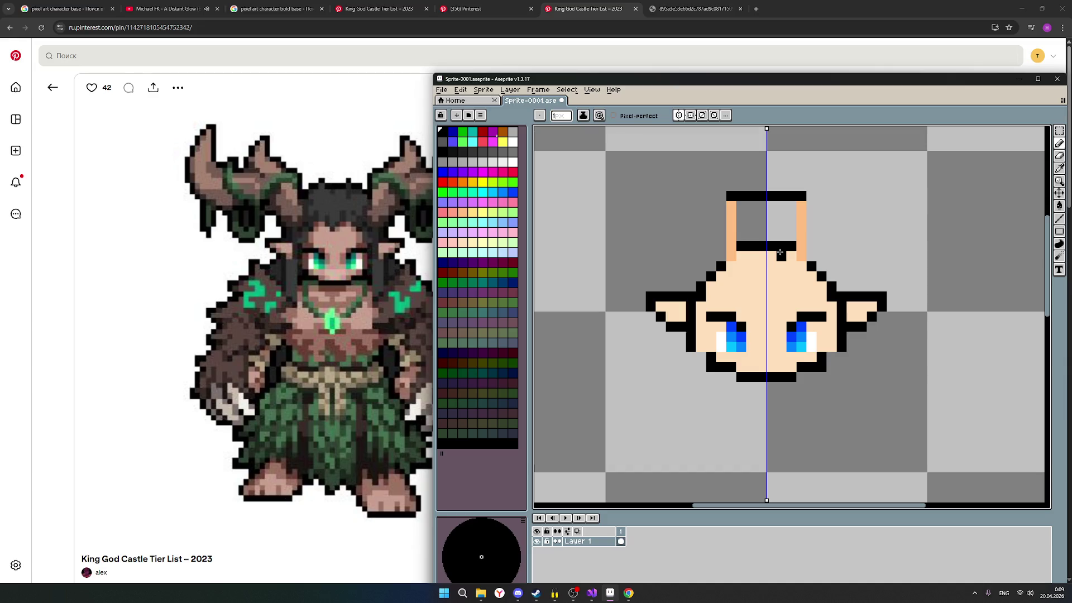
{"action": "scroll", "coordinate": [838, 267], "scroll_direction": "down", "scroll_amount": 1}
{"action": "scroll", "coordinate": [838, 266], "scroll_direction": "up", "scroll_amount": 1}
{"action": "scroll", "coordinate": [840, 270], "scroll_direction": "down", "scroll_amount": 1}
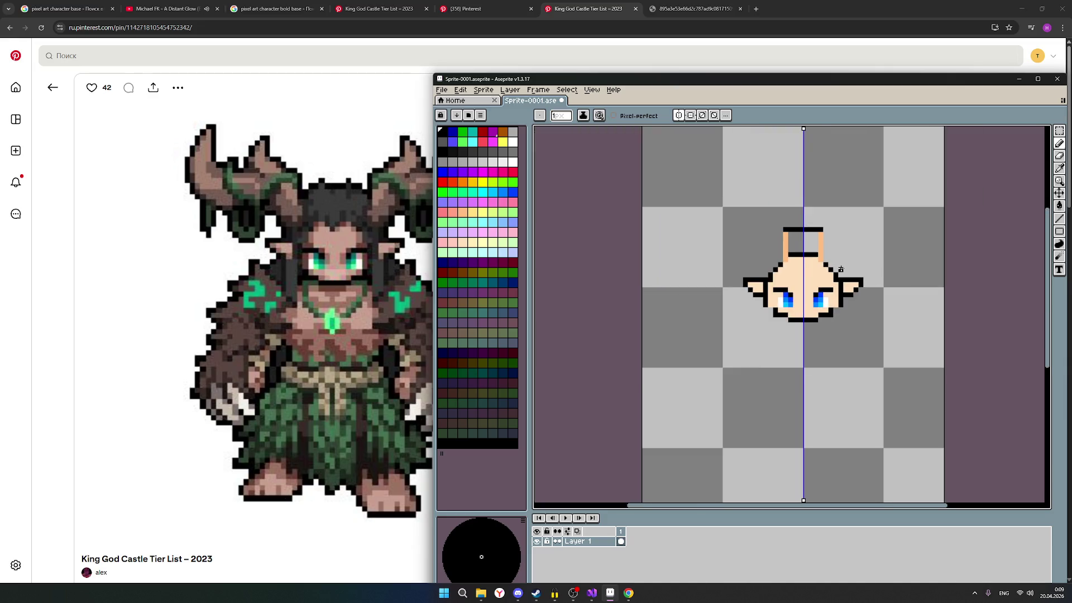
{"action": "scroll", "coordinate": [842, 270], "scroll_direction": "up", "scroll_amount": 1}
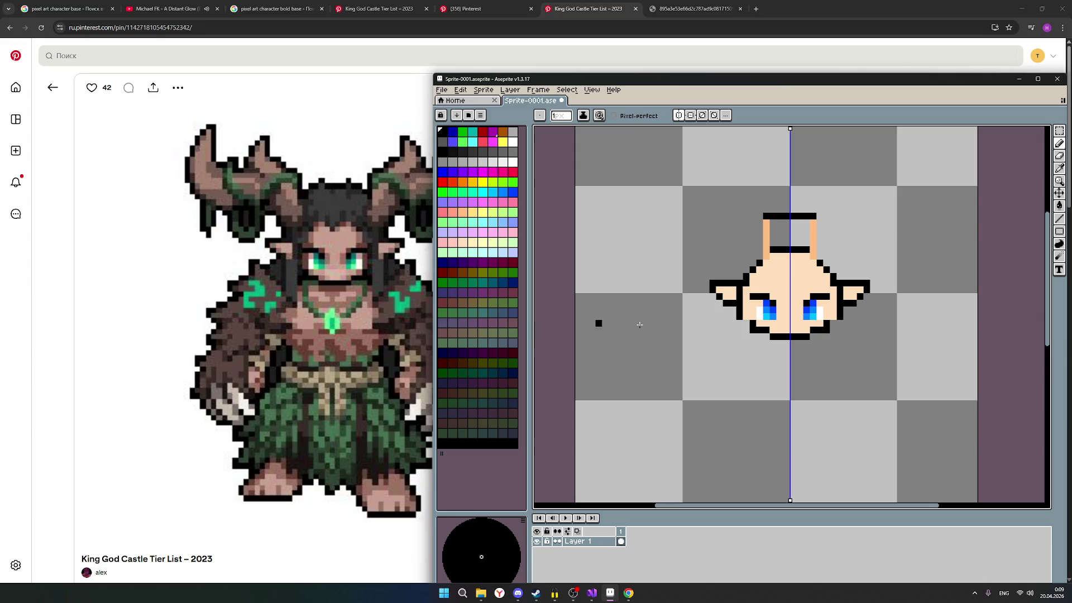
{"action": "mouse_move", "coordinate": [319, 318]}
{"action": "scroll", "coordinate": [336, 420], "scroll_direction": "down", "scroll_amount": 1}
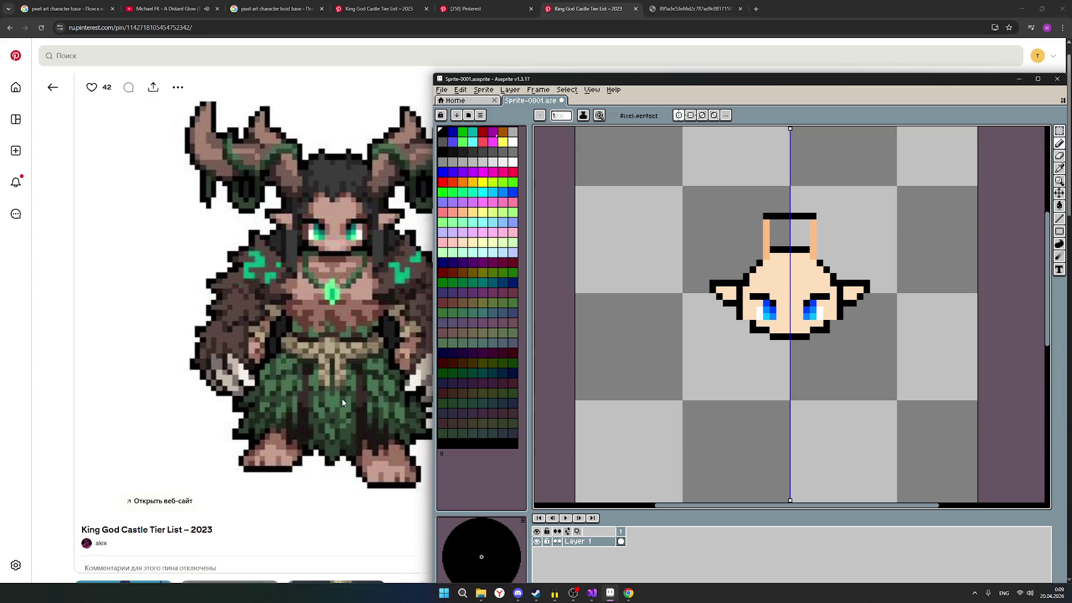
{"action": "scroll", "coordinate": [356, 392], "scroll_direction": "up", "scroll_amount": 1}
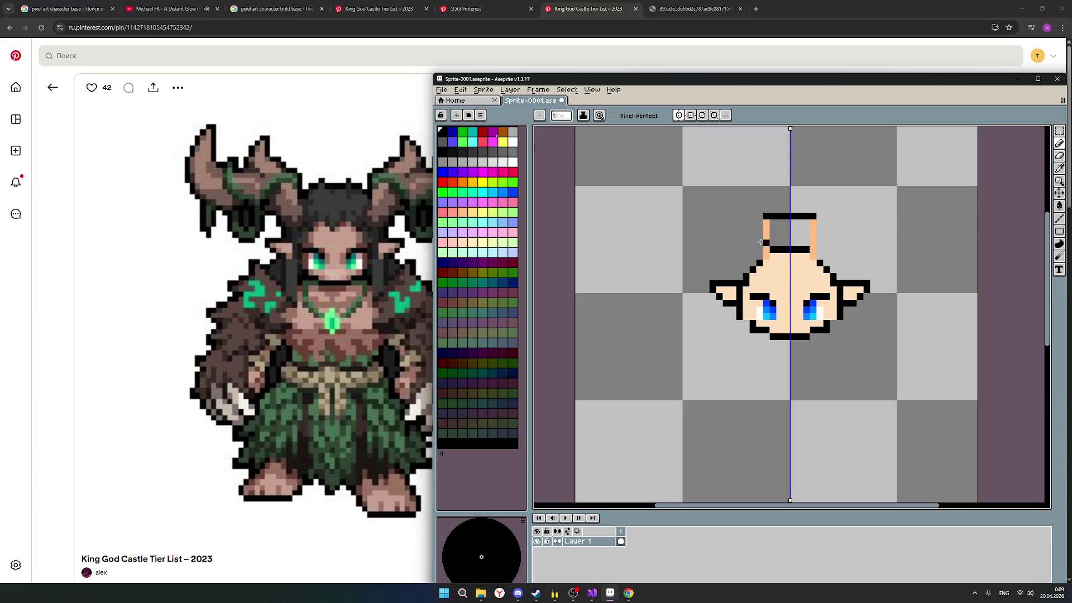
Step: Pick the skin colour and recolour the left end of the black bar between the ears
{"action": "left_click", "coordinate": [469, 248]}
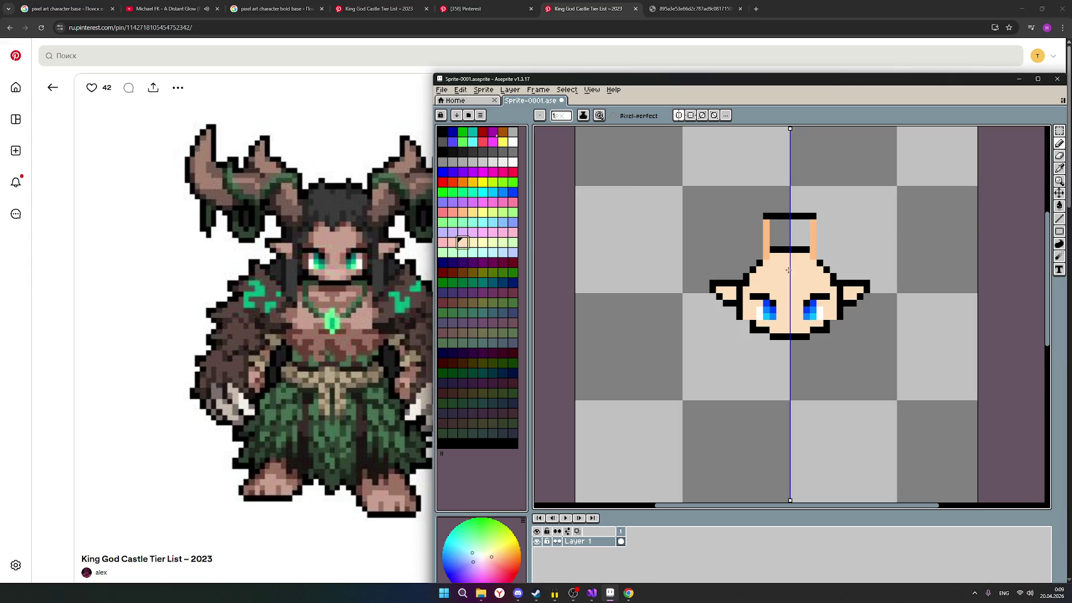
{"action": "left_click", "coordinate": [775, 250]}
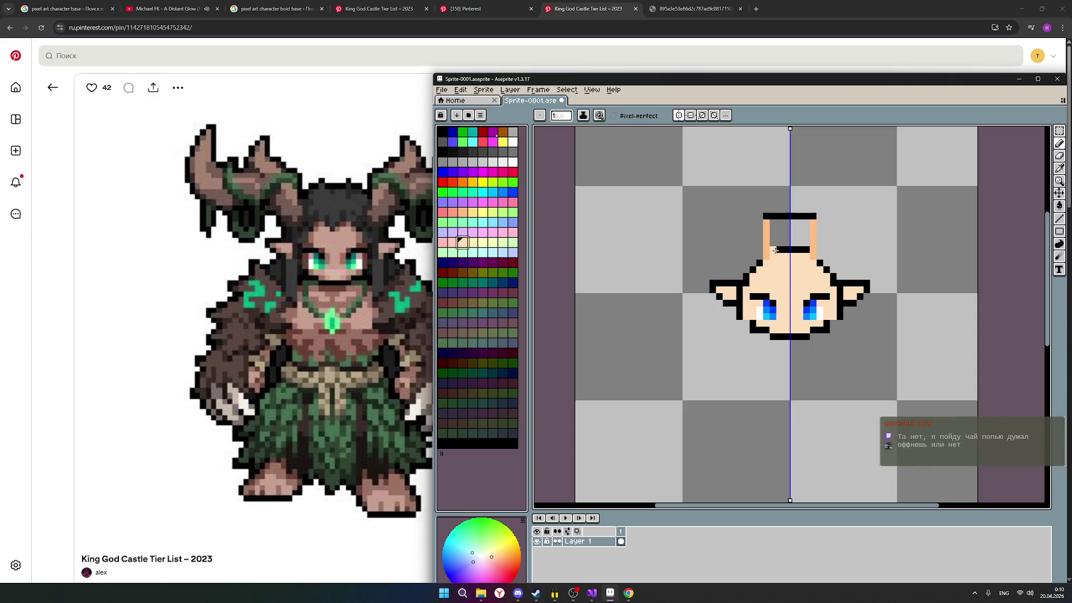
Step: Paint the black bar and the hollow between the ears with skin colour
{"action": "left_click_drag", "start_coordinate": [775, 249], "coordinate": [811, 251]}
{"action": "left_click", "coordinate": [785, 251]}
{"action": "left_click_drag", "start_coordinate": [775, 245], "coordinate": [790, 243]}
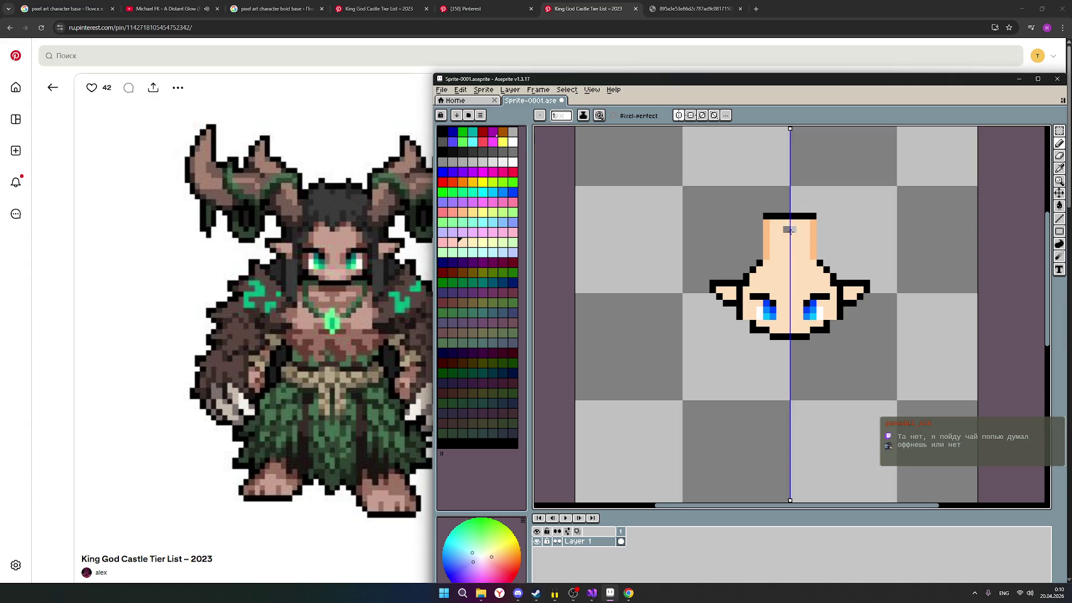
{"action": "scroll", "coordinate": [795, 245], "scroll_direction": "down", "scroll_amount": 1}
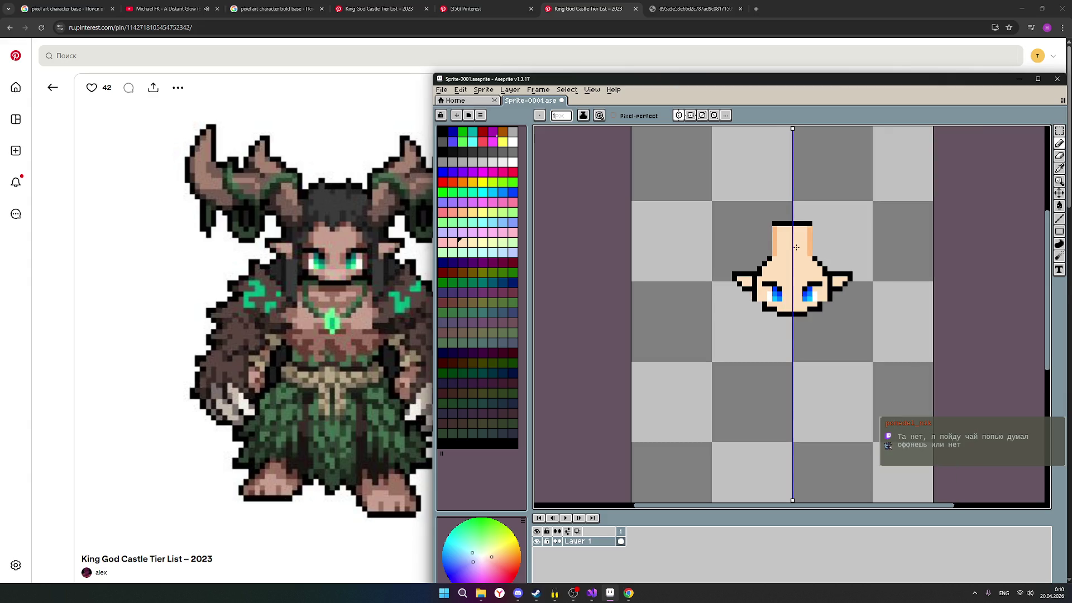
{"action": "scroll", "coordinate": [798, 246], "scroll_direction": "down", "scroll_amount": 1}
{"action": "scroll", "coordinate": [821, 255], "scroll_direction": "up", "scroll_amount": 1}
{"action": "scroll", "coordinate": [847, 292], "scroll_direction": "down", "scroll_amount": 1}
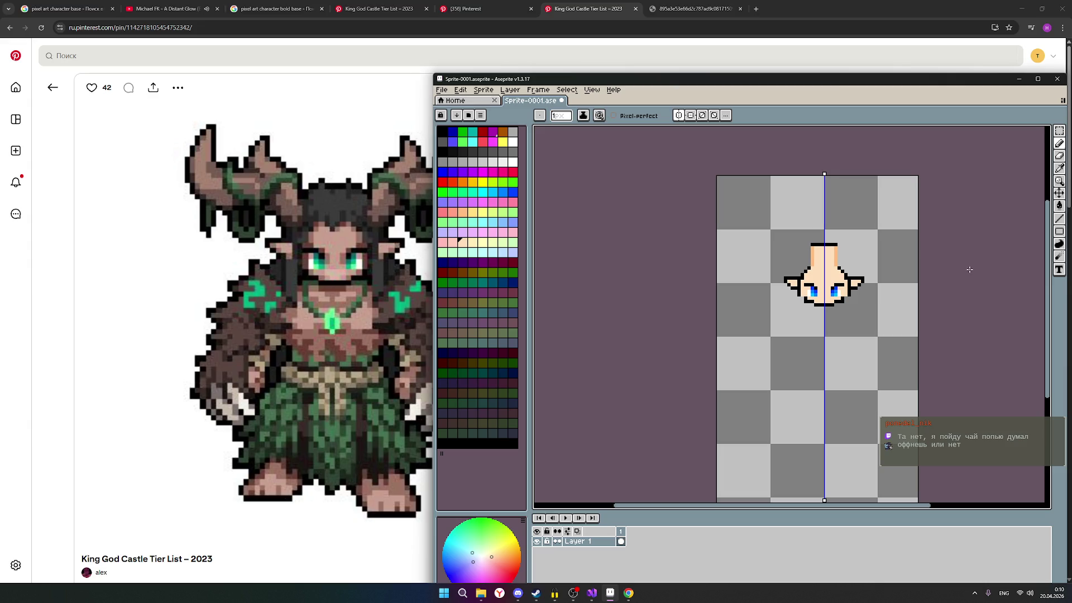
{"action": "scroll", "coordinate": [969, 269], "scroll_direction": "up", "scroll_amount": 1}
{"action": "scroll", "coordinate": [963, 271], "scroll_direction": "up", "scroll_amount": 1}
{"action": "scroll", "coordinate": [956, 273], "scroll_direction": "up", "scroll_amount": 1}
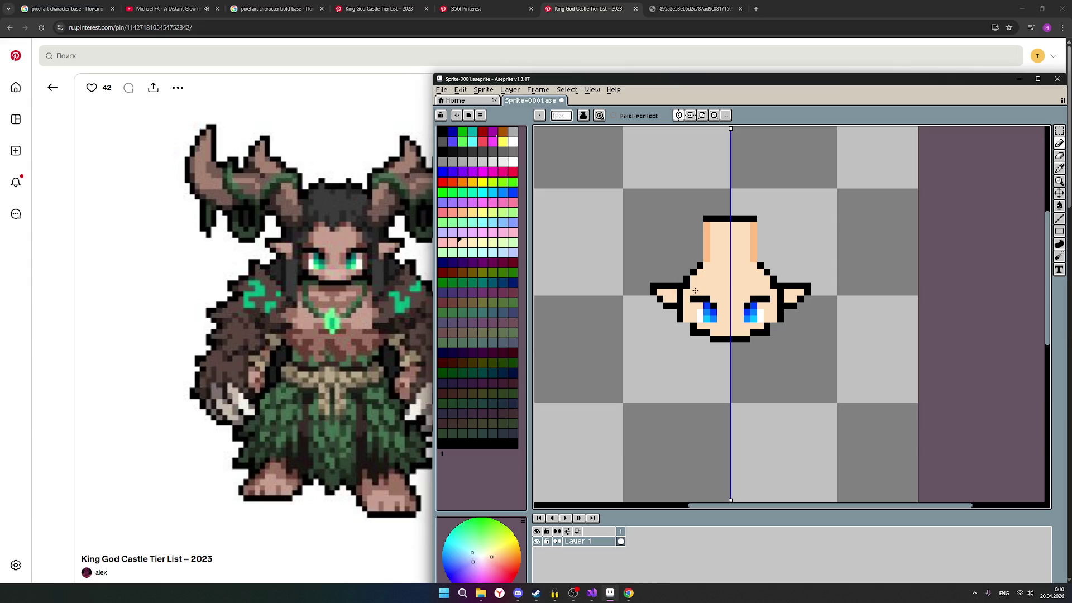
Step: Draw dark brows above both eyes and paint over the orange stripes with skin colour
{"action": "mouse_move", "coordinate": [694, 297]}
{"action": "left_mouse_down"}
{"action": "mouse_move", "coordinate": [704, 297]}
{"action": "mouse_move", "coordinate": [698, 225]}
{"action": "left_mouse_up"}
{"action": "left_click_drag", "start_coordinate": [707, 261], "coordinate": [706, 223]}
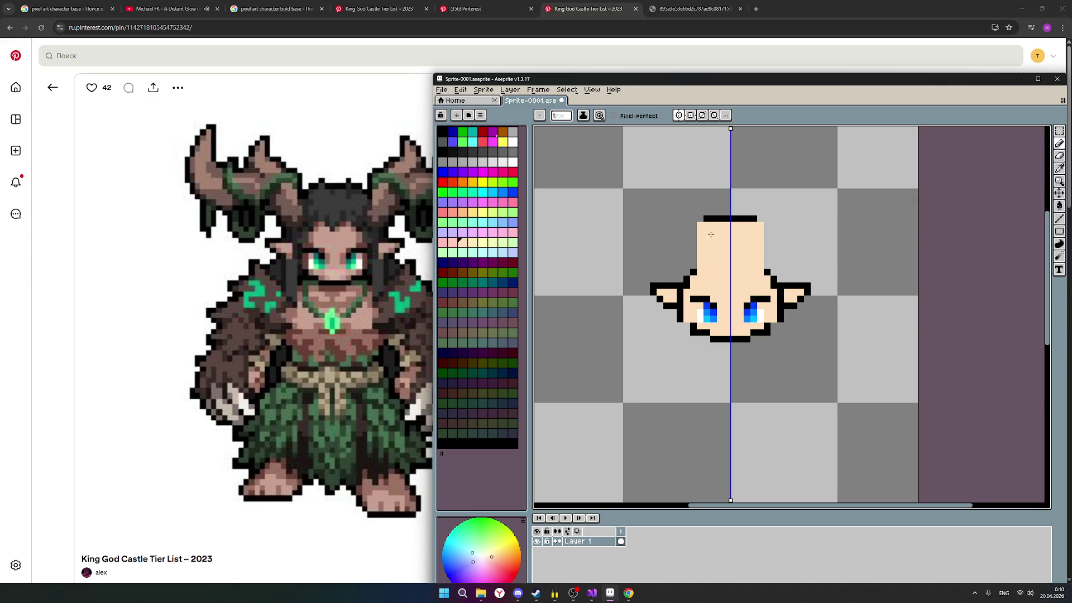
{"action": "scroll", "coordinate": [795, 263], "scroll_direction": "down", "scroll_amount": 1}
{"action": "scroll", "coordinate": [795, 264], "scroll_direction": "down", "scroll_amount": 1}
{"action": "scroll", "coordinate": [797, 264], "scroll_direction": "up", "scroll_amount": 1}
{"action": "scroll", "coordinate": [800, 264], "scroll_direction": "down", "scroll_amount": 1}
{"action": "scroll", "coordinate": [800, 264], "scroll_direction": "up", "scroll_amount": 1}
{"action": "scroll", "coordinate": [795, 264], "scroll_direction": "down", "scroll_amount": 1}
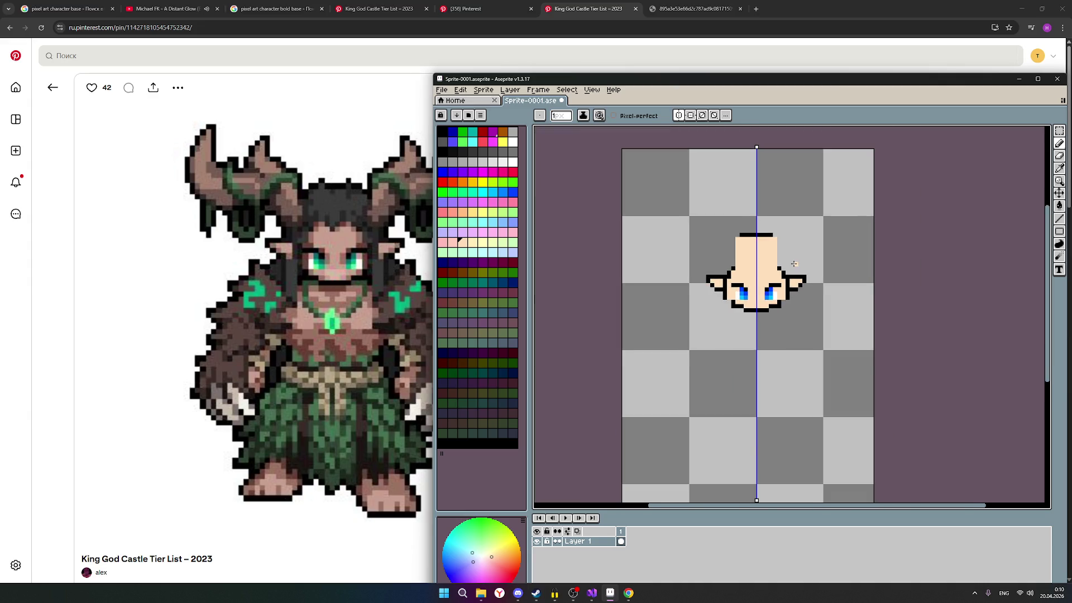
{"action": "scroll", "coordinate": [795, 264], "scroll_direction": "up", "scroll_amount": 1}
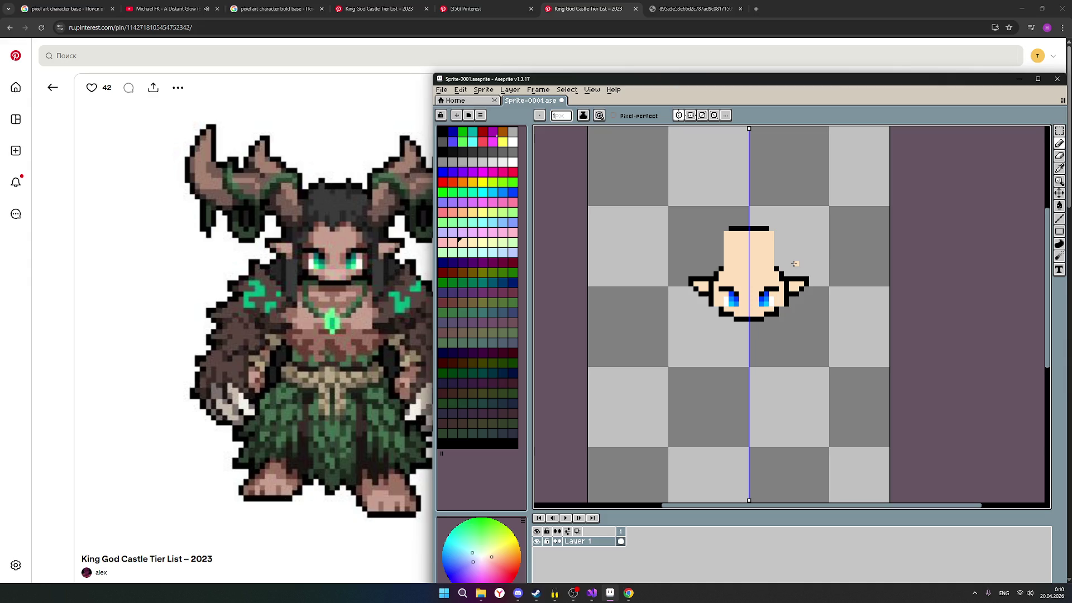
{"action": "scroll", "coordinate": [782, 263], "scroll_direction": "up", "scroll_amount": 1}
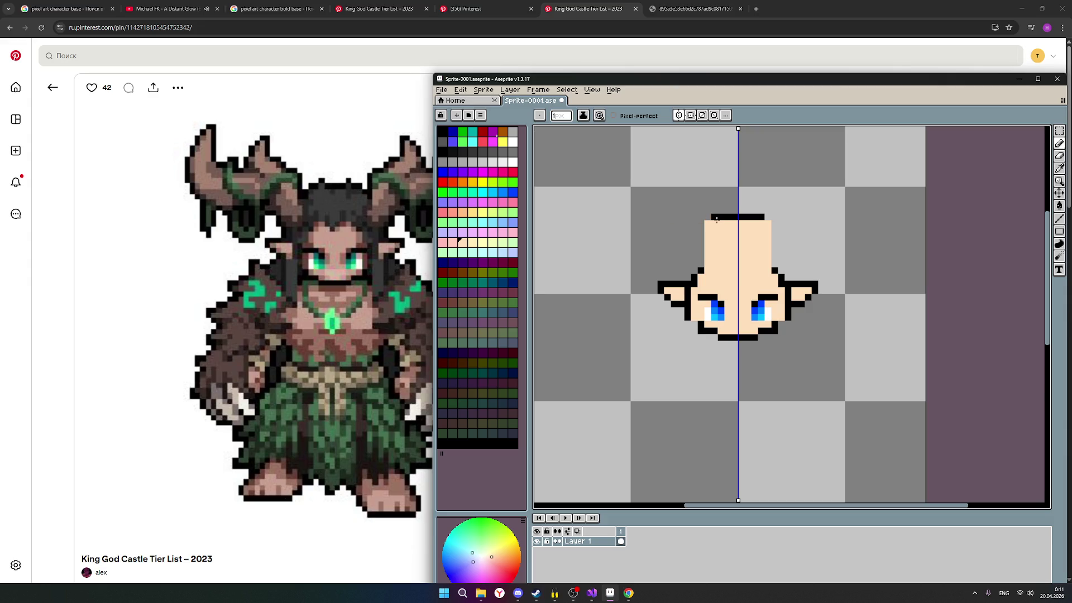
Step: Extend the head's black top outline by pixels at both corners
{"action": "left_click", "coordinate": [443, 137]}
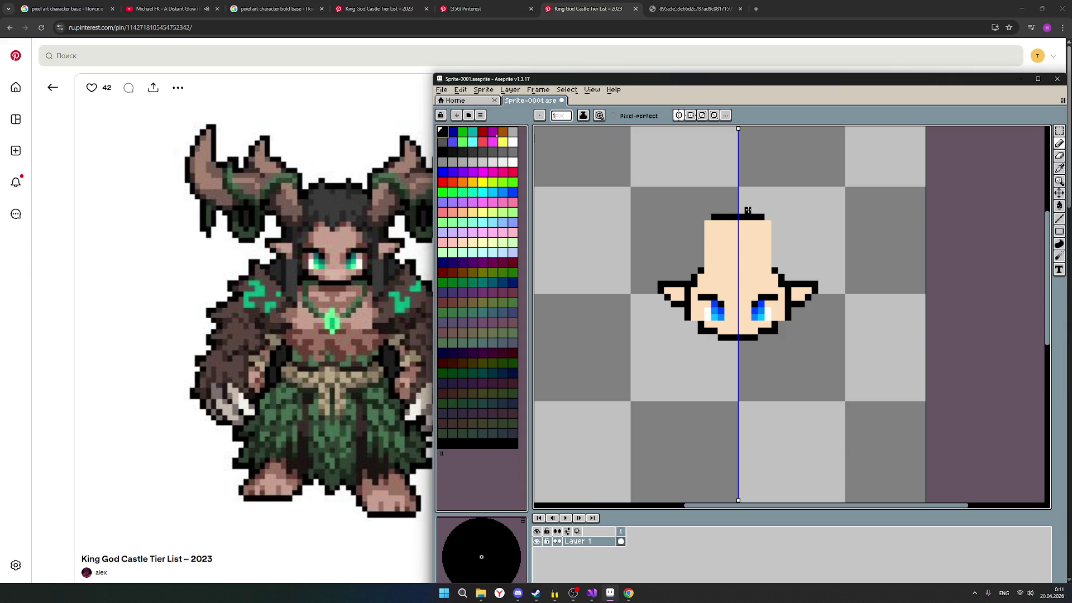
{"action": "left_click", "coordinate": [709, 215]}
{"action": "left_click", "coordinate": [768, 216]}
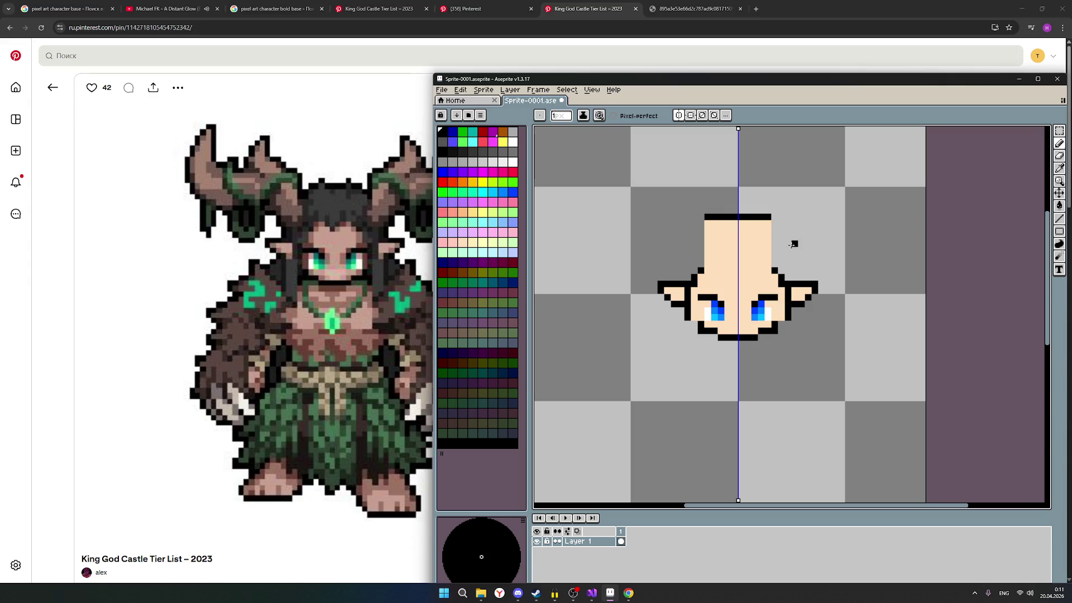
{"action": "left_click", "coordinate": [702, 223]}
Step: Draw blue strokes down both sides of the head, then switch to the Pinterest character board
{"action": "left_click", "coordinate": [461, 143]}
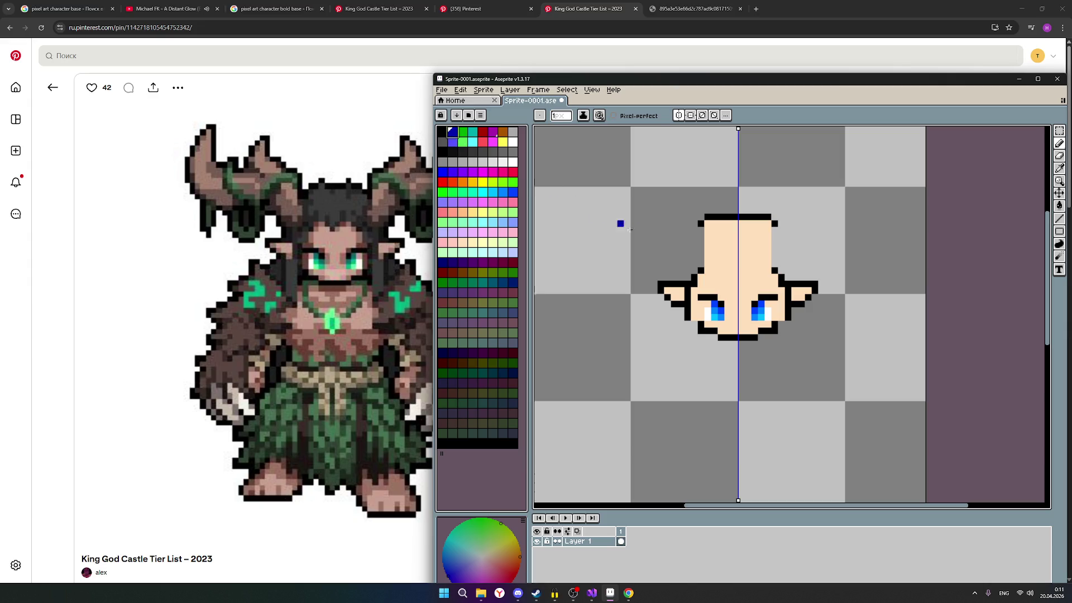
{"action": "left_click_drag", "start_coordinate": [701, 225], "coordinate": [702, 267]}
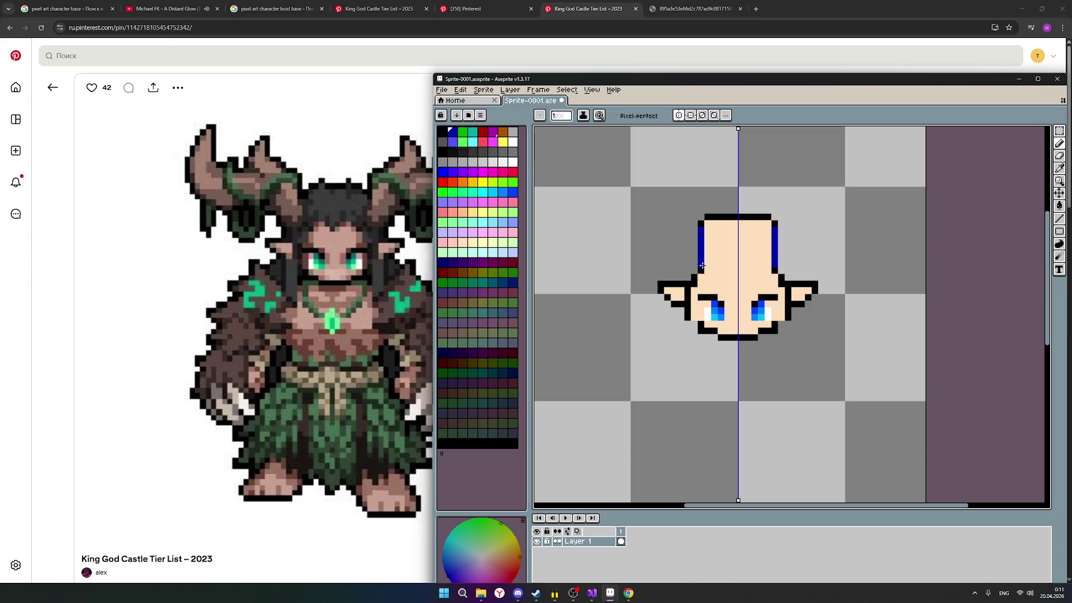
{"action": "scroll", "coordinate": [863, 272], "scroll_direction": "down", "scroll_amount": 1}
{"action": "scroll", "coordinate": [930, 304], "scroll_direction": "down", "scroll_amount": 1}
{"action": "scroll", "coordinate": [930, 303], "scroll_direction": "up", "scroll_amount": 1}
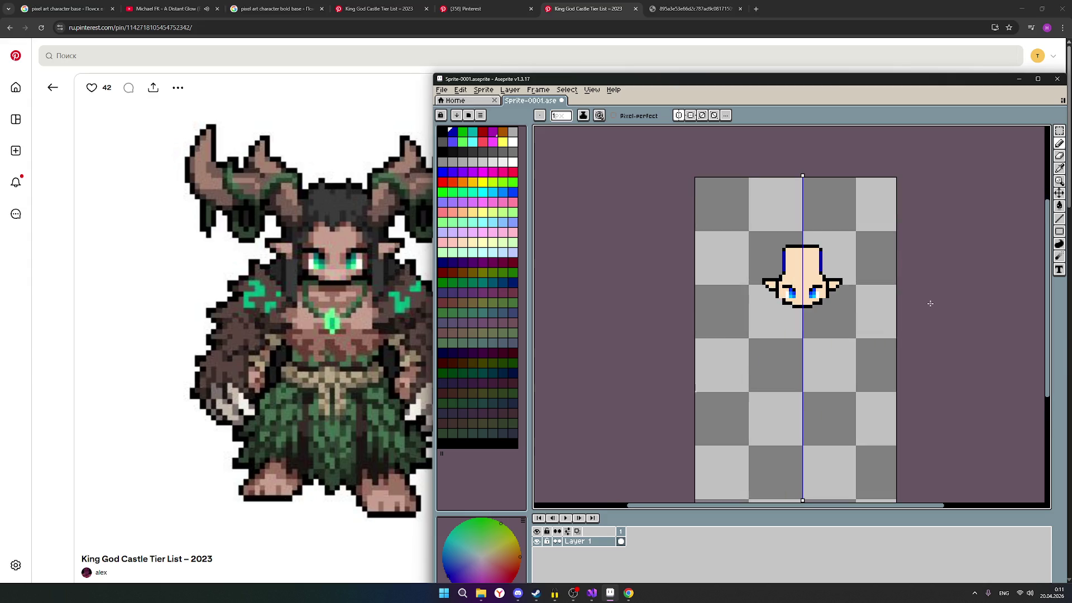
{"action": "scroll", "coordinate": [930, 304], "scroll_direction": "up", "scroll_amount": 1}
{"action": "scroll", "coordinate": [921, 304], "scroll_direction": "up", "scroll_amount": 1}
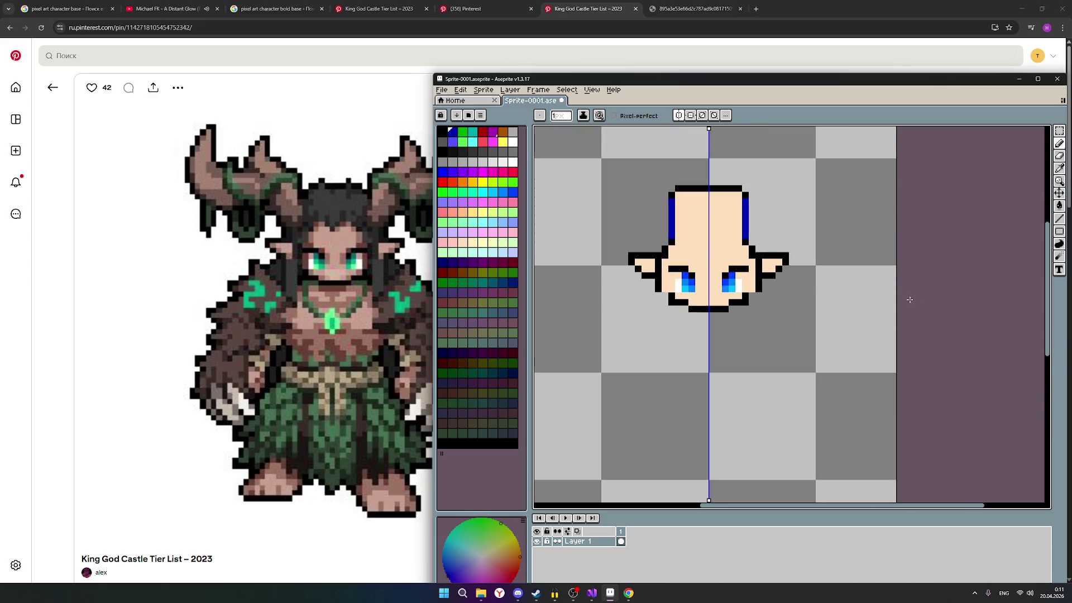
{"action": "scroll", "coordinate": [909, 300], "scroll_direction": "down", "scroll_amount": 1}
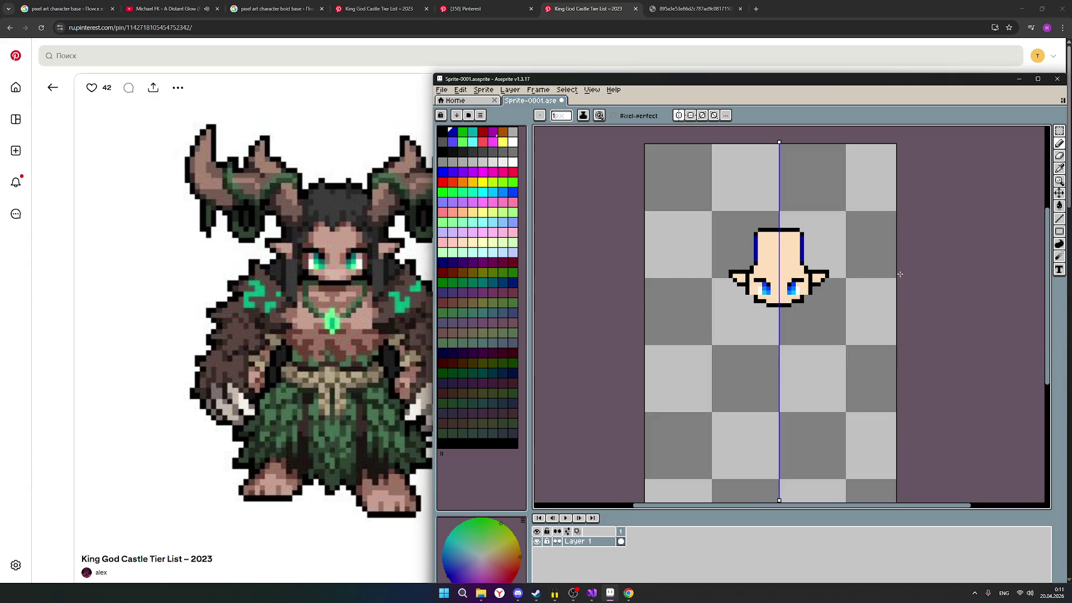
{"action": "left_click", "coordinate": [465, 8]}
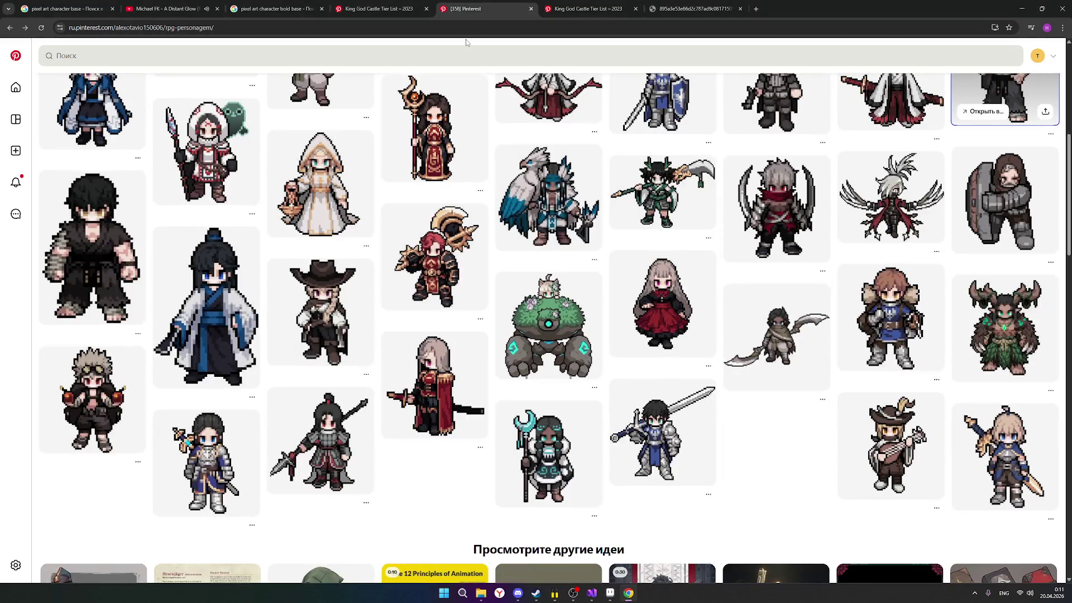
Step: Open the dark-haired fighter sprite pin as reference and bring Aseprite back in front
{"action": "left_click", "coordinate": [74, 260]}
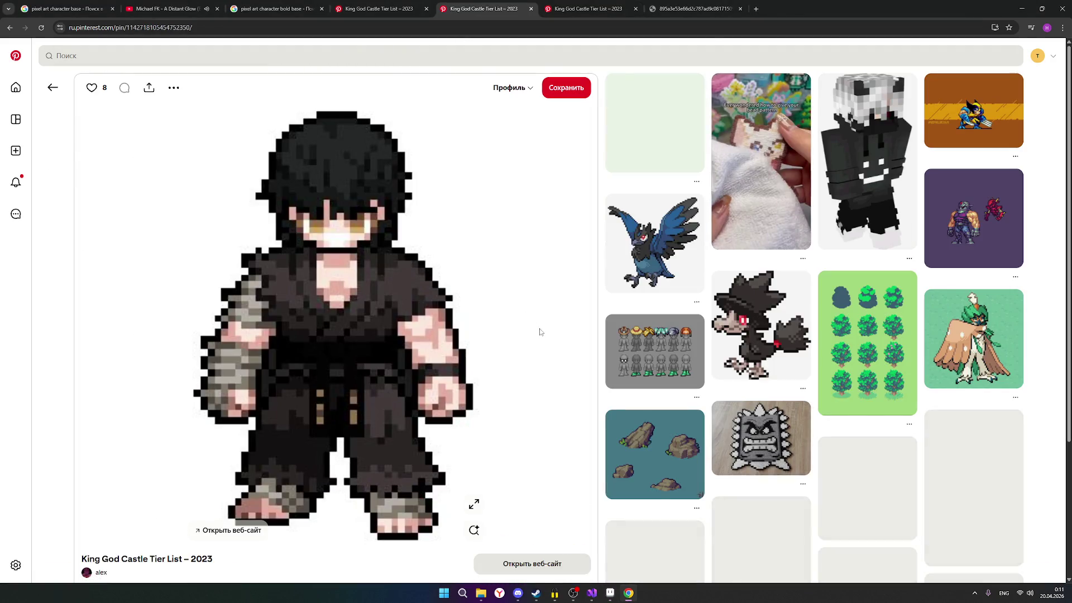
{"action": "mouse_move", "coordinate": [609, 594]}
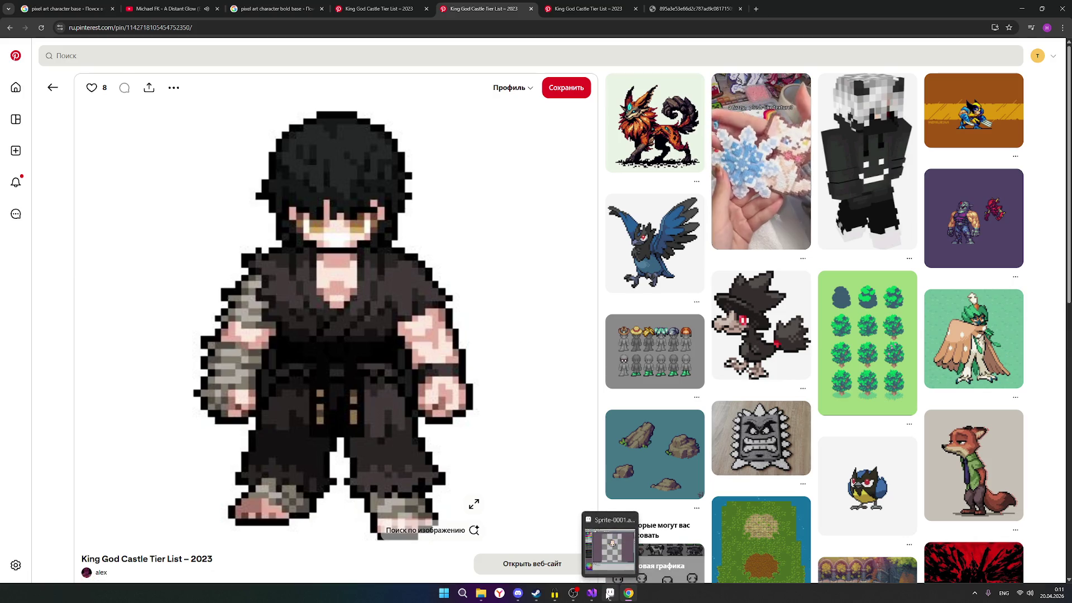
{"action": "left_click", "coordinate": [609, 594]}
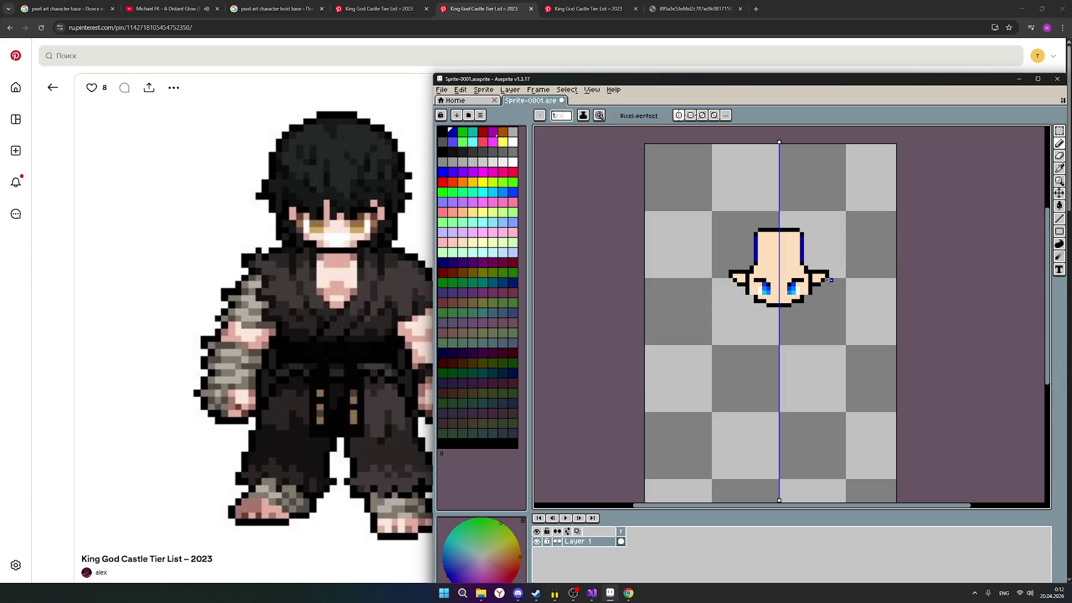
Step: Erase both pointed ears from the head, then return to the Pinterest pin board
{"action": "left_click", "coordinate": [1060, 157]}
{"action": "mouse_move", "coordinate": [823, 288]}
{"action": "left_mouse_down"}
{"action": "mouse_move", "coordinate": [815, 273]}
{"action": "mouse_move", "coordinate": [828, 274]}
{"action": "mouse_move", "coordinate": [819, 276]}
{"action": "left_mouse_up"}
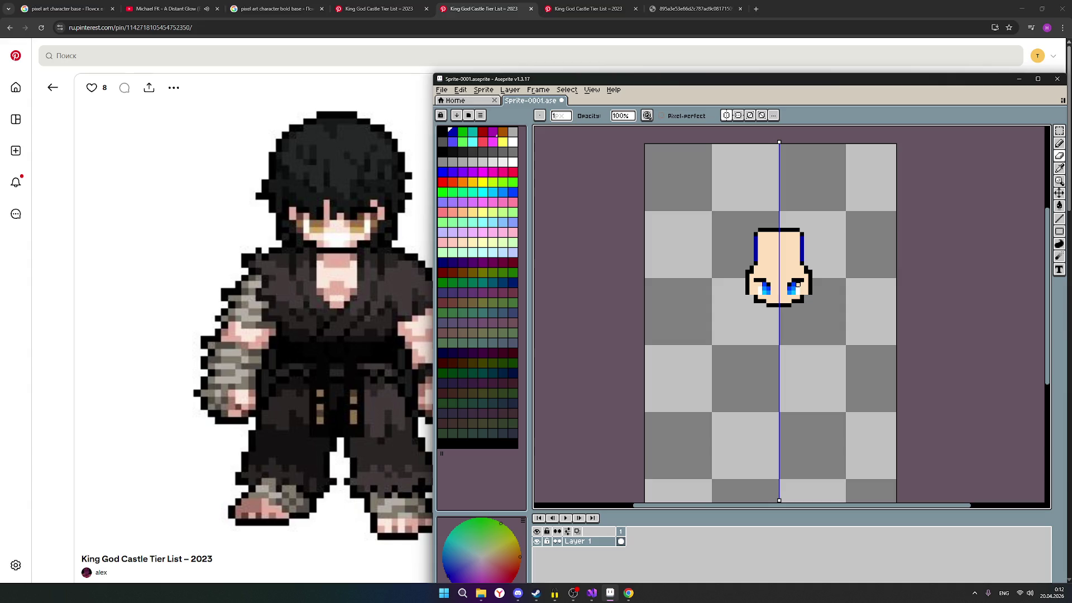
{"action": "left_click", "coordinate": [379, 10]}
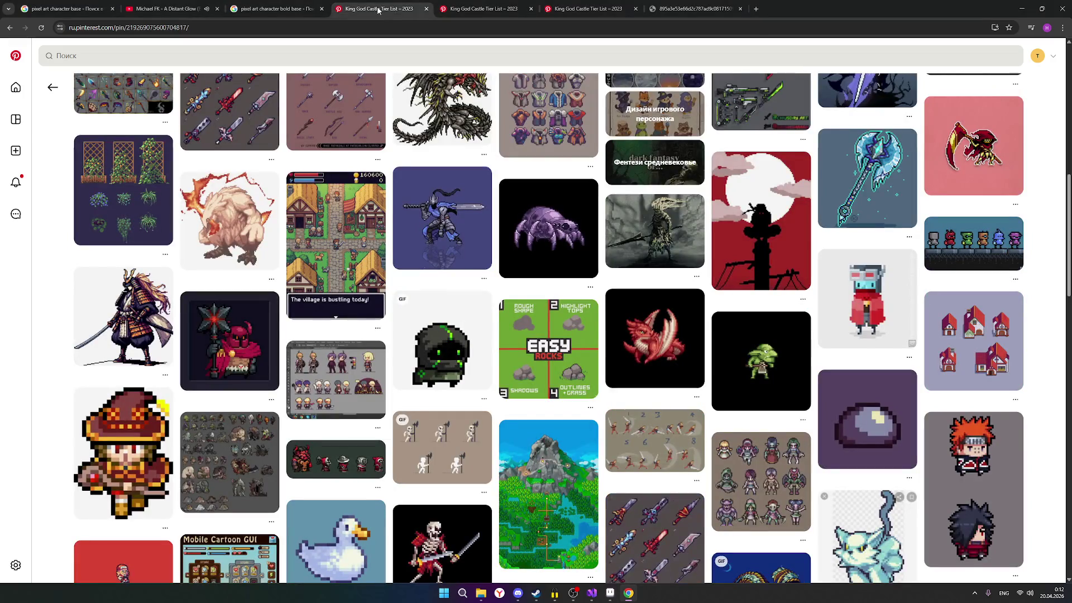
Step: Browse the character board, checking the shirtless black-haired character pin and returning
{"action": "left_click", "coordinate": [469, 8]}
{"action": "left_click", "coordinate": [10, 28]}
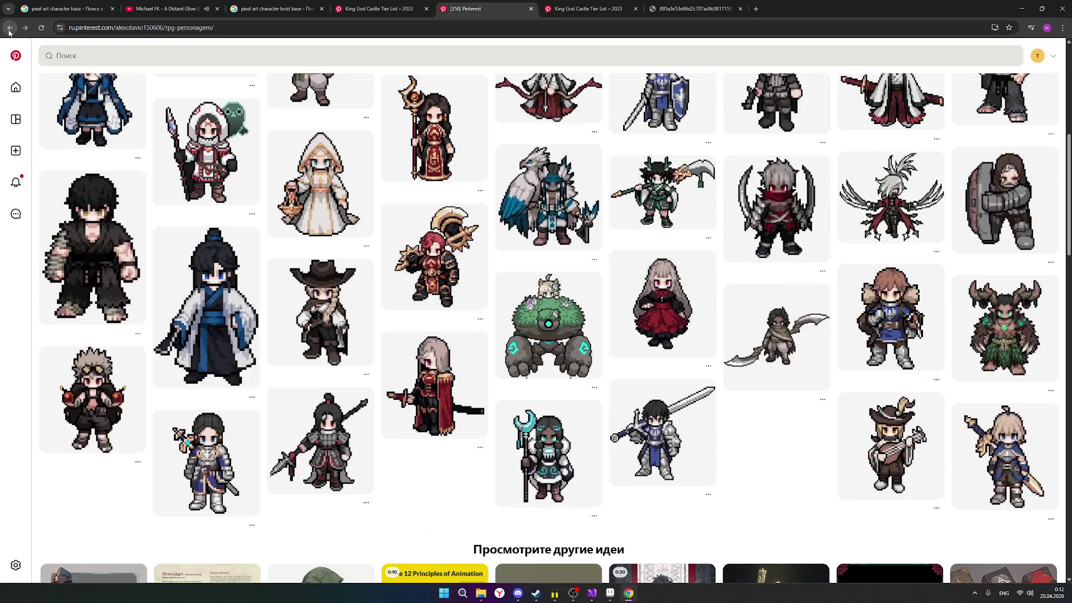
{"action": "scroll", "coordinate": [401, 205], "scroll_direction": "up", "scroll_amount": 2}
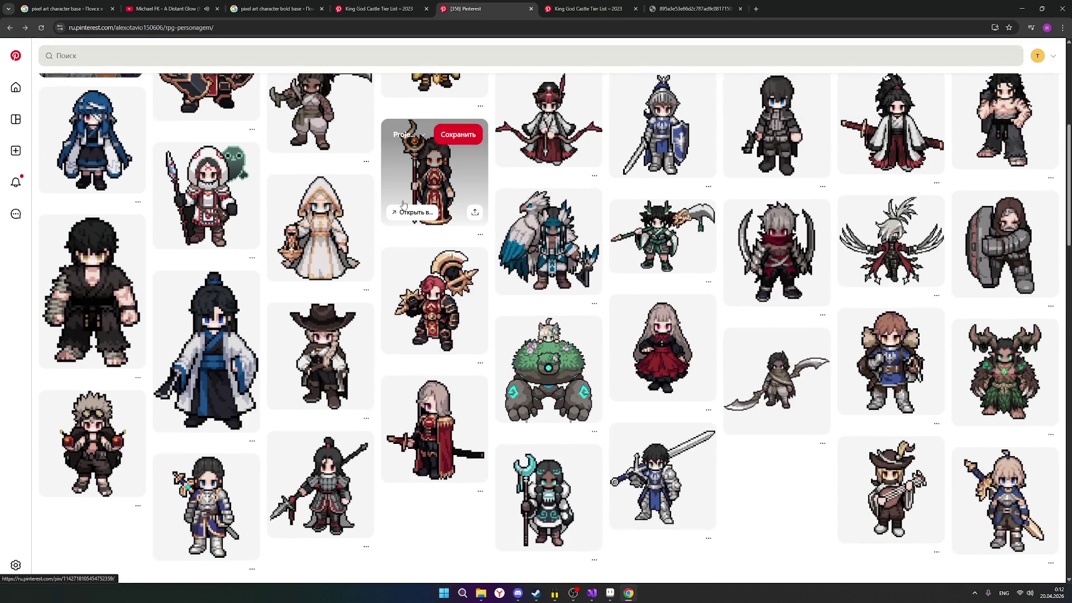
{"action": "scroll", "coordinate": [403, 205], "scroll_direction": "up", "scroll_amount": 1}
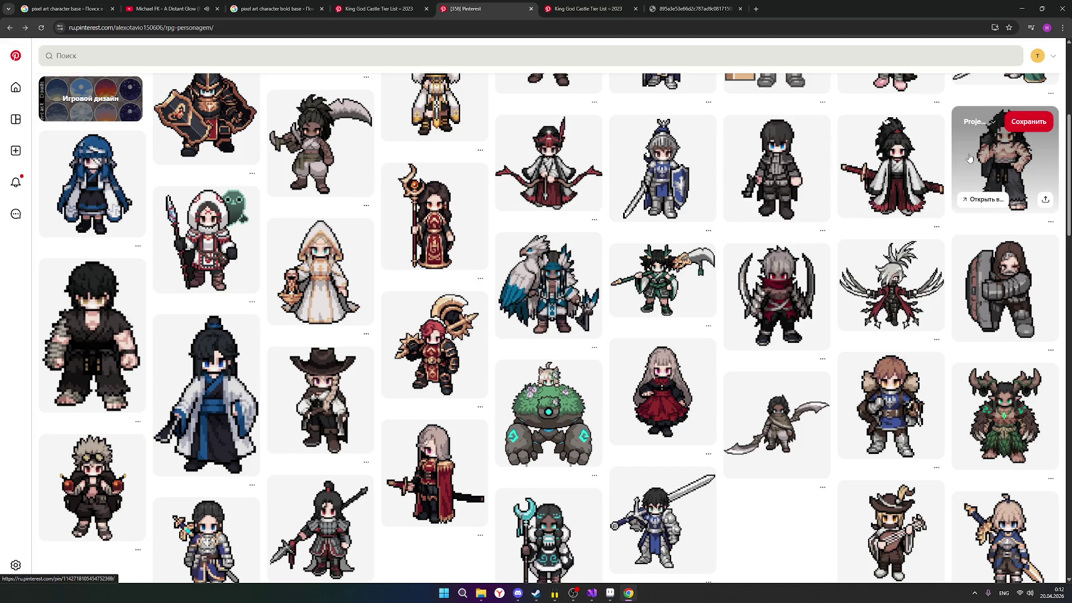
{"action": "left_click", "coordinate": [1001, 159]}
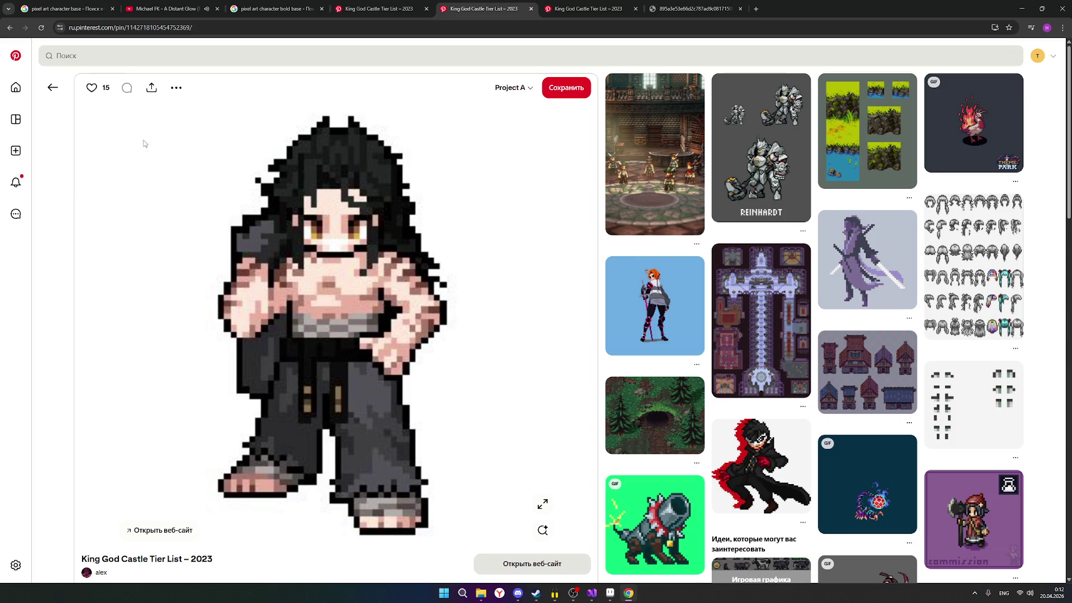
{"action": "left_click", "coordinate": [8, 28]}
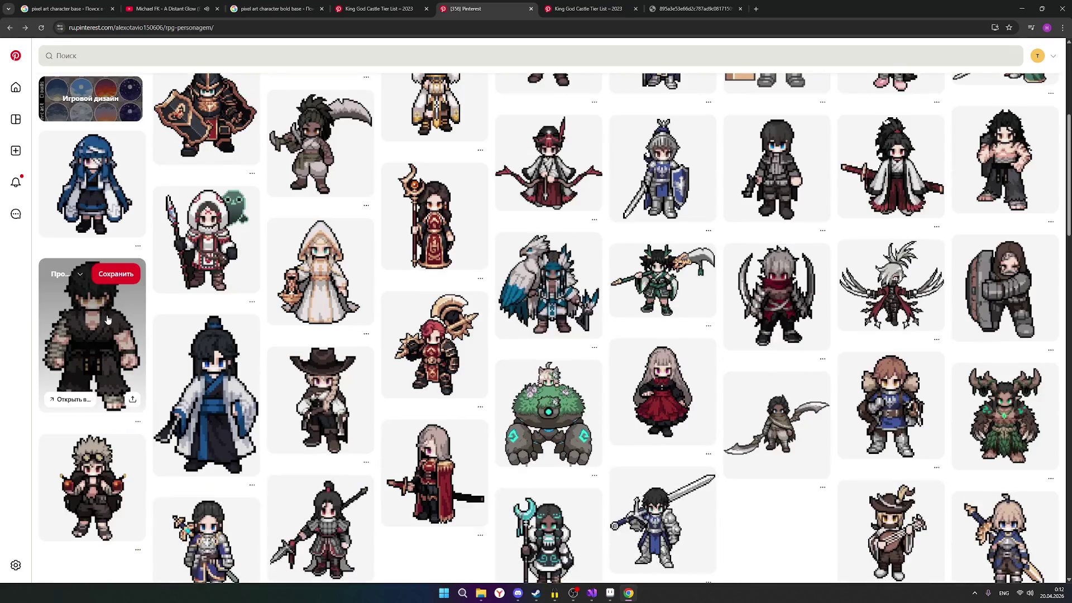
Step: Open the black-haired fighter in dark clothes pin and bring Aseprite back up beside it
{"action": "left_click", "coordinate": [108, 321]}
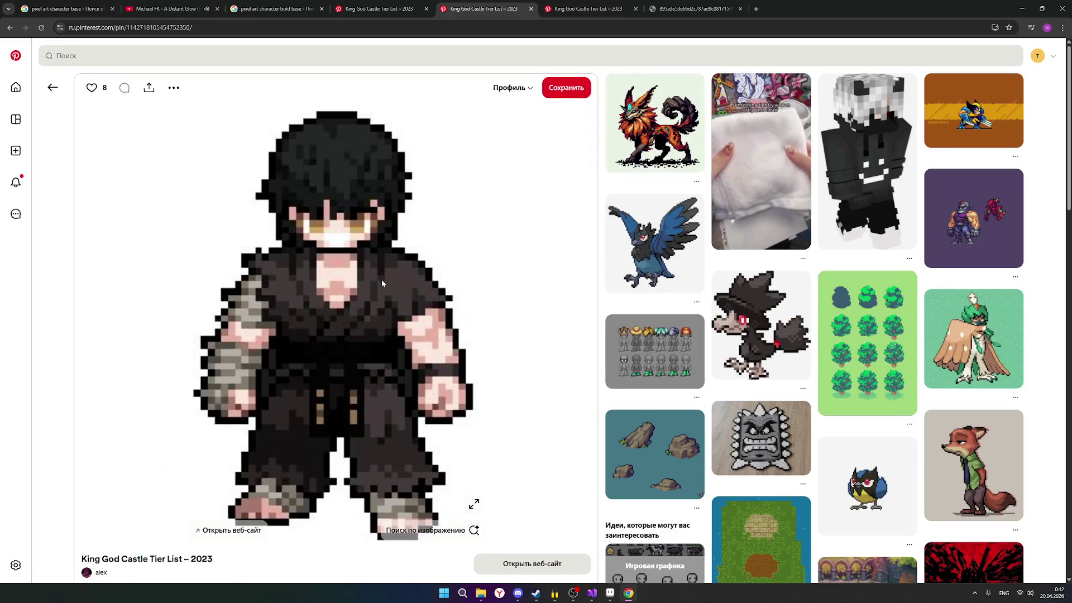
{"action": "left_click", "coordinate": [628, 595]}
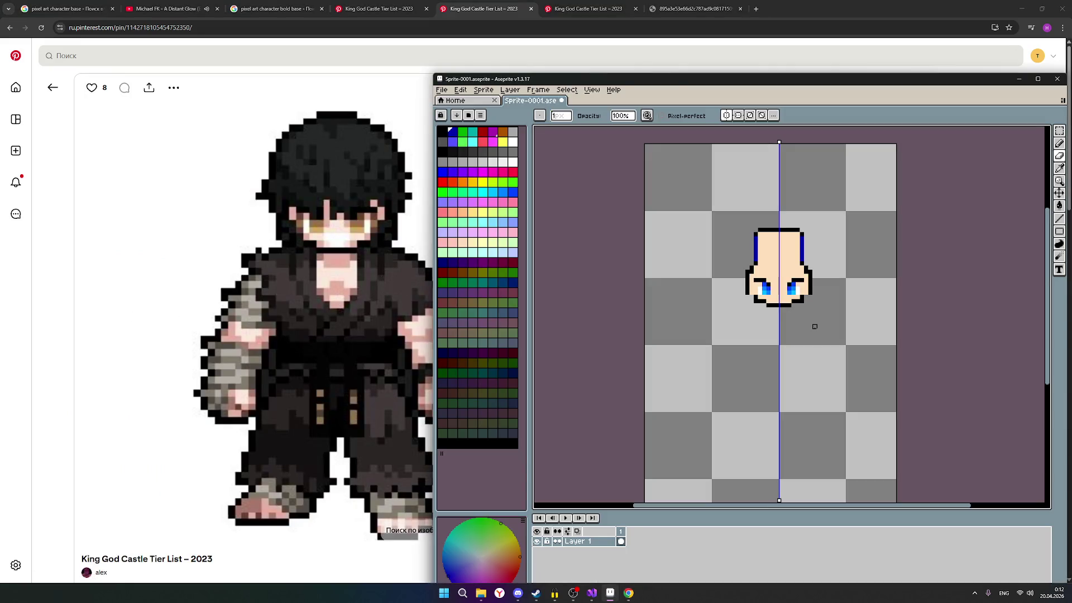
{"action": "scroll", "coordinate": [815, 268], "scroll_direction": "up", "scroll_amount": 1}
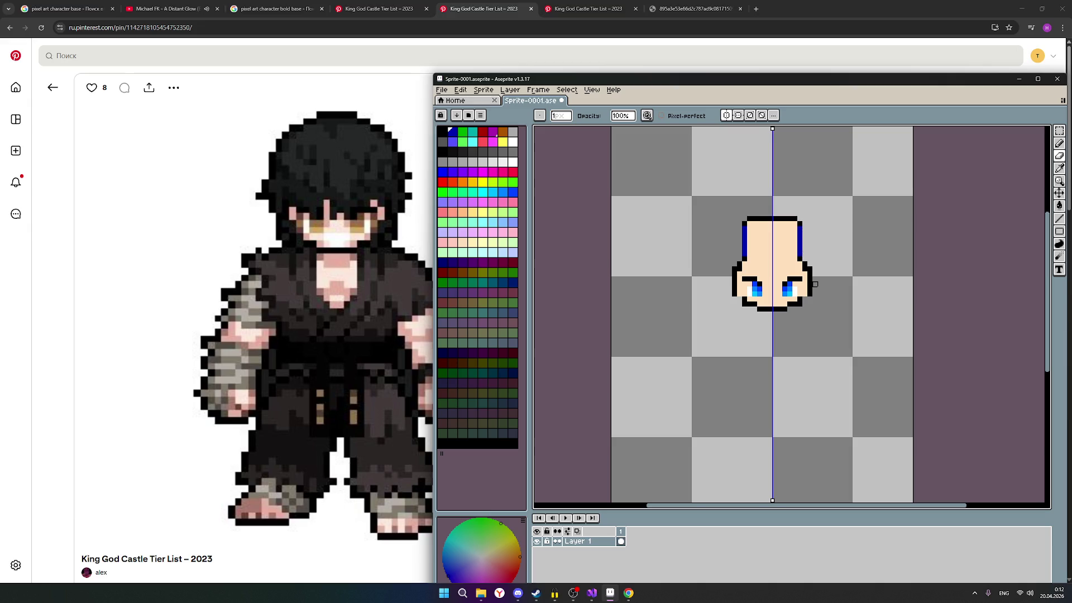
{"action": "scroll", "coordinate": [815, 285], "scroll_direction": "up", "scroll_amount": 1}
{"action": "scroll", "coordinate": [817, 284], "scroll_direction": "up", "scroll_amount": 1}
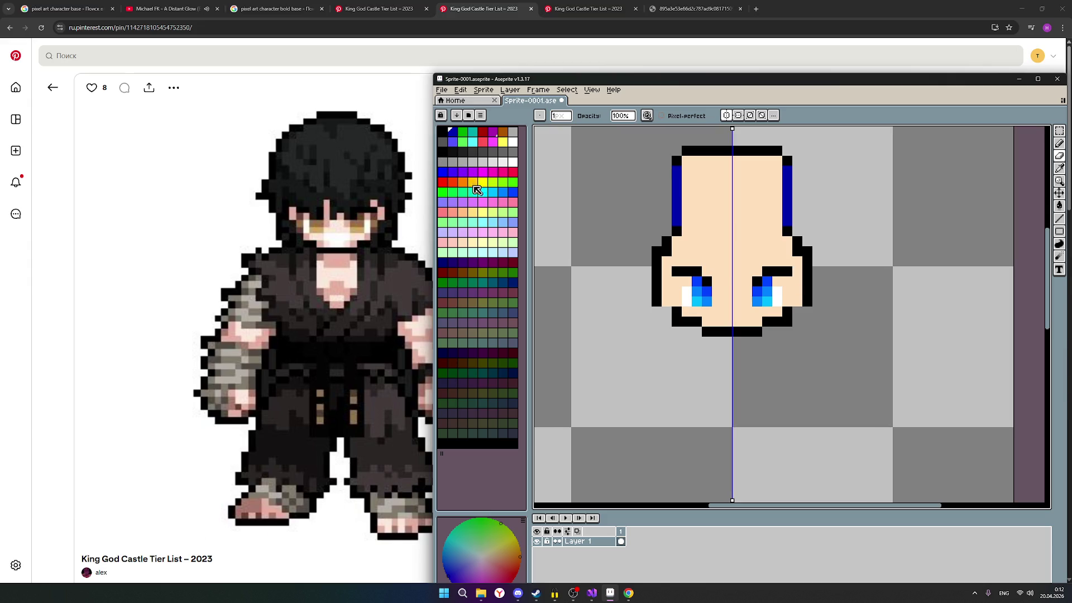
Step: Paint skin-shade pixels on both cheeks beside the blue eyes using symmetry
{"action": "left_click", "coordinate": [466, 218]}
{"action": "left_click", "coordinate": [797, 272]}
{"action": "left_click", "coordinate": [1061, 146]}
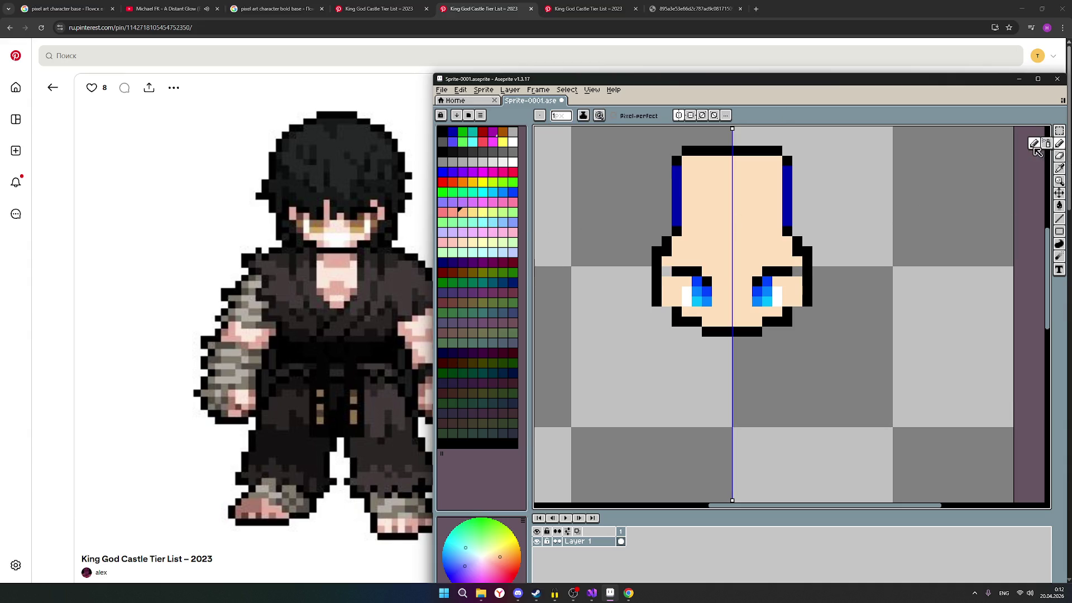
{"action": "left_click_drag", "start_coordinate": [796, 272], "coordinate": [797, 291]}
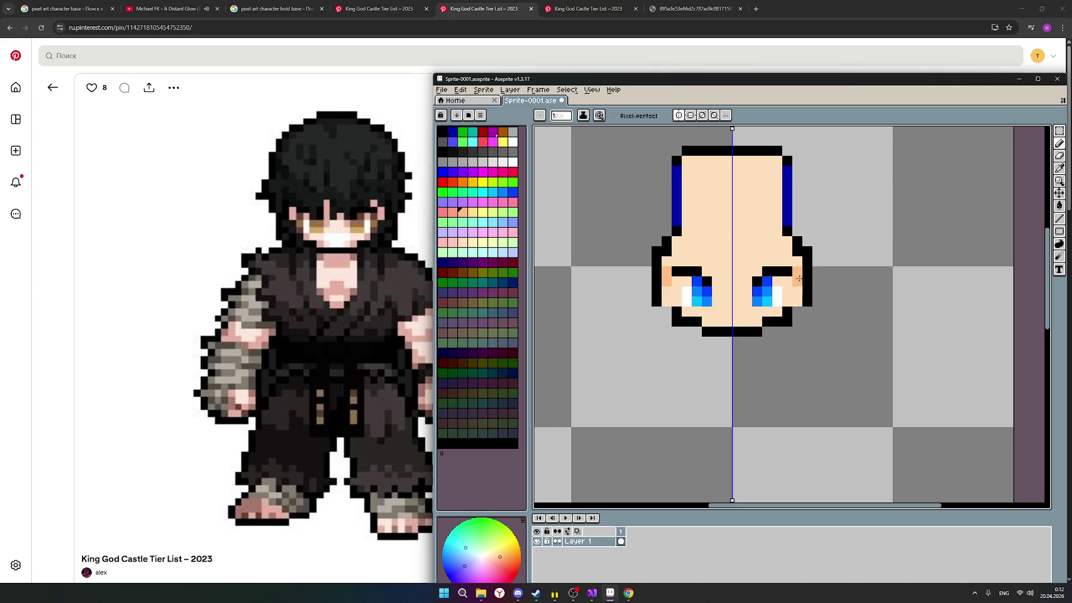
{"action": "scroll", "coordinate": [857, 284], "scroll_direction": "down", "scroll_amount": 1}
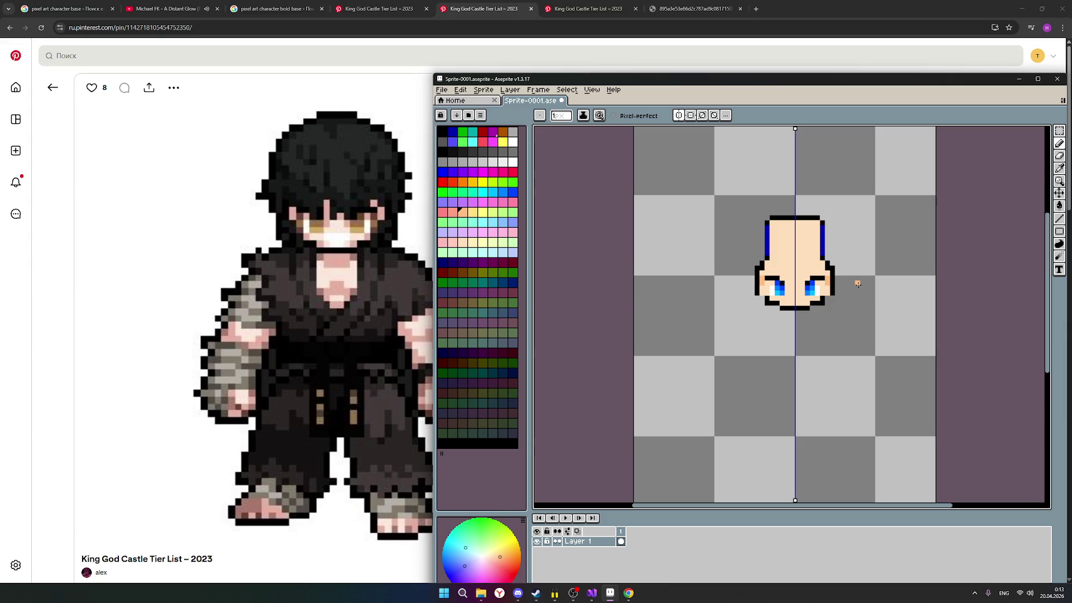
{"action": "scroll", "coordinate": [858, 284], "scroll_direction": "up", "scroll_amount": 1}
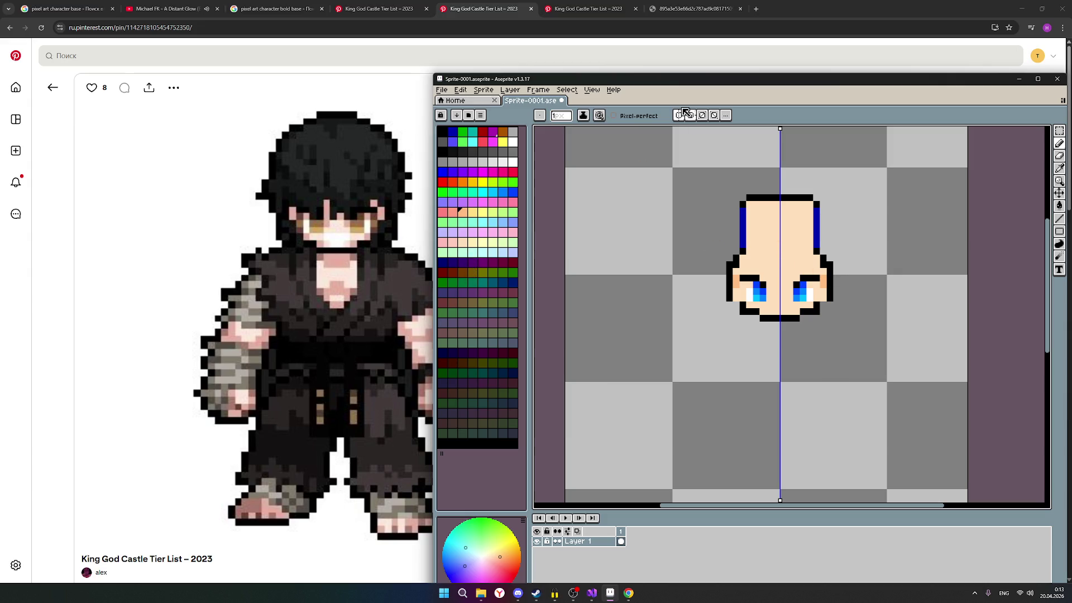
Step: Reposition the Aseprite window and choose a new palette colour
{"action": "left_click_drag", "start_coordinate": [633, 80], "coordinate": [632, 57]}
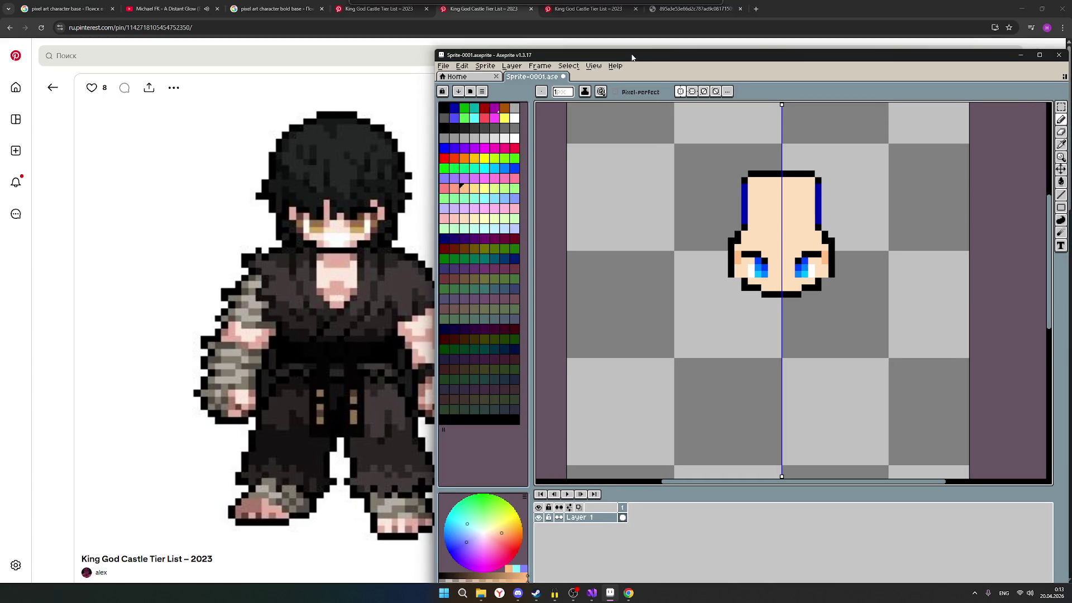
{"action": "left_click_drag", "start_coordinate": [633, 57], "coordinate": [629, 58]}
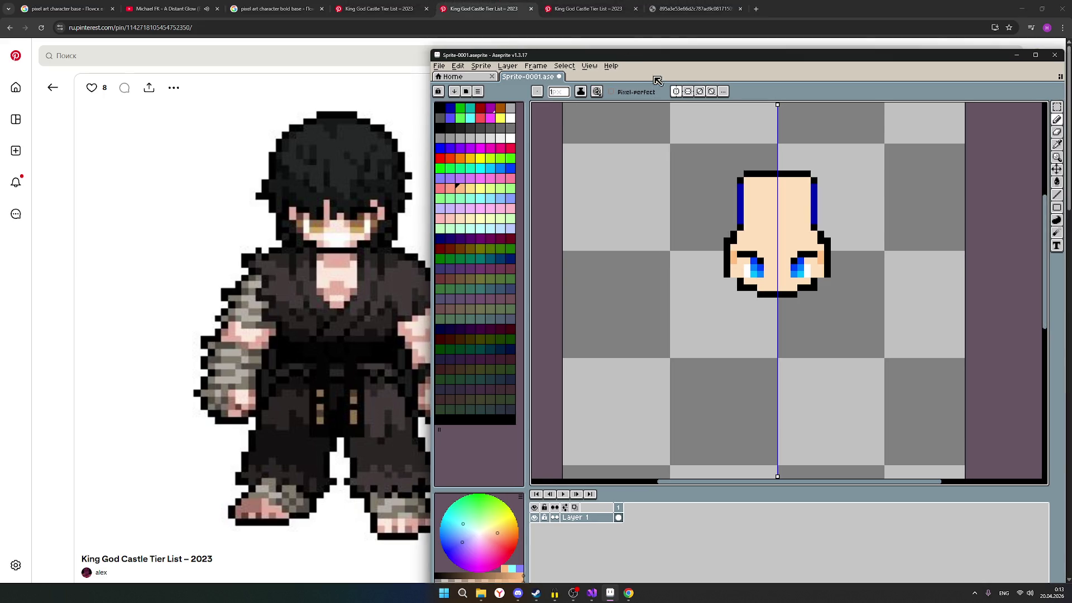
{"action": "left_click", "coordinate": [463, 193]}
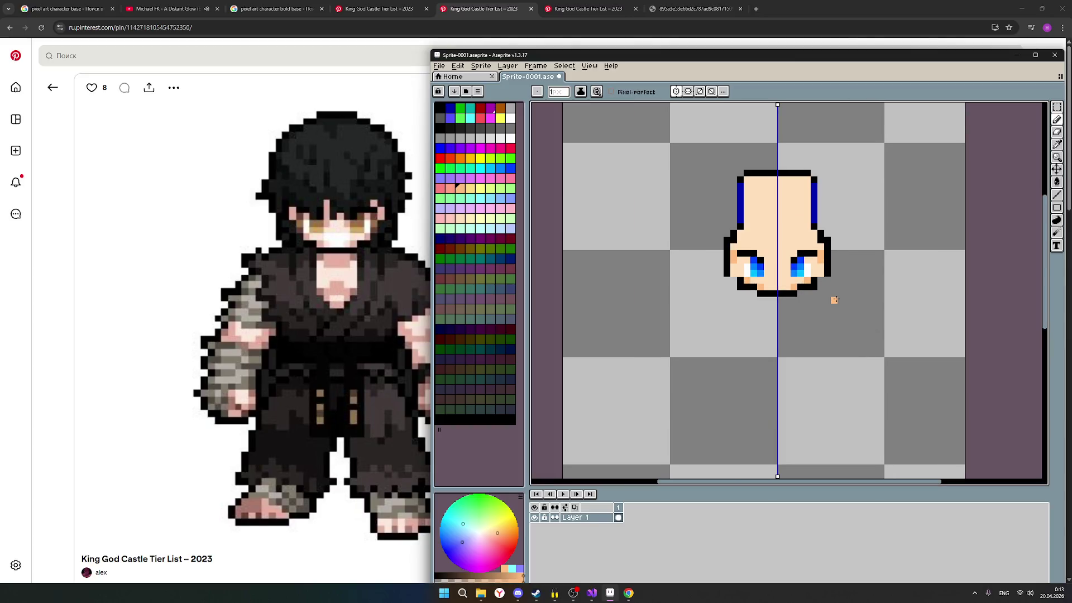
{"action": "scroll", "coordinate": [838, 299], "scroll_direction": "down", "scroll_amount": 1}
Step: Check who is in the OBS stream chat, then hide the streaming window again
{"action": "left_click", "coordinate": [574, 593]}
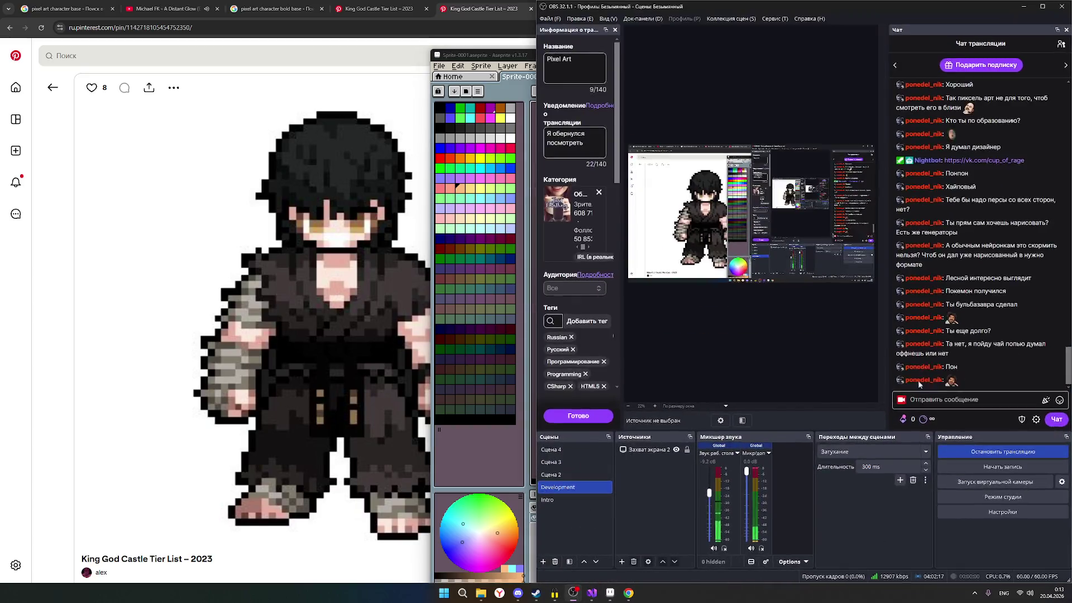
{"action": "left_click", "coordinate": [1062, 44]}
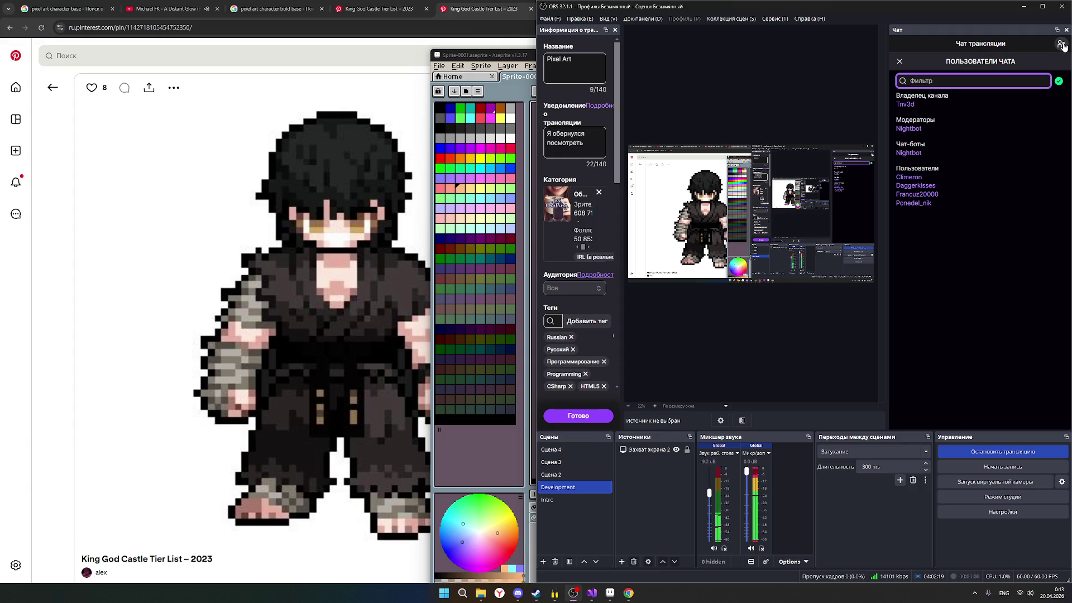
{"action": "left_click", "coordinate": [1062, 44]}
{"action": "left_click", "coordinate": [1024, 7]}
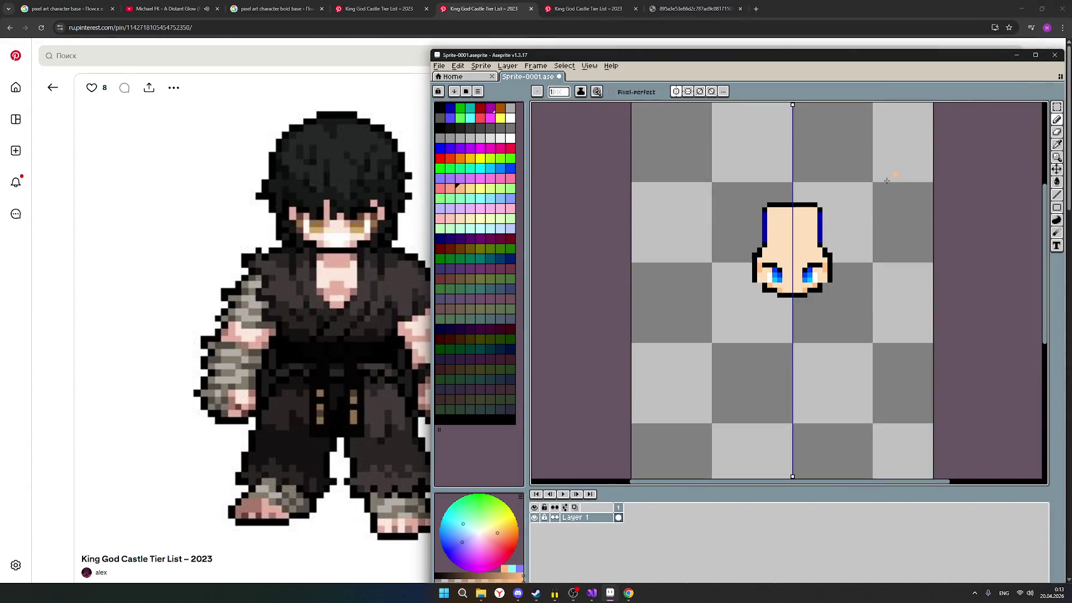
{"action": "scroll", "coordinate": [829, 230], "scroll_direction": "up", "scroll_amount": 2}
{"action": "scroll", "coordinate": [840, 271], "scroll_direction": "down", "scroll_amount": 1}
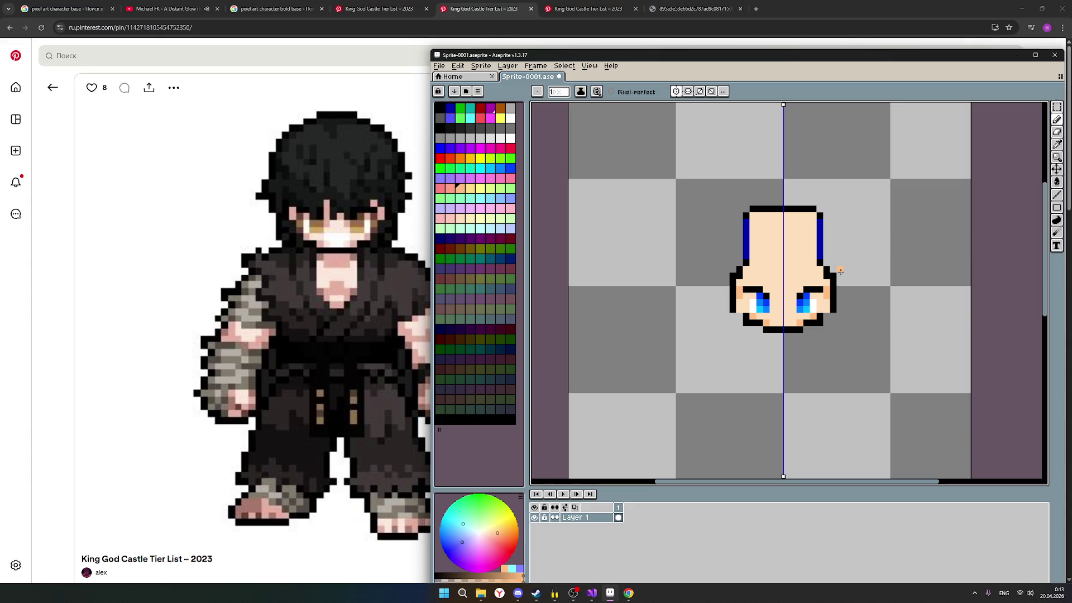
{"action": "scroll", "coordinate": [840, 270], "scroll_direction": "down", "scroll_amount": 1}
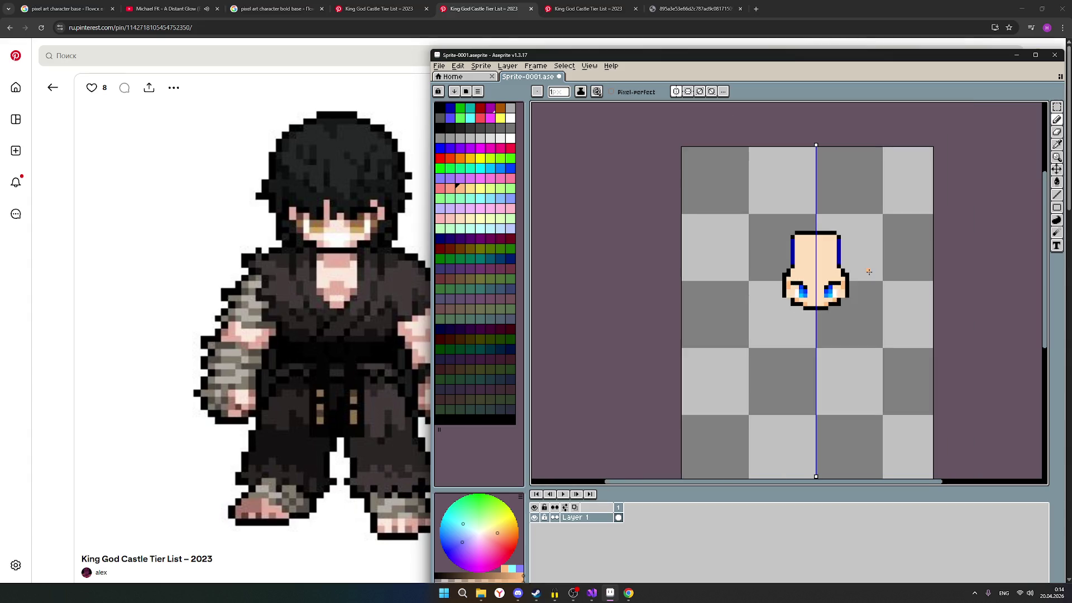
{"action": "scroll", "coordinate": [870, 272], "scroll_direction": "down", "scroll_amount": 1}
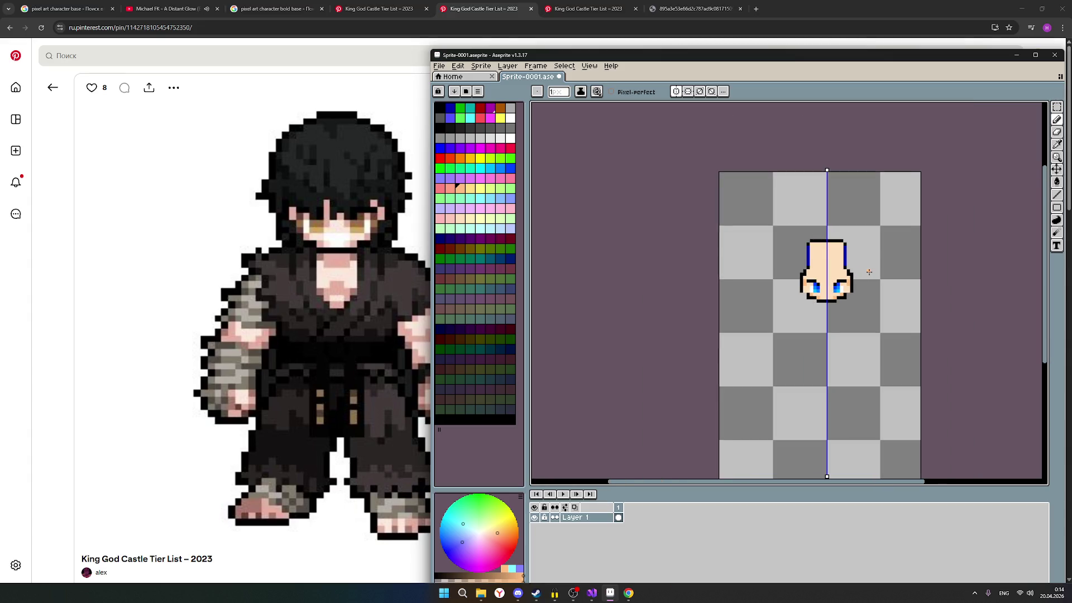
Step: Bring the OBS streaming window back up over the sprite
{"action": "left_click", "coordinate": [575, 593]}
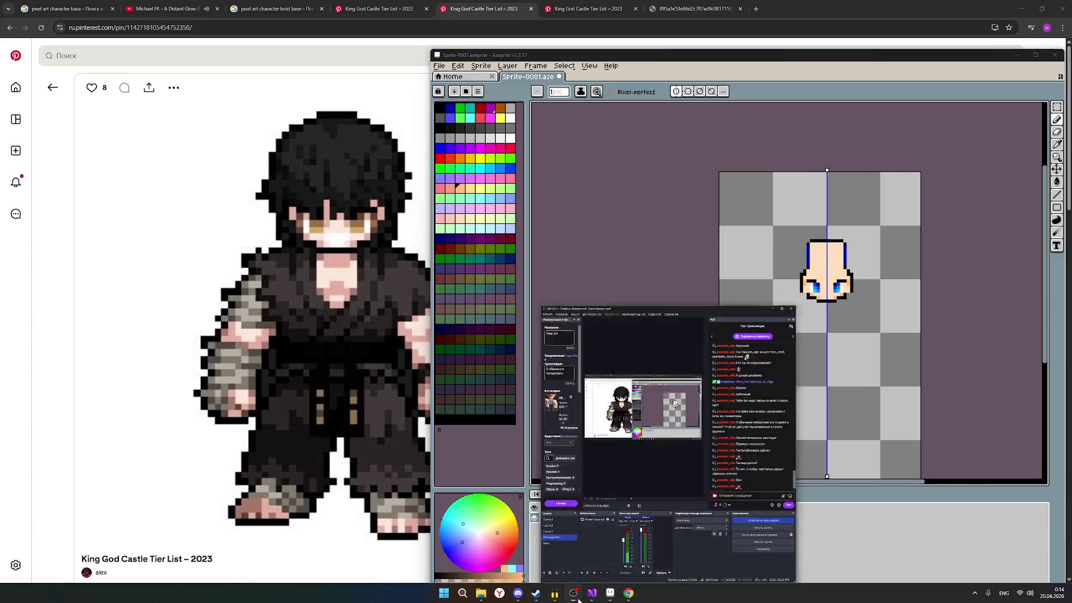
Step: Reopen OBS, view the chat user list, then minimize it to show the sprite again
{"action": "left_click", "coordinate": [575, 593]}
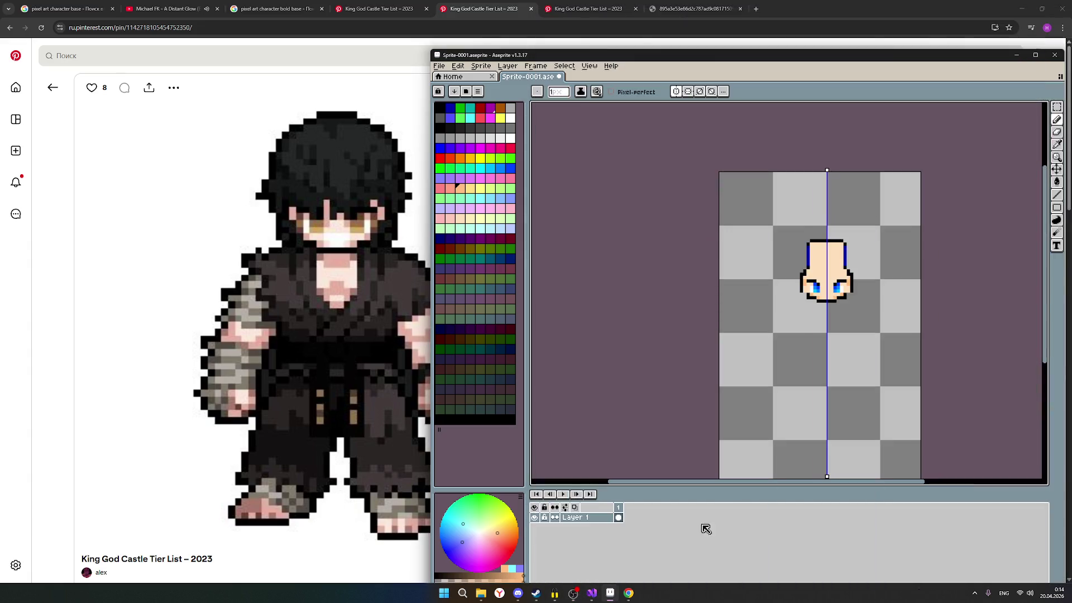
{"action": "left_click", "coordinate": [575, 593]}
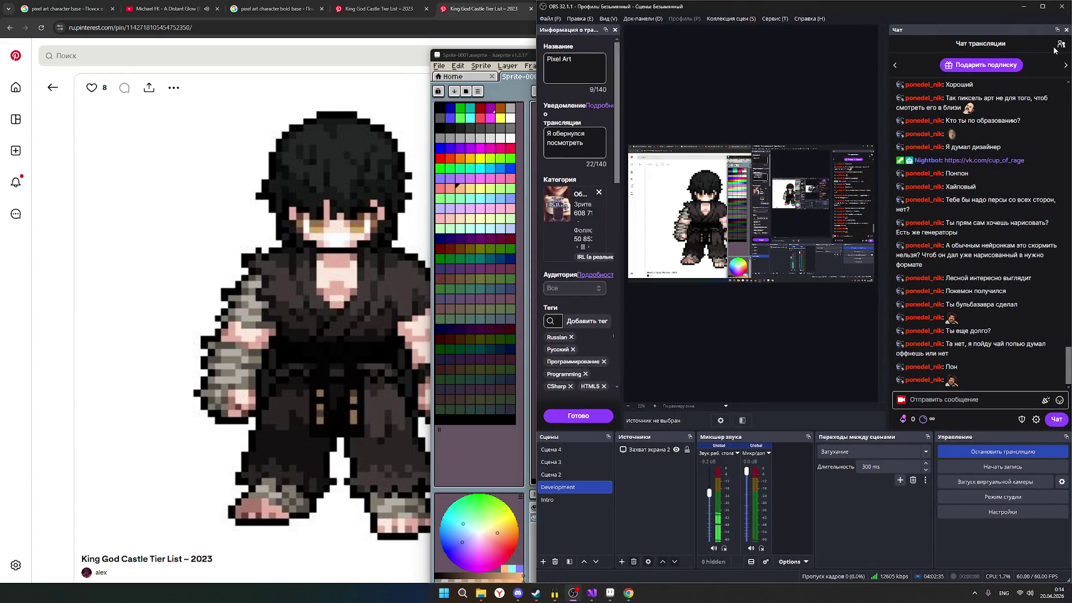
{"action": "left_click", "coordinate": [1061, 43]}
{"action": "left_click", "coordinate": [1062, 46]}
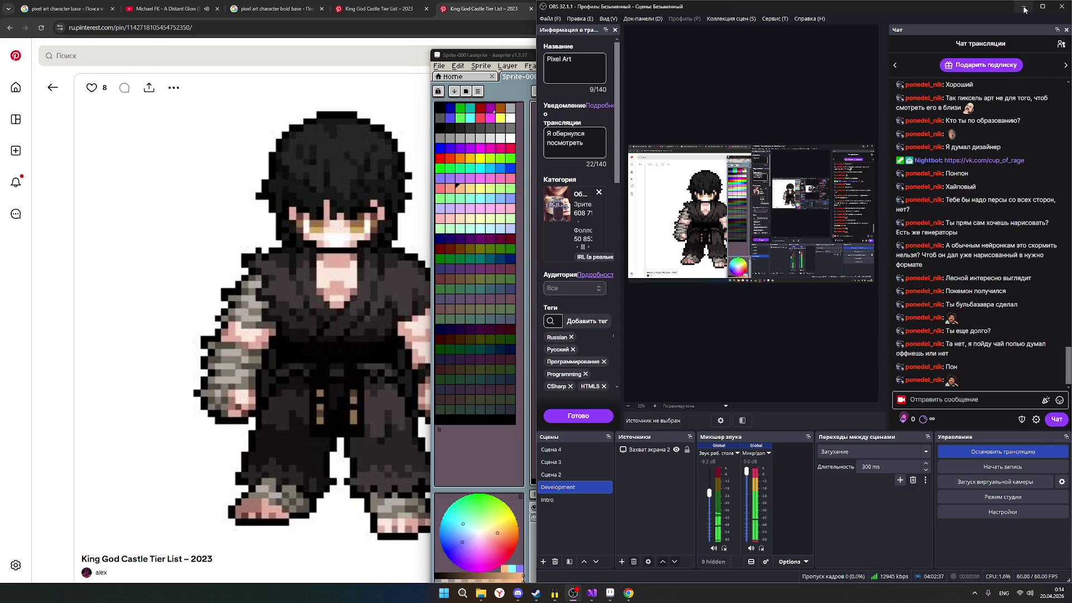
{"action": "left_click", "coordinate": [1024, 7]}
{"action": "scroll", "coordinate": [900, 219], "scroll_direction": "up", "scroll_amount": 1}
{"action": "scroll", "coordinate": [871, 234], "scroll_direction": "up", "scroll_amount": 1}
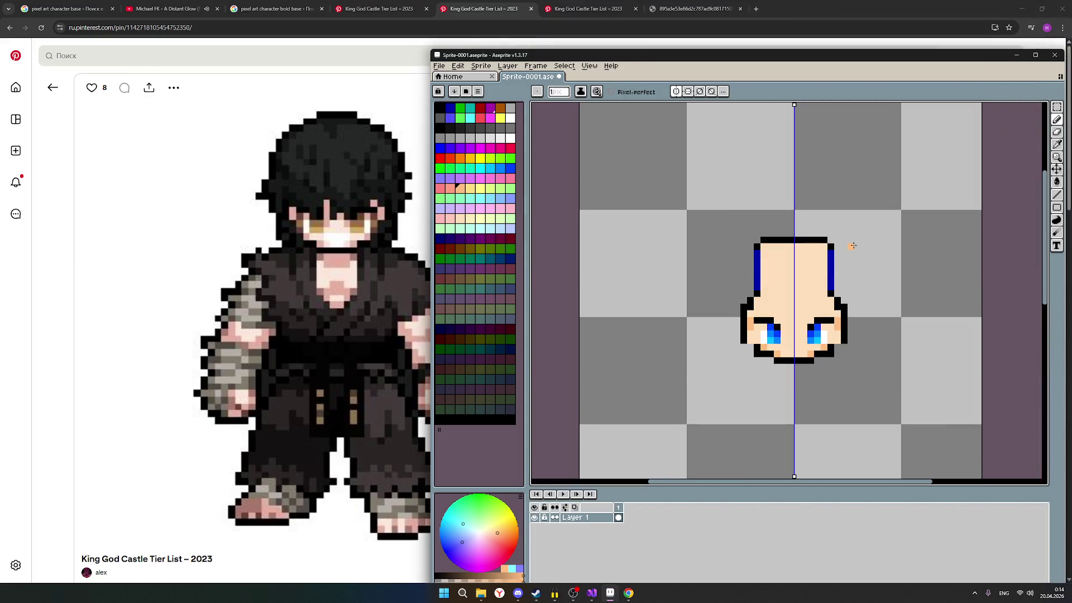
{"action": "scroll", "coordinate": [853, 246], "scroll_direction": "down", "scroll_amount": 1}
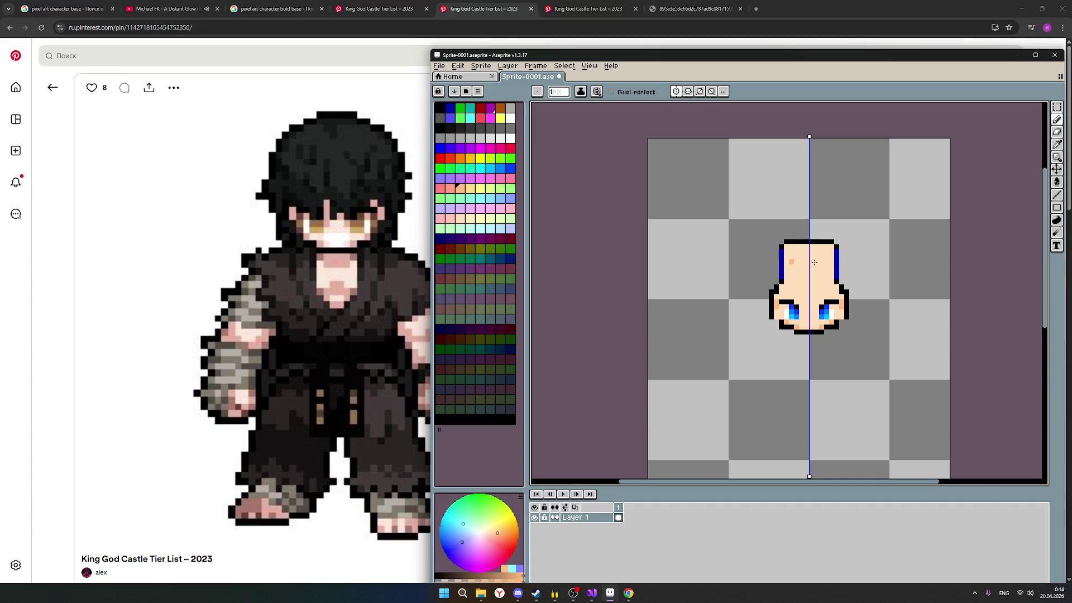
{"action": "scroll", "coordinate": [863, 289], "scroll_direction": "up", "scroll_amount": 1}
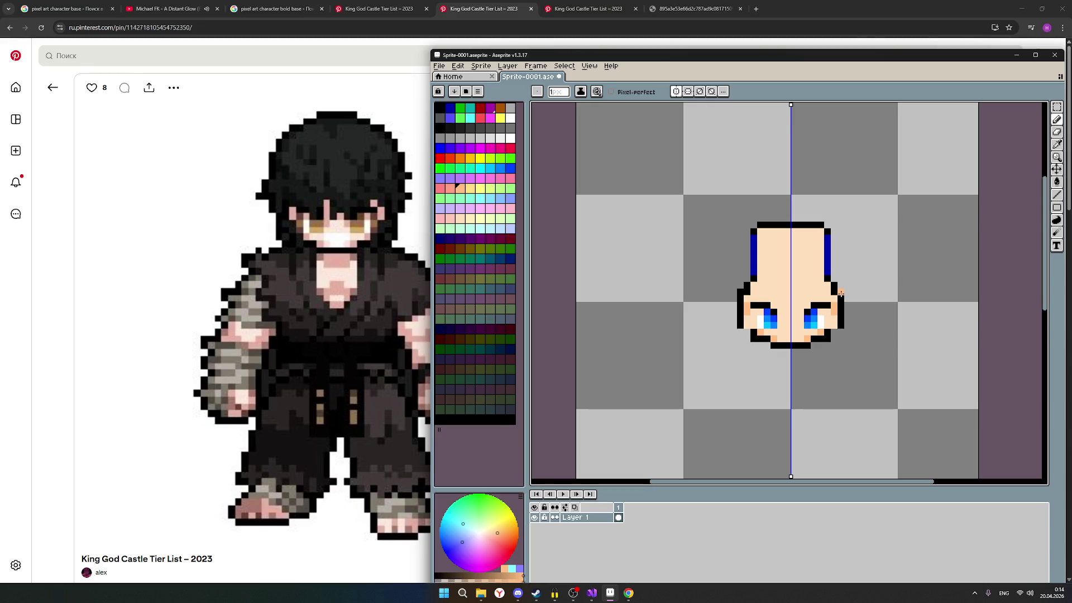
Step: Remove protruding outline pixels along both sides of the head
{"action": "left_click", "coordinate": [1059, 149]}
{"action": "left_click", "coordinate": [1057, 142]}
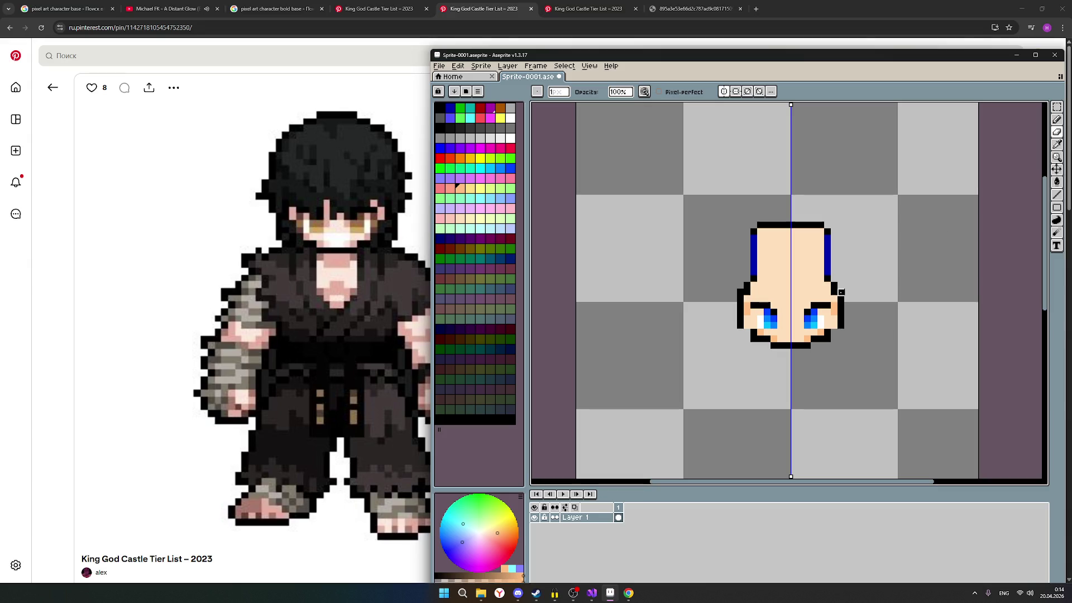
{"action": "key", "text": "ctrl+z"}
{"action": "key", "text": "ctrl+z"}
{"action": "left_click_drag", "start_coordinate": [833, 292], "coordinate": [828, 279]}
{"action": "scroll", "coordinate": [867, 305], "scroll_direction": "up", "scroll_amount": 1}
{"action": "scroll", "coordinate": [854, 306], "scroll_direction": "up", "scroll_amount": 1}
{"action": "scroll", "coordinate": [850, 309], "scroll_direction": "down", "scroll_amount": 2}
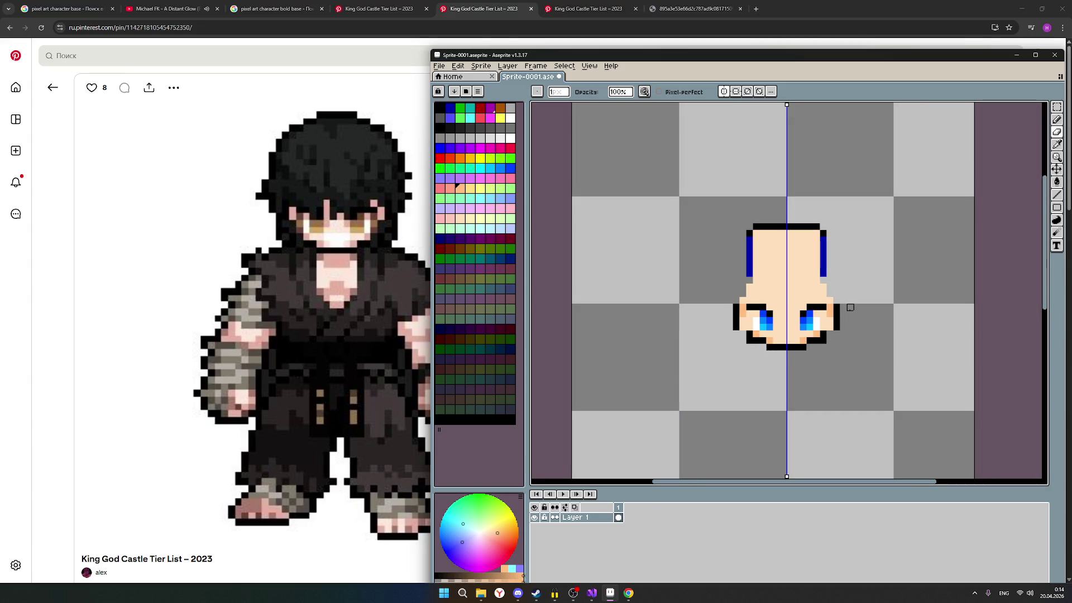
{"action": "scroll", "coordinate": [849, 307], "scroll_direction": "up", "scroll_amount": 1}
{"action": "scroll", "coordinate": [850, 312], "scroll_direction": "down", "scroll_amount": 1}
{"action": "scroll", "coordinate": [851, 317], "scroll_direction": "up", "scroll_amount": 1}
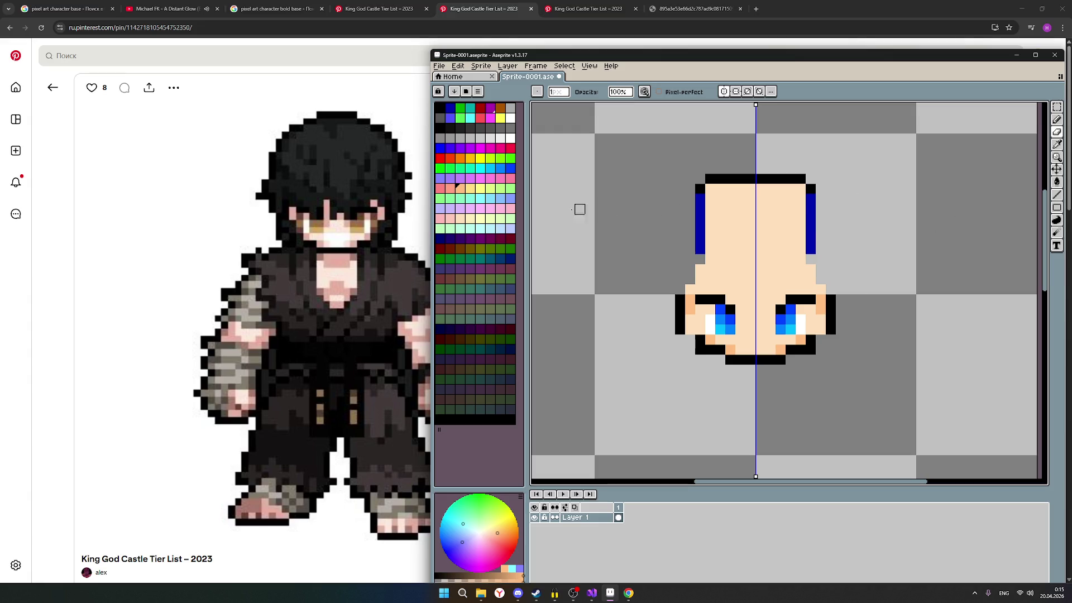
Step: Add mirrored skin pixels beside the head to widen its lower part above the cheeks
{"action": "left_click", "coordinate": [460, 217]}
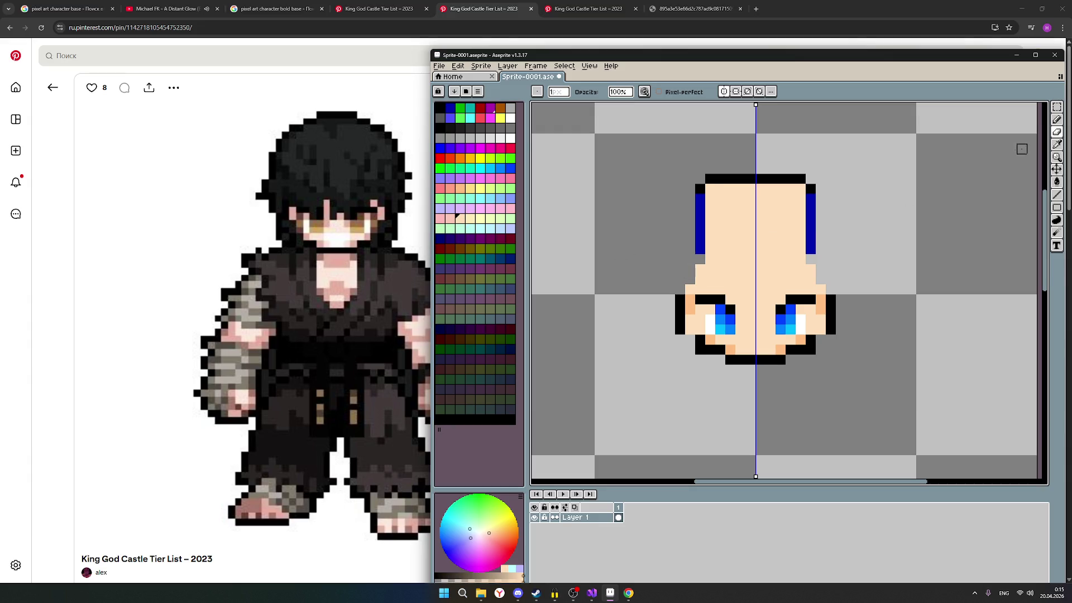
{"action": "left_click", "coordinate": [1057, 120]}
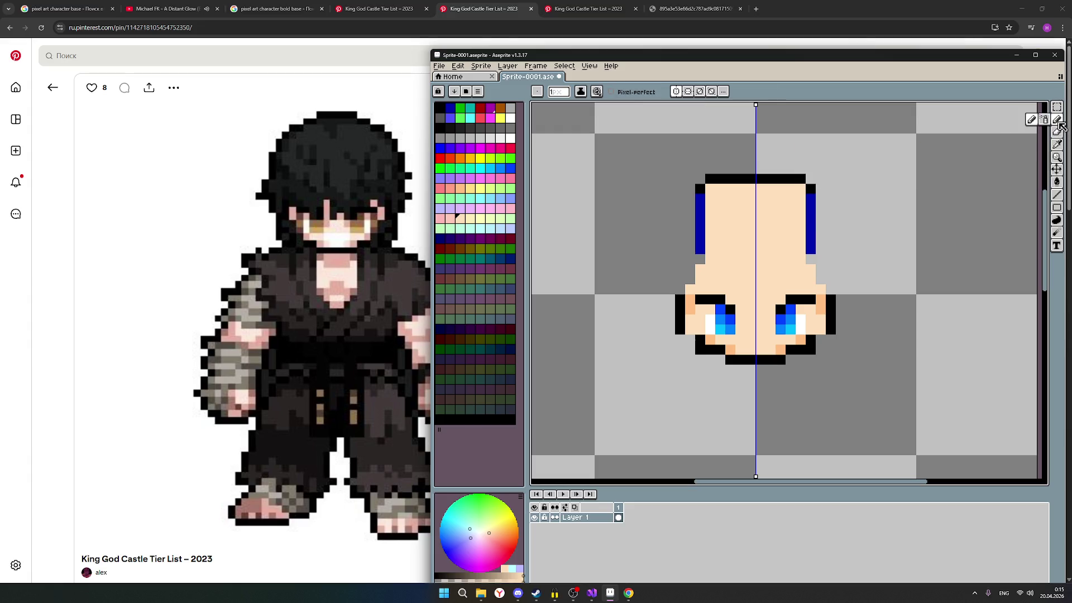
{"action": "left_click", "coordinate": [692, 270]}
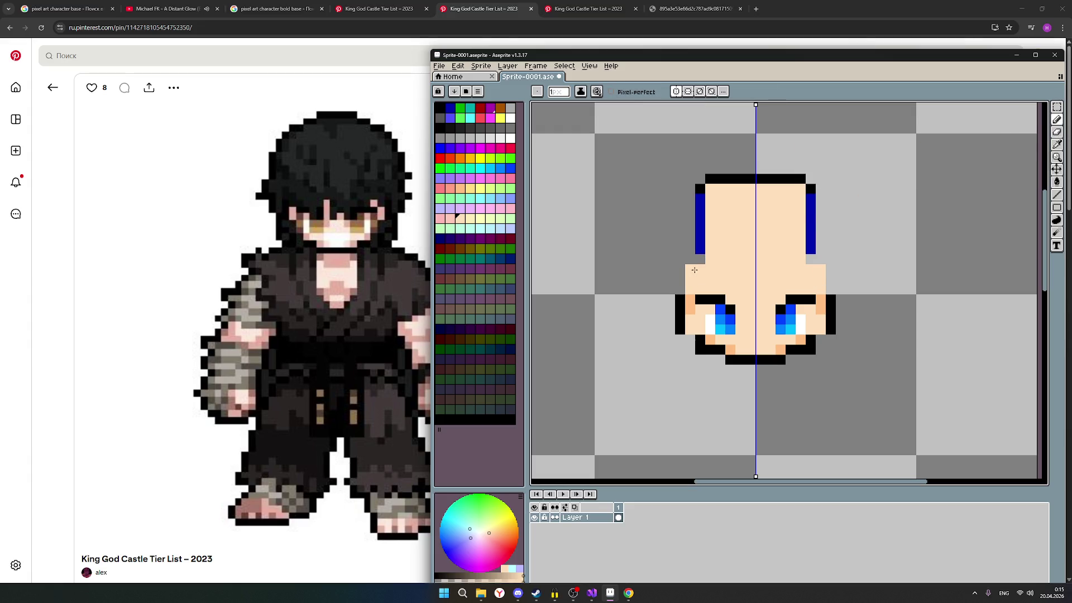
{"action": "left_click", "coordinate": [698, 261]}
Step: Select the upper head with the blue side strands and delete it, leaving only the top line and face
{"action": "left_click", "coordinate": [1057, 107]}
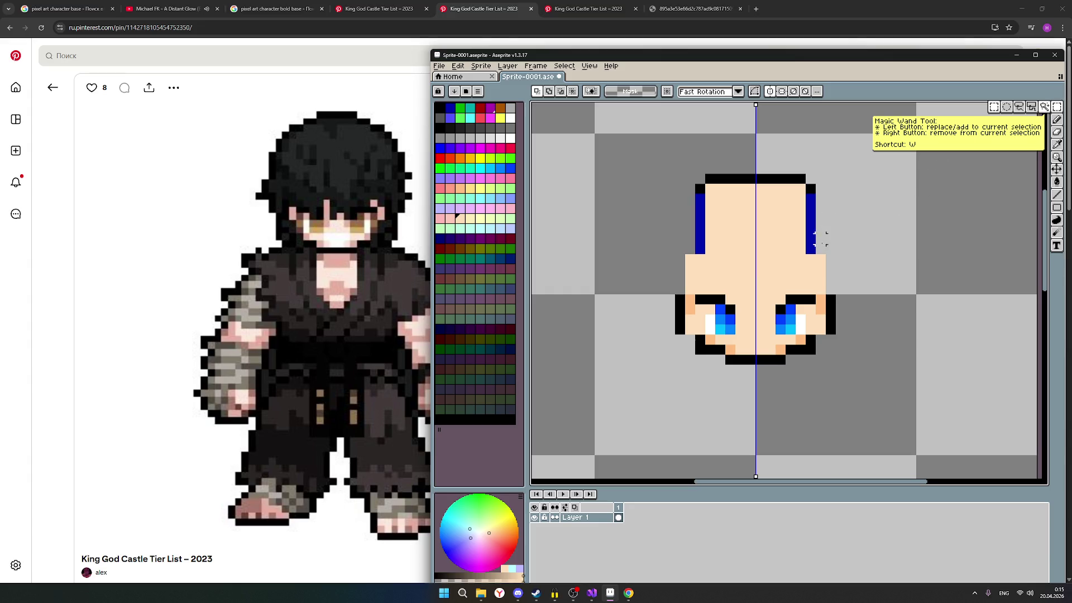
{"action": "mouse_move", "coordinate": [819, 248]}
{"action": "left_mouse_down"}
{"action": "mouse_move", "coordinate": [757, 243]}
{"action": "mouse_move", "coordinate": [687, 194]}
{"action": "mouse_move", "coordinate": [827, 257]}
{"action": "left_mouse_up"}
{"action": "key", "text": "ctrl+z"}
{"action": "key", "text": "Delete"}
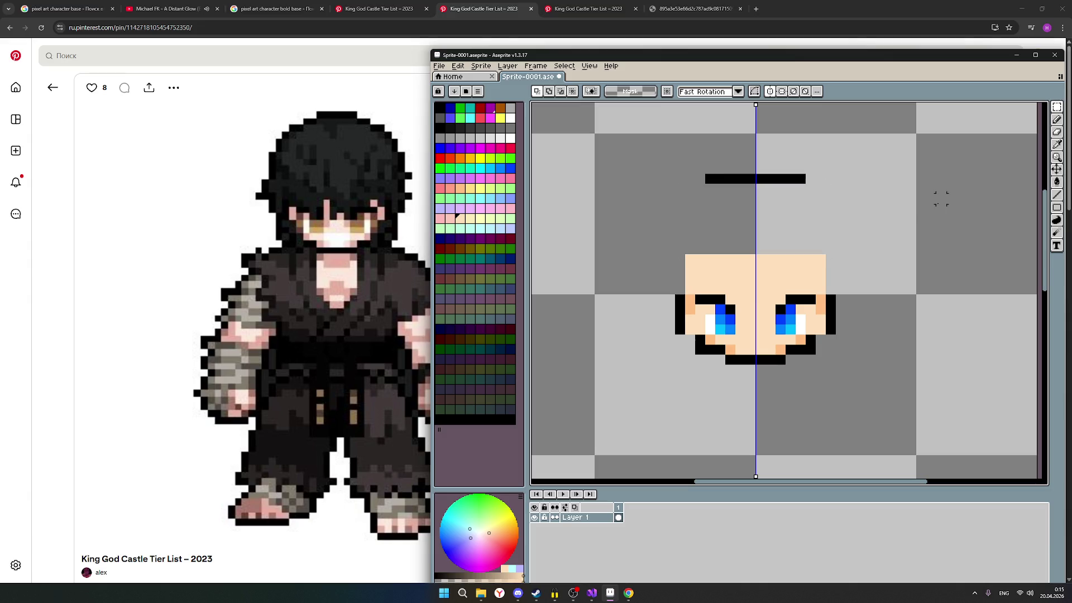
{"action": "key", "text": "b"}
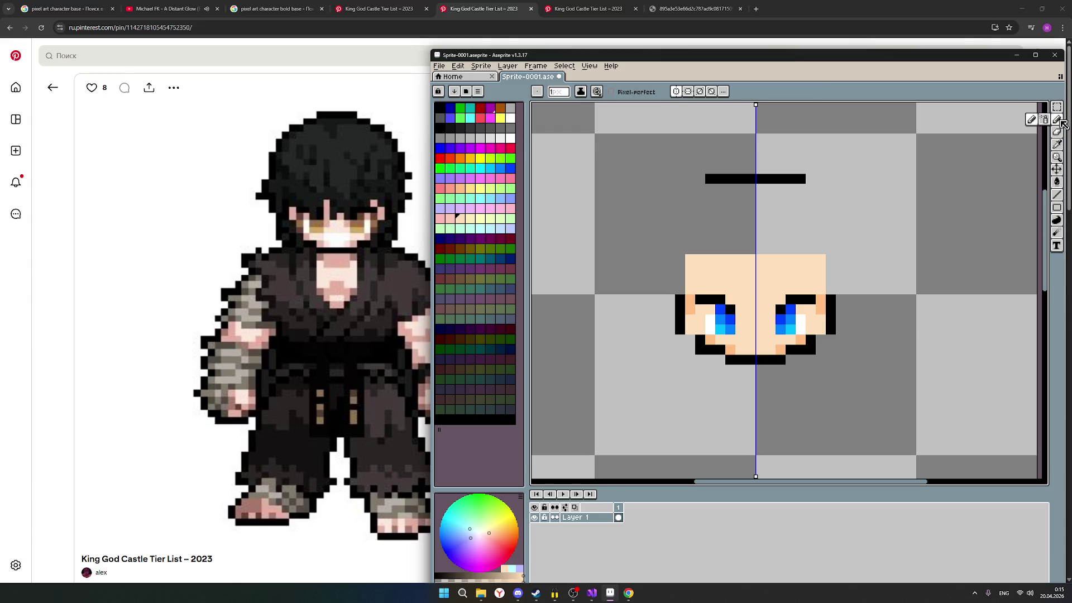
{"action": "scroll", "coordinate": [882, 261], "scroll_direction": "down", "scroll_amount": 1}
{"action": "scroll", "coordinate": [881, 262], "scroll_direction": "up", "scroll_amount": 2}
Step: Draw skin rows across the top of the head and fill its top corners
{"action": "left_click_drag", "start_coordinate": [754, 243], "coordinate": [834, 239]}
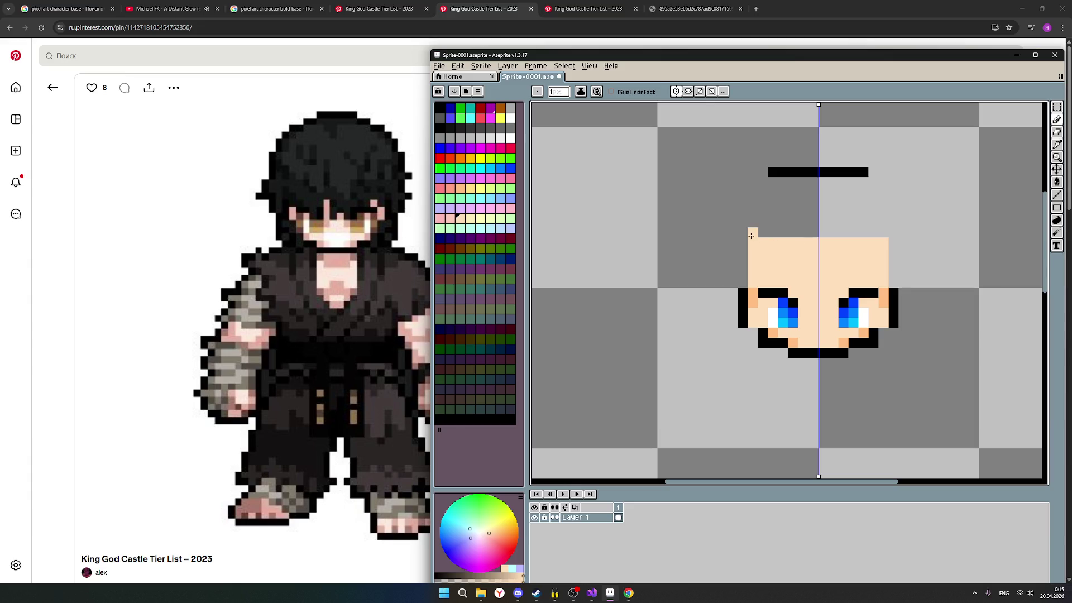
{"action": "left_click_drag", "start_coordinate": [754, 233], "coordinate": [848, 232]}
{"action": "scroll", "coordinate": [830, 243], "scroll_direction": "down", "scroll_amount": 2}
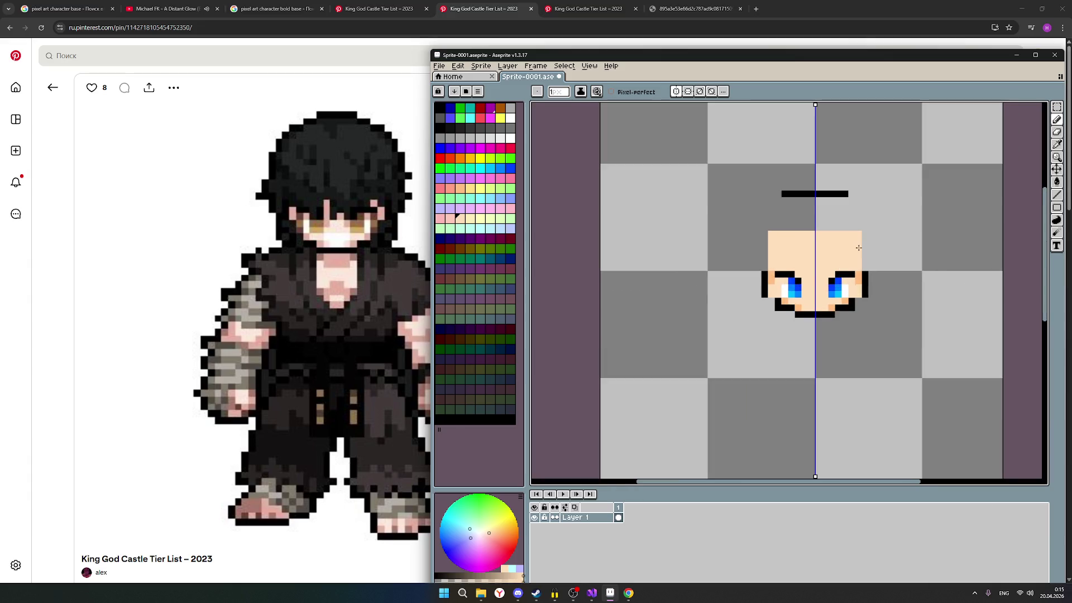
{"action": "scroll", "coordinate": [839, 246], "scroll_direction": "up", "scroll_amount": 1}
{"action": "scroll", "coordinate": [839, 245], "scroll_direction": "down", "scroll_amount": 2}
{"action": "scroll", "coordinate": [804, 245], "scroll_direction": "up", "scroll_amount": 2}
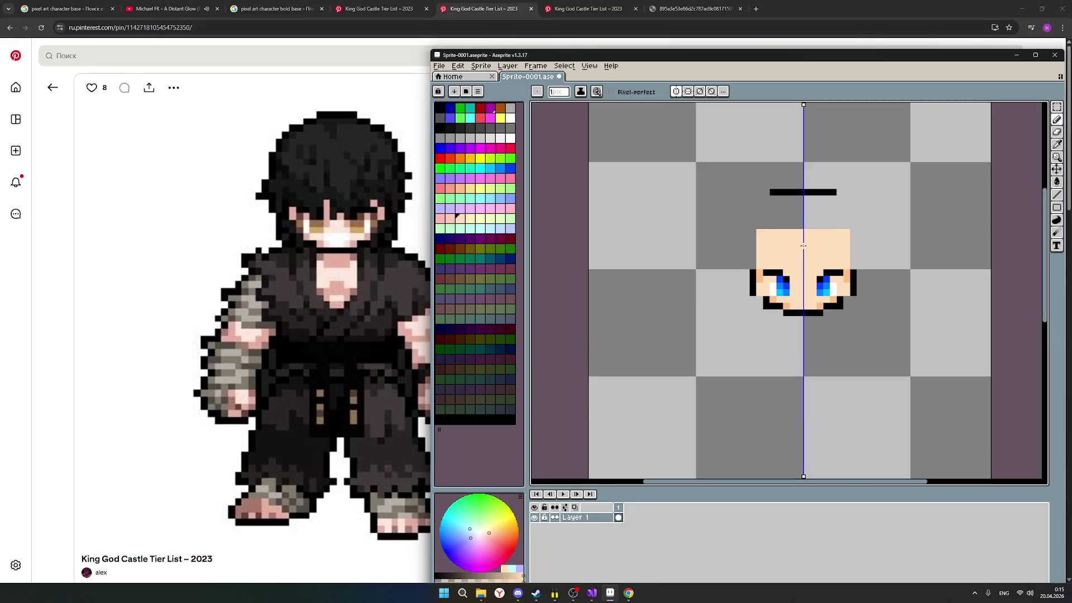
{"action": "mouse_move", "coordinate": [760, 226]}
{"action": "left_mouse_down"}
{"action": "mouse_move", "coordinate": [821, 217]}
{"action": "mouse_move", "coordinate": [801, 200]}
{"action": "left_mouse_up"}
{"action": "left_click", "coordinate": [761, 213]}
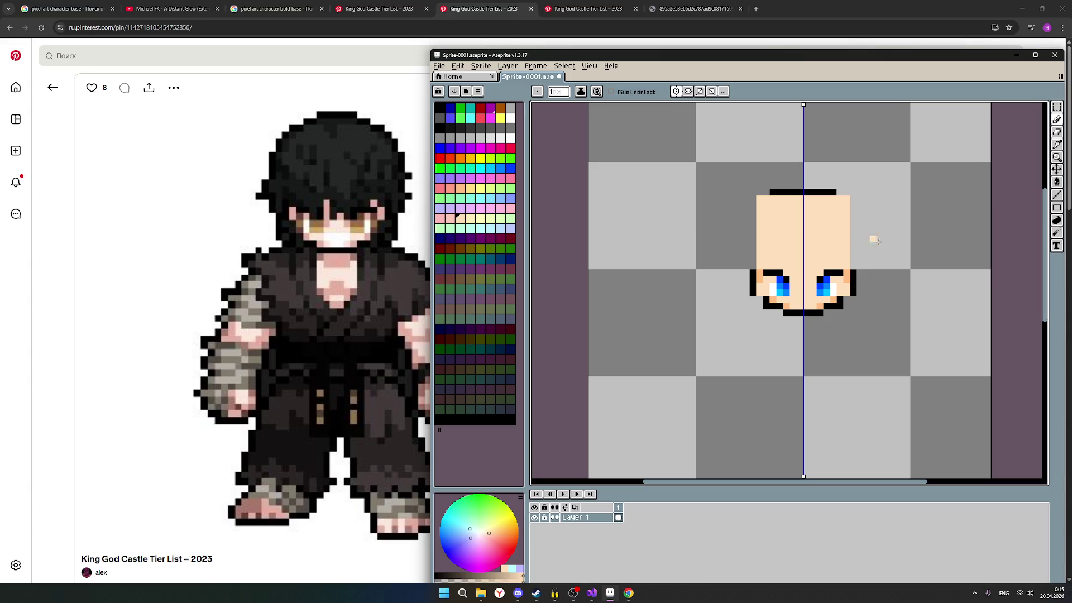
{"action": "scroll", "coordinate": [876, 242], "scroll_direction": "down", "scroll_amount": 2}
{"action": "scroll", "coordinate": [904, 249], "scroll_direction": "up", "scroll_amount": 2}
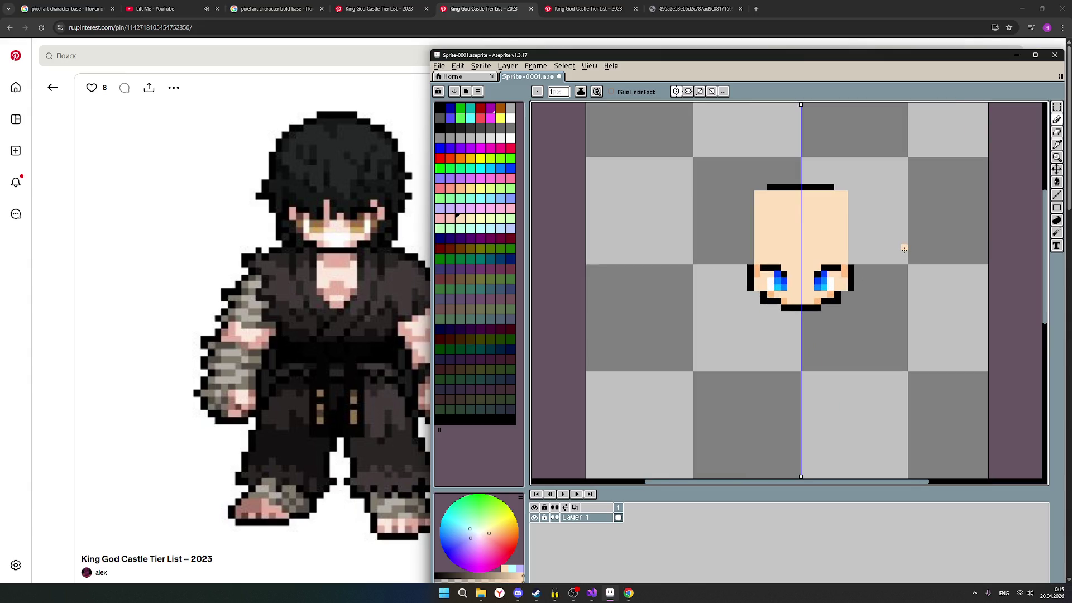
Step: Erase the top skin rows and corner pixels to lower and round the head
{"action": "left_click", "coordinate": [1057, 130]}
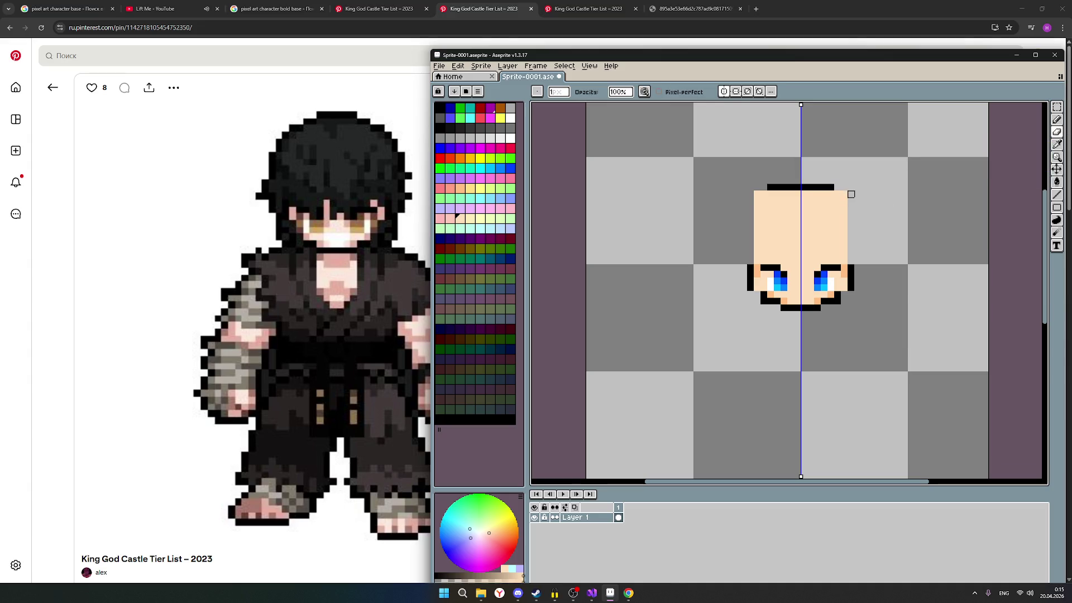
{"action": "left_click_drag", "start_coordinate": [848, 196], "coordinate": [757, 201]}
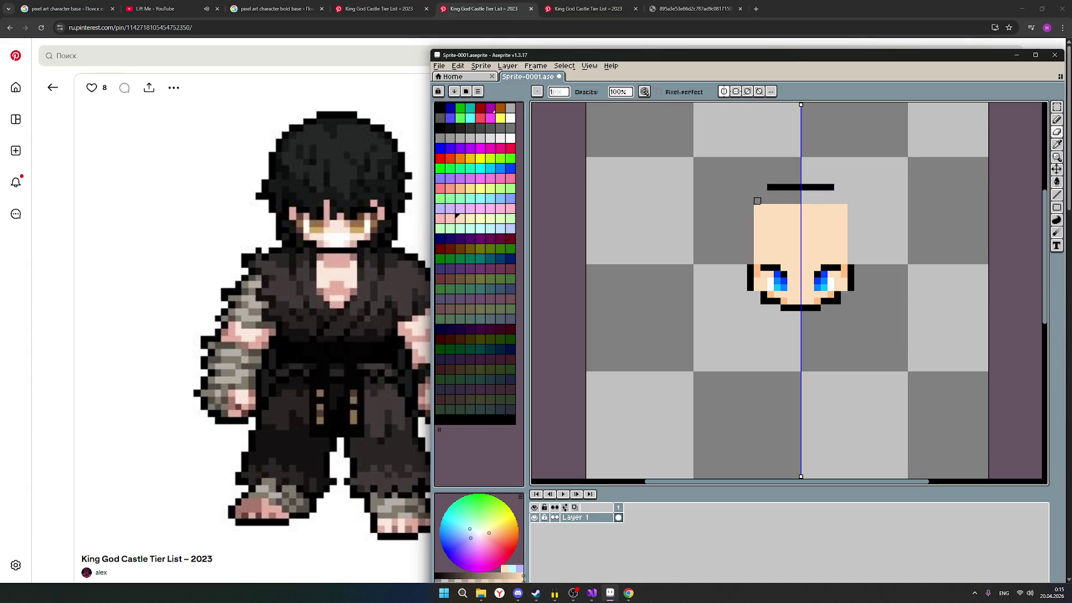
{"action": "mouse_move", "coordinate": [758, 206]}
{"action": "left_mouse_down"}
{"action": "mouse_move", "coordinate": [845, 209]}
{"action": "mouse_move", "coordinate": [751, 215]}
{"action": "left_mouse_up"}
{"action": "left_click", "coordinate": [845, 215]}
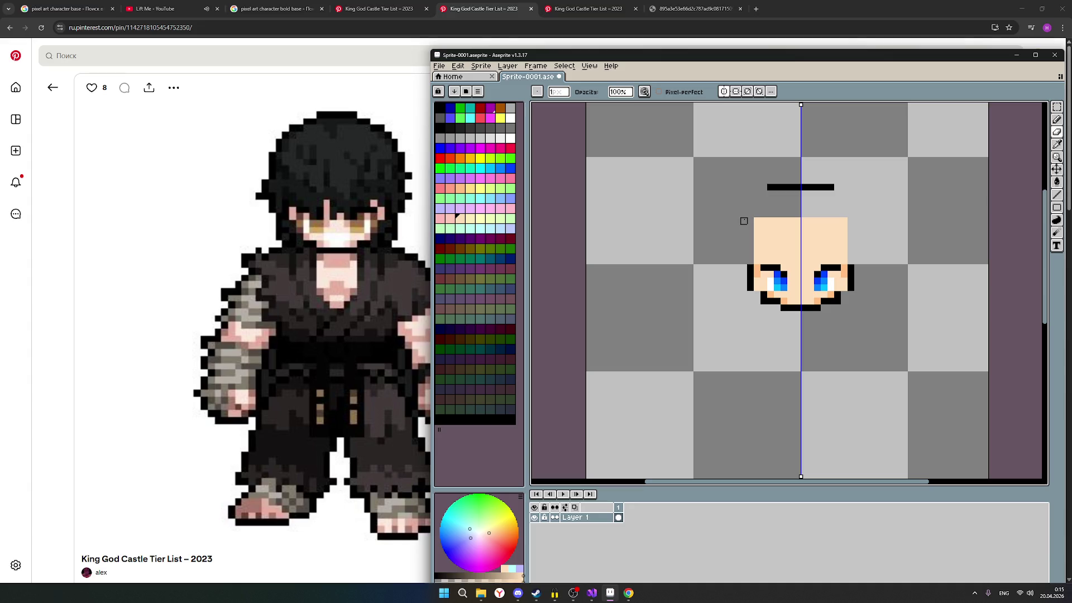
{"action": "left_click_drag", "start_coordinate": [754, 222], "coordinate": [837, 221]}
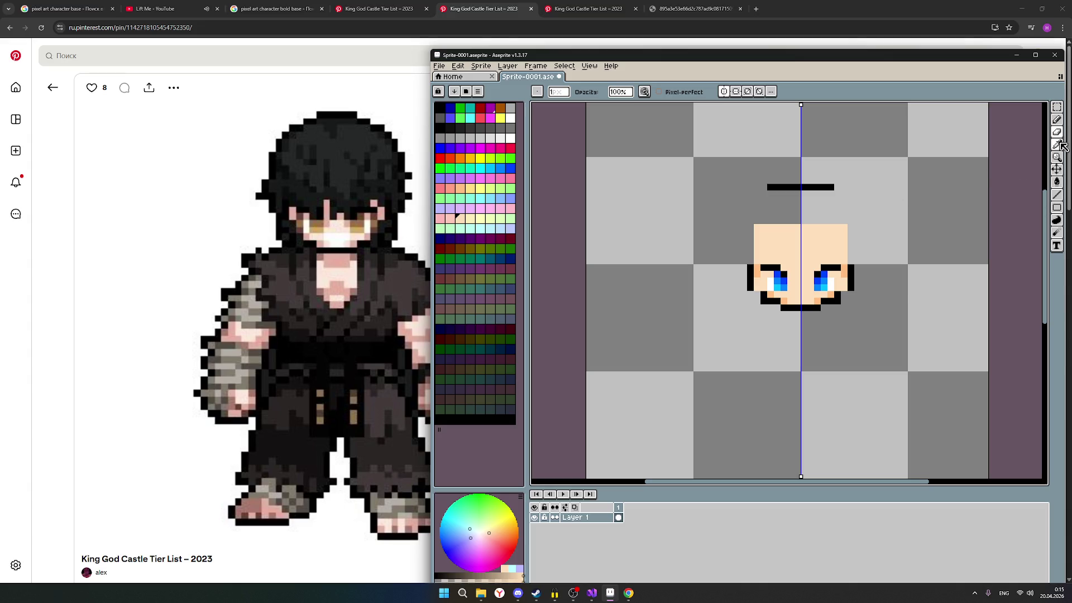
Step: Add two skin rows back along the head top and remove the dark line above it
{"action": "left_click", "coordinate": [1056, 120]}
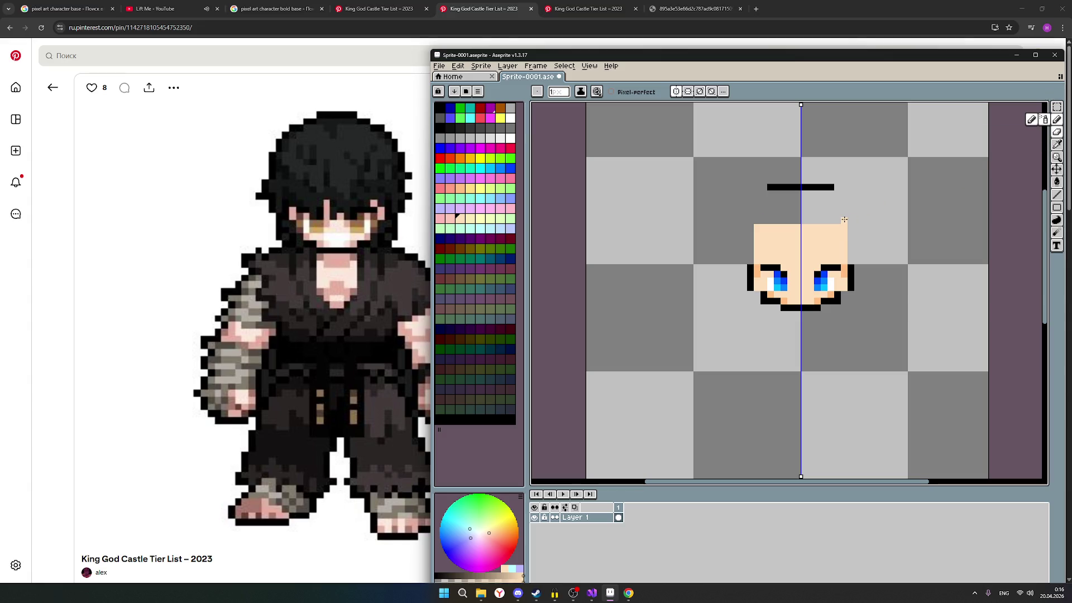
{"action": "left_click_drag", "start_coordinate": [842, 220], "coordinate": [771, 221]}
{"action": "scroll", "coordinate": [912, 233], "scroll_direction": "down", "scroll_amount": 1}
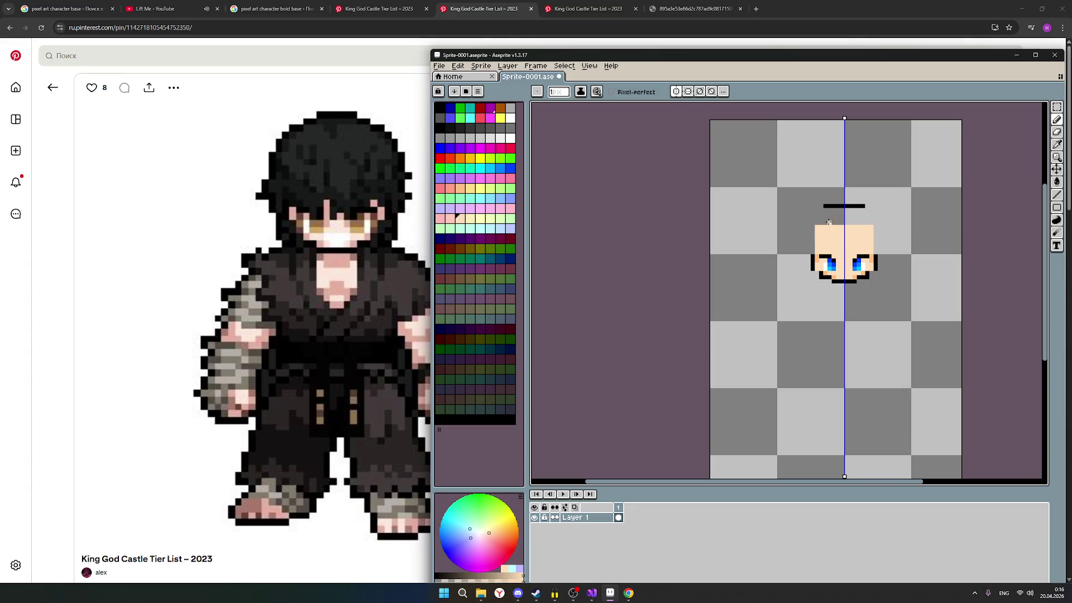
{"action": "left_click_drag", "start_coordinate": [817, 222], "coordinate": [867, 223]}
{"action": "key", "text": "b"}
{"action": "key", "text": "ctrl+z"}
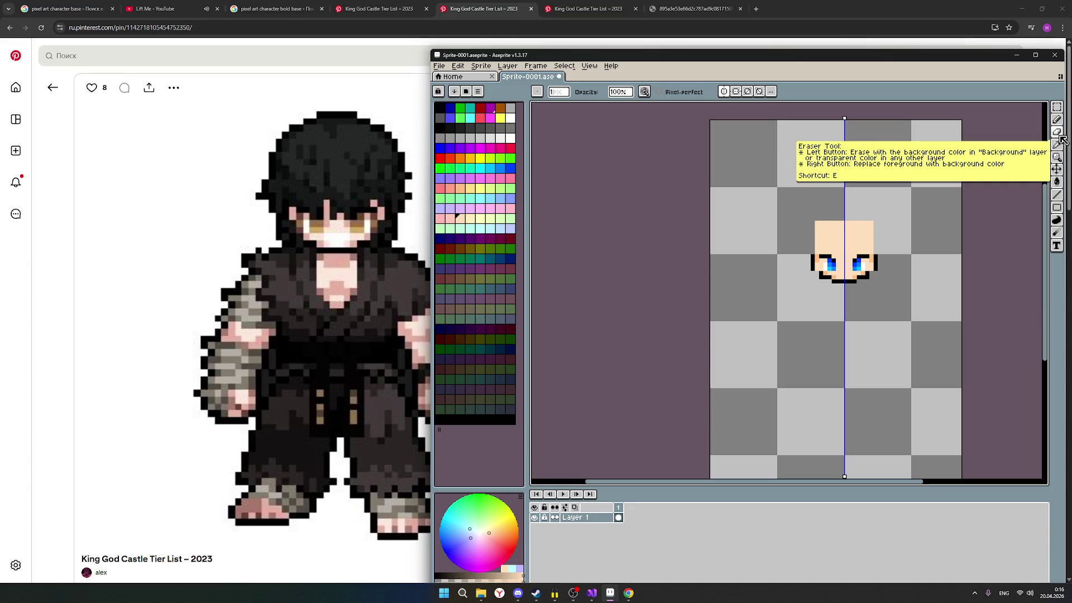
Step: Round off the head's top corners and outline its sides in dark colour
{"action": "left_click", "coordinate": [1055, 144]}
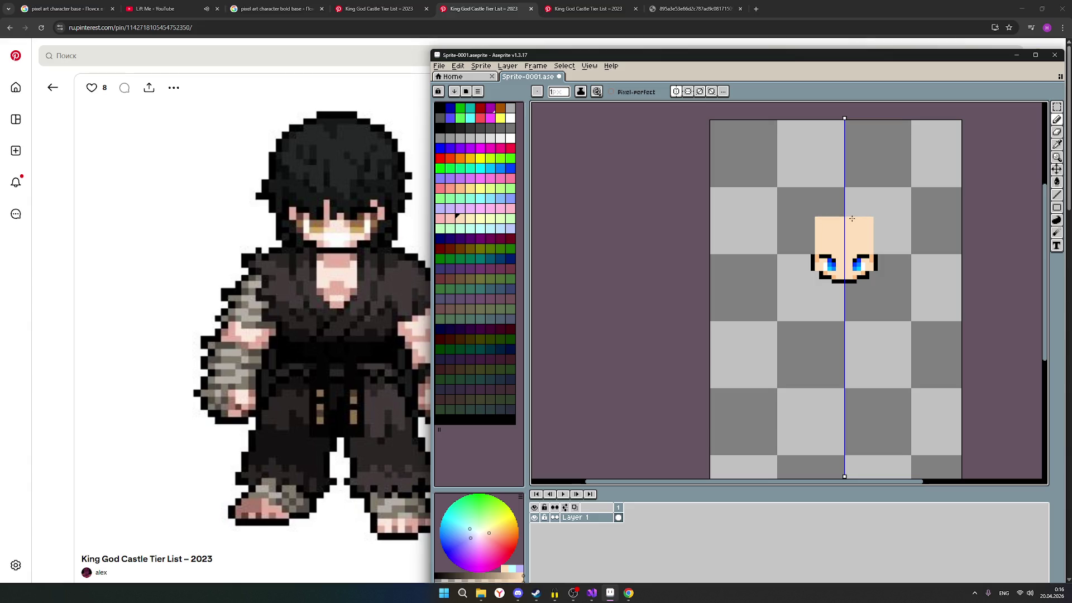
{"action": "left_click", "coordinate": [1057, 134]}
{"action": "left_click", "coordinate": [819, 221]}
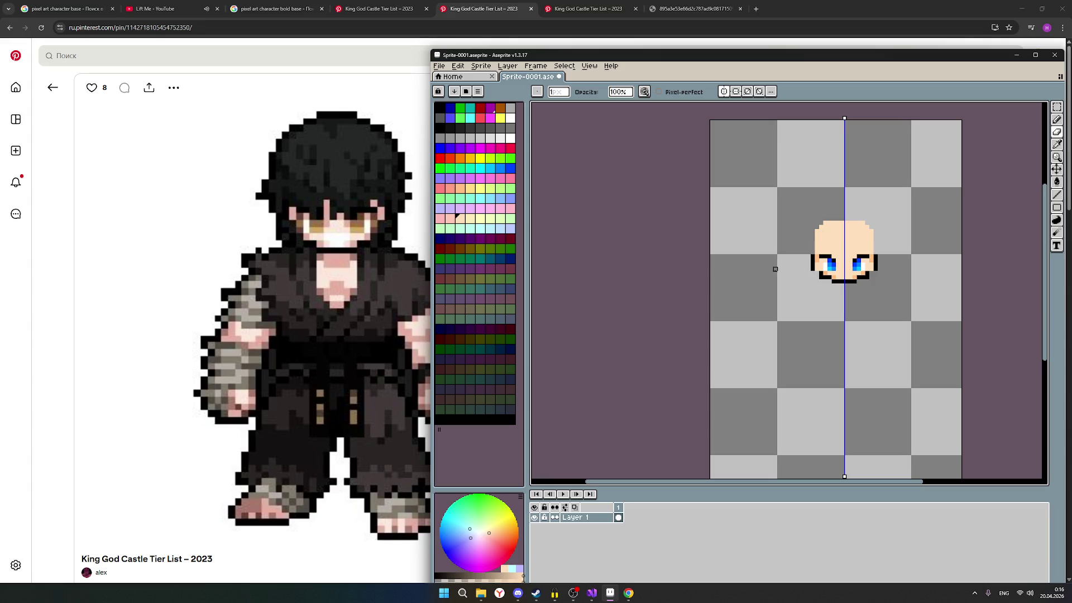
{"action": "scroll", "coordinate": [918, 267], "scroll_direction": "up", "scroll_amount": 1}
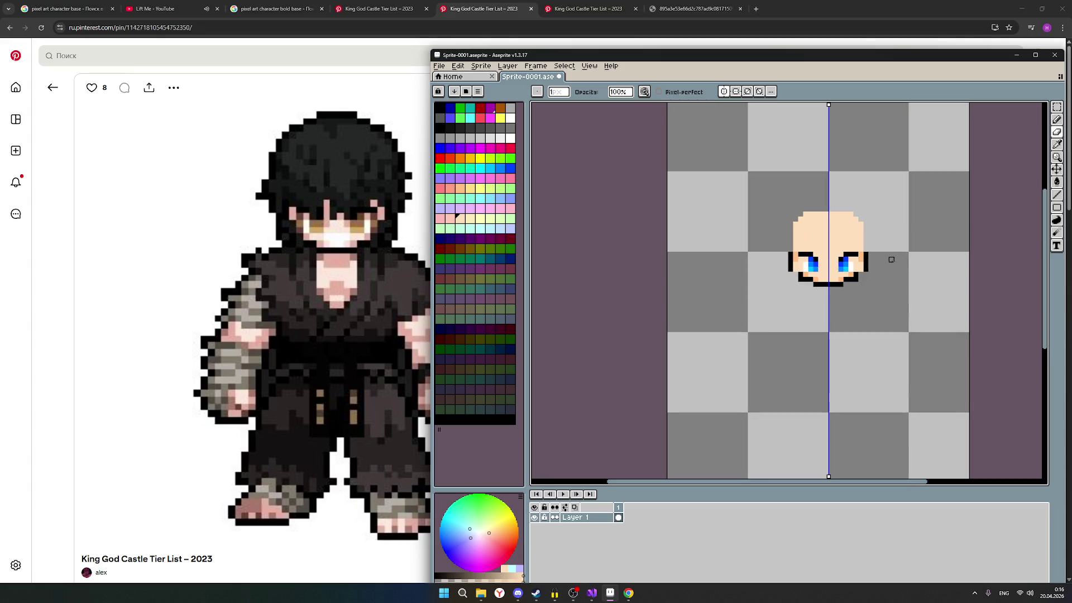
{"action": "scroll", "coordinate": [897, 239], "scroll_direction": "down", "scroll_amount": 1}
{"action": "scroll", "coordinate": [897, 239], "scroll_direction": "down", "scroll_amount": 1}
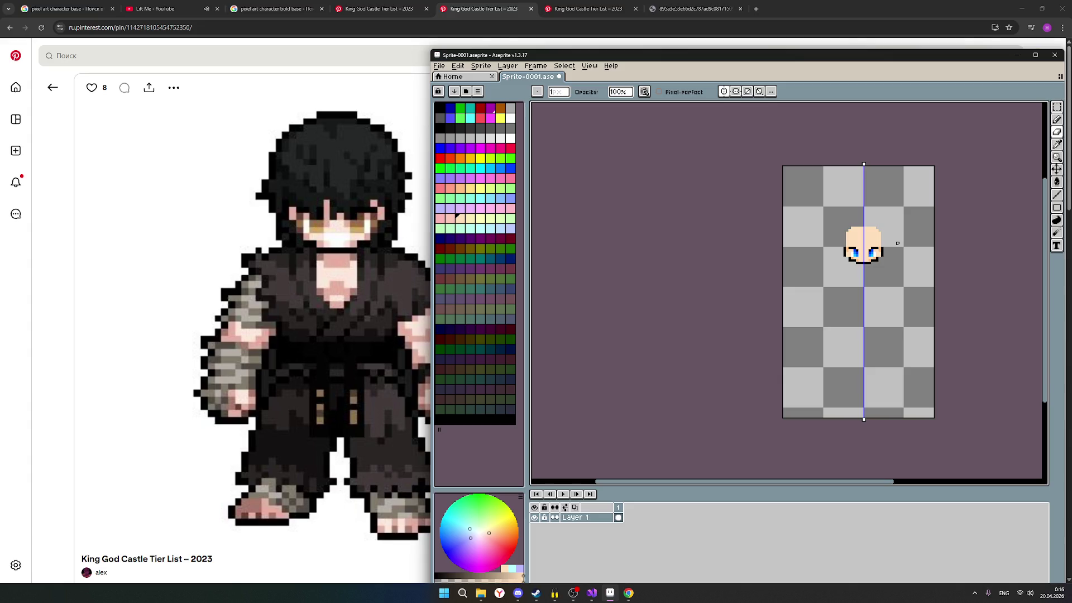
{"action": "scroll", "coordinate": [896, 243], "scroll_direction": "up", "scroll_amount": 2}
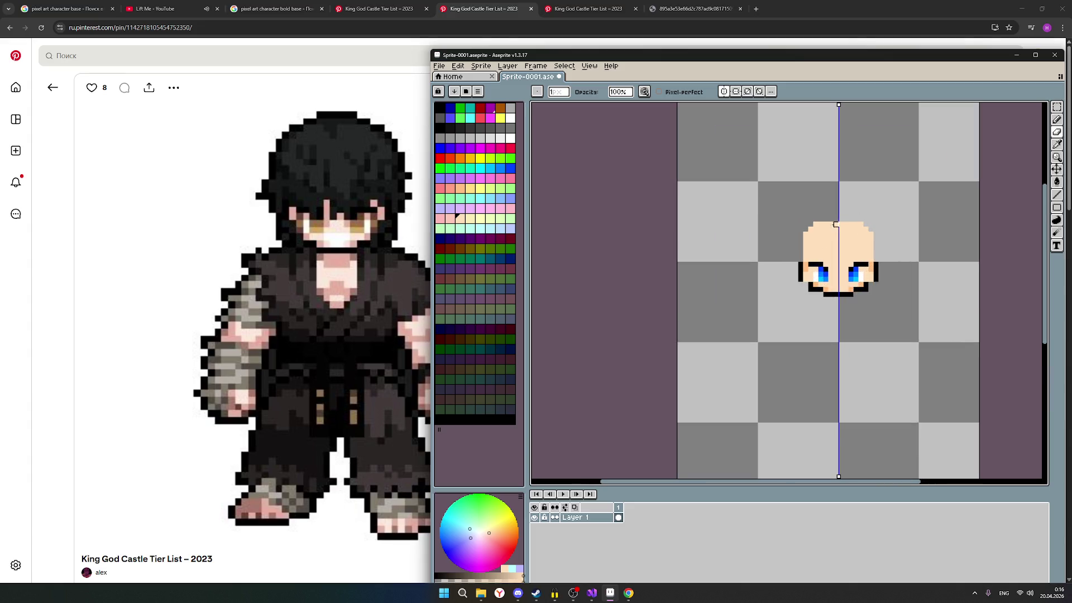
{"action": "left_click_drag", "start_coordinate": [815, 224], "coordinate": [807, 236]}
{"action": "scroll", "coordinate": [960, 225], "scroll_direction": "down", "scroll_amount": 1}
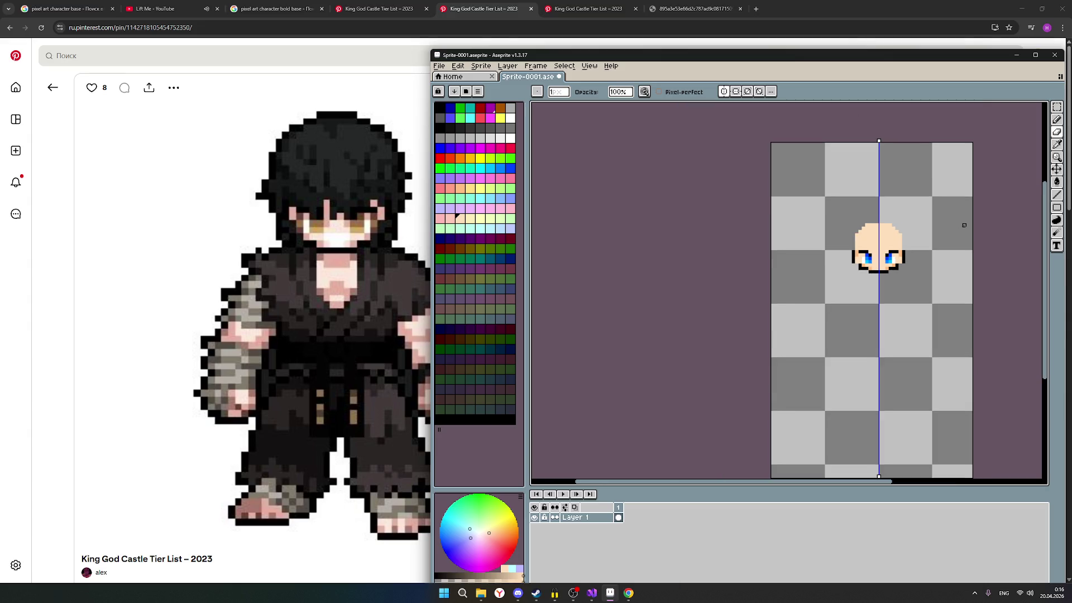
{"action": "scroll", "coordinate": [964, 225], "scroll_direction": "up", "scroll_amount": 1}
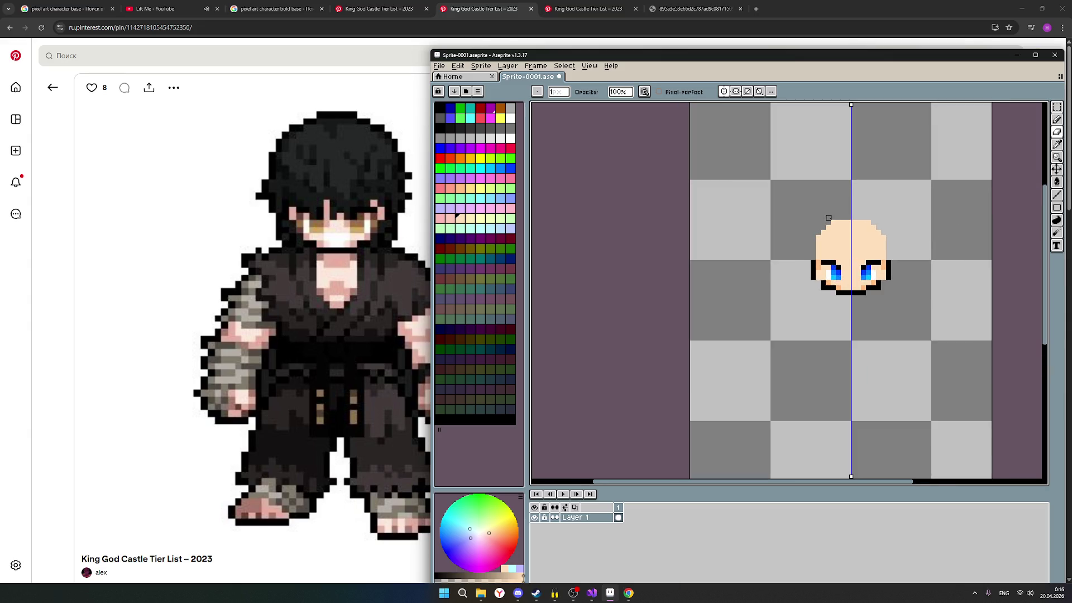
{"action": "left_click_drag", "start_coordinate": [828, 227], "coordinate": [821, 239]}
{"action": "scroll", "coordinate": [973, 233], "scroll_direction": "down", "scroll_amount": 1}
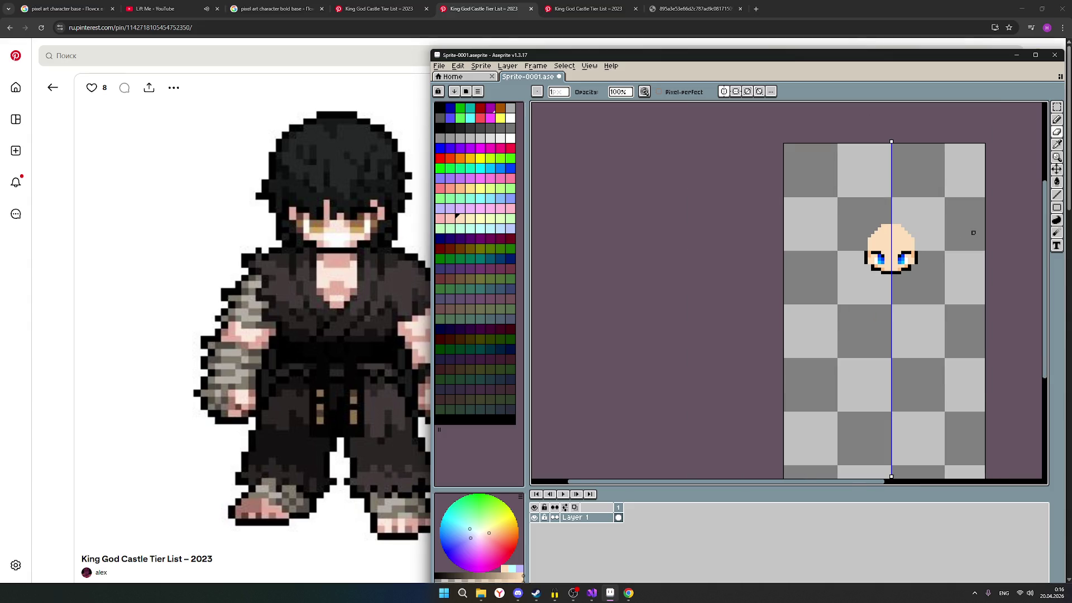
{"action": "scroll", "coordinate": [973, 232], "scroll_direction": "up", "scroll_amount": 1}
{"action": "scroll", "coordinate": [973, 232], "scroll_direction": "up", "scroll_amount": 1}
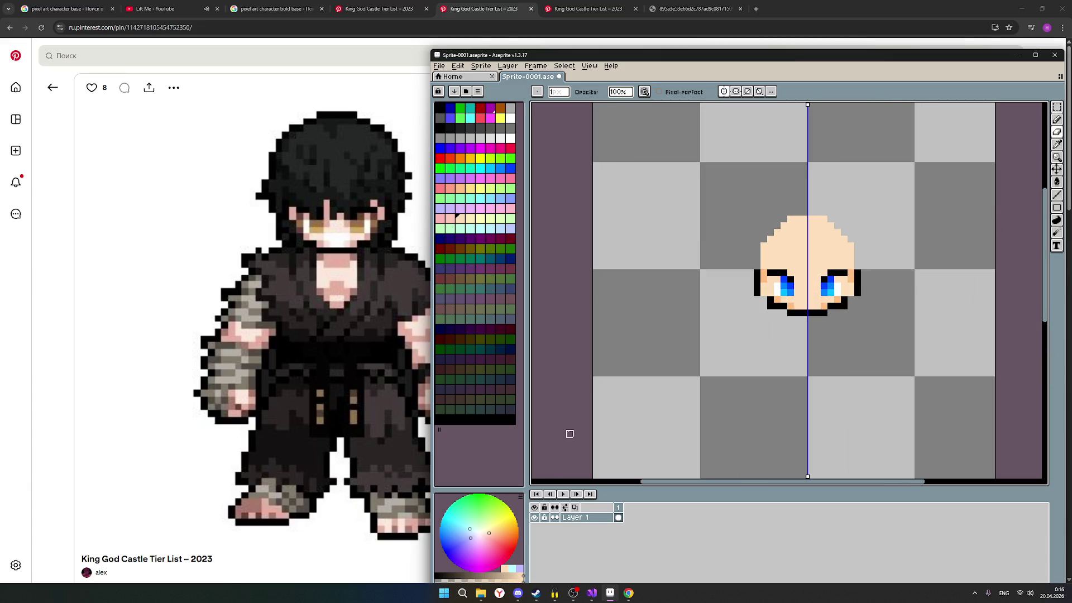
Step: Add skin pixels at the upper corners to finish the rounded bald dome
{"action": "left_click", "coordinate": [460, 220]}
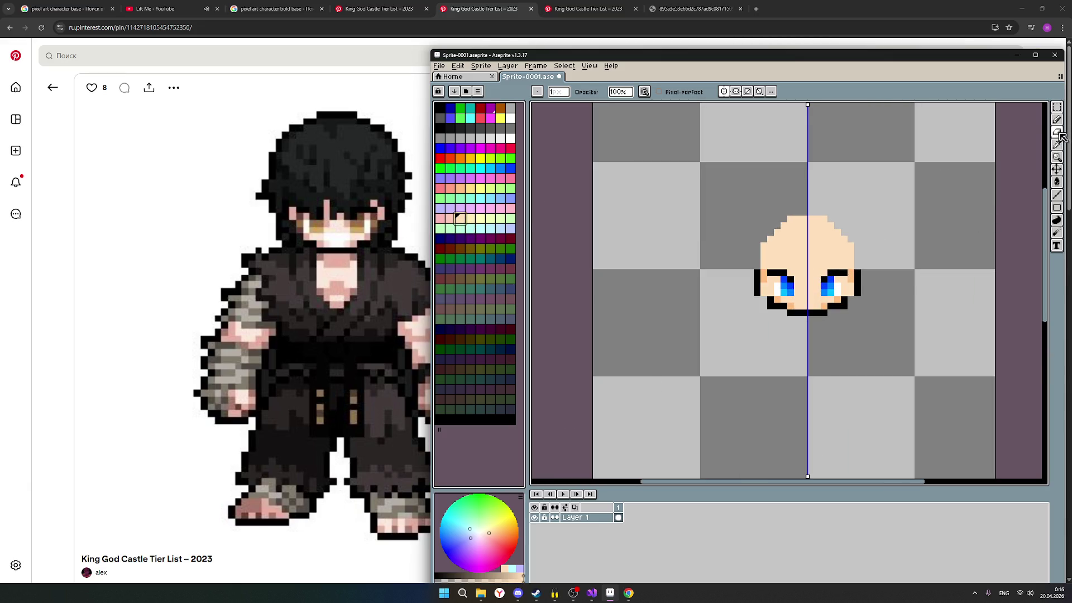
{"action": "left_click", "coordinate": [1058, 136]}
{"action": "left_click", "coordinate": [768, 239]}
{"action": "left_click", "coordinate": [771, 234]}
{"action": "left_click", "coordinate": [784, 219]}
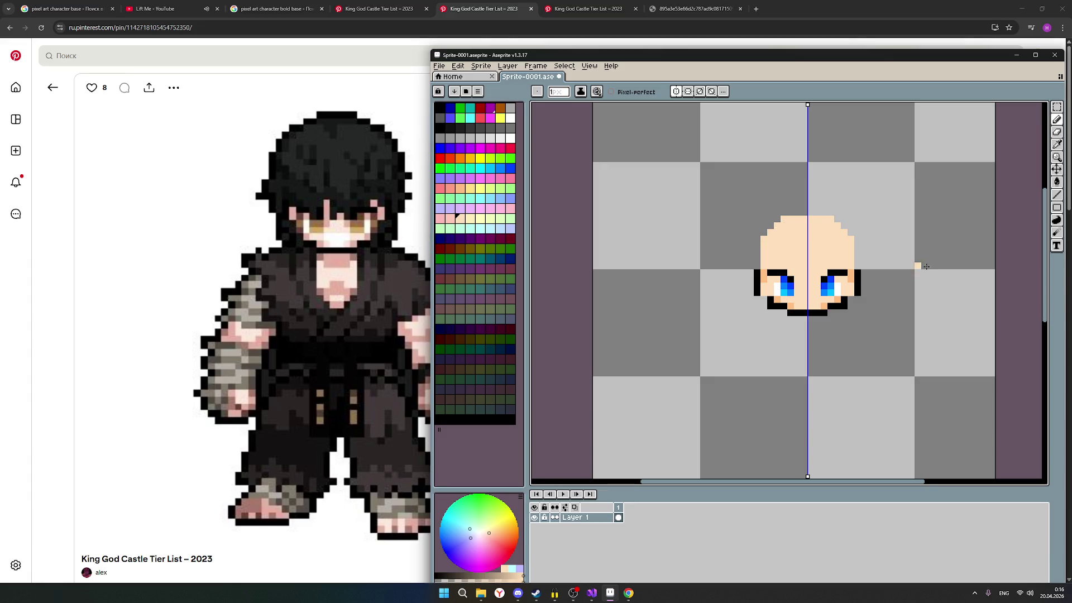
{"action": "scroll", "coordinate": [925, 266], "scroll_direction": "down", "scroll_amount": 1}
{"action": "scroll", "coordinate": [933, 271], "scroll_direction": "down", "scroll_amount": 1}
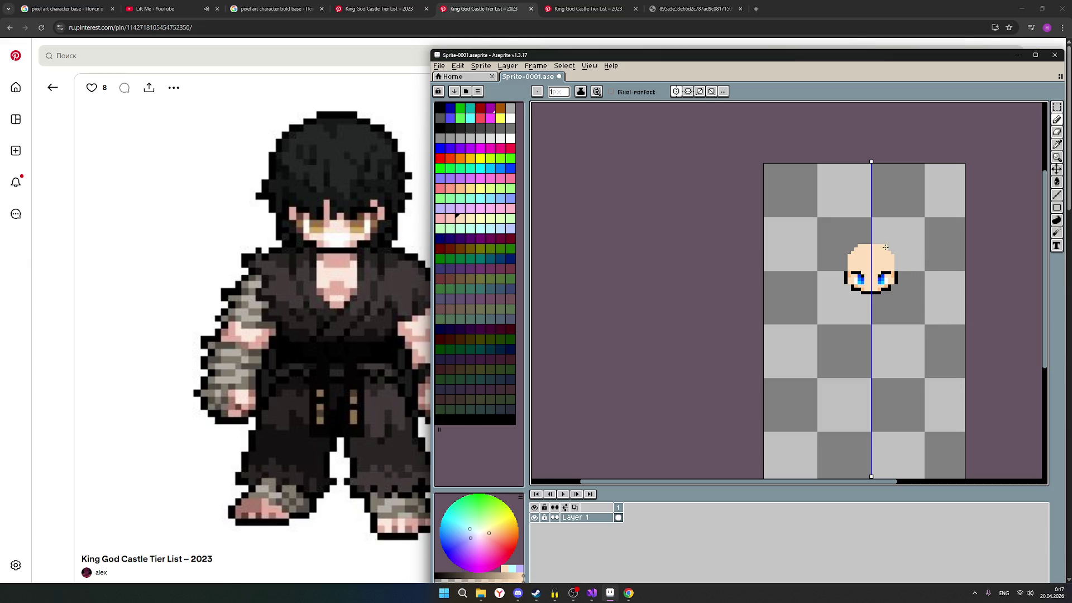
{"action": "scroll", "coordinate": [873, 359], "scroll_direction": "up", "scroll_amount": 1}
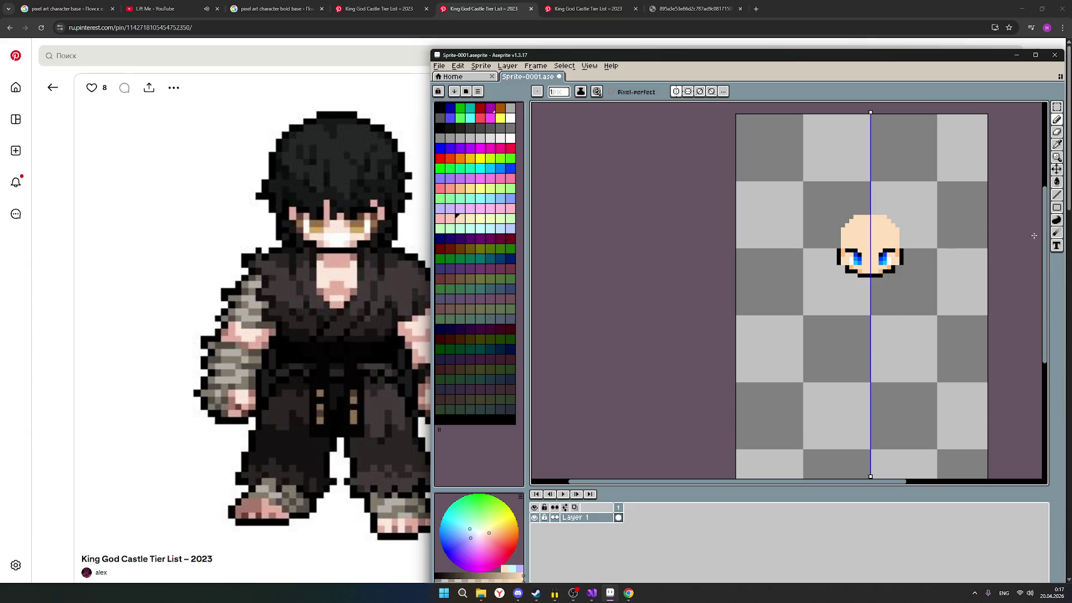
Step: Draw the black outline up the head's right side and across its top, mirrored by symmetry
{"action": "left_click", "coordinate": [446, 136]}
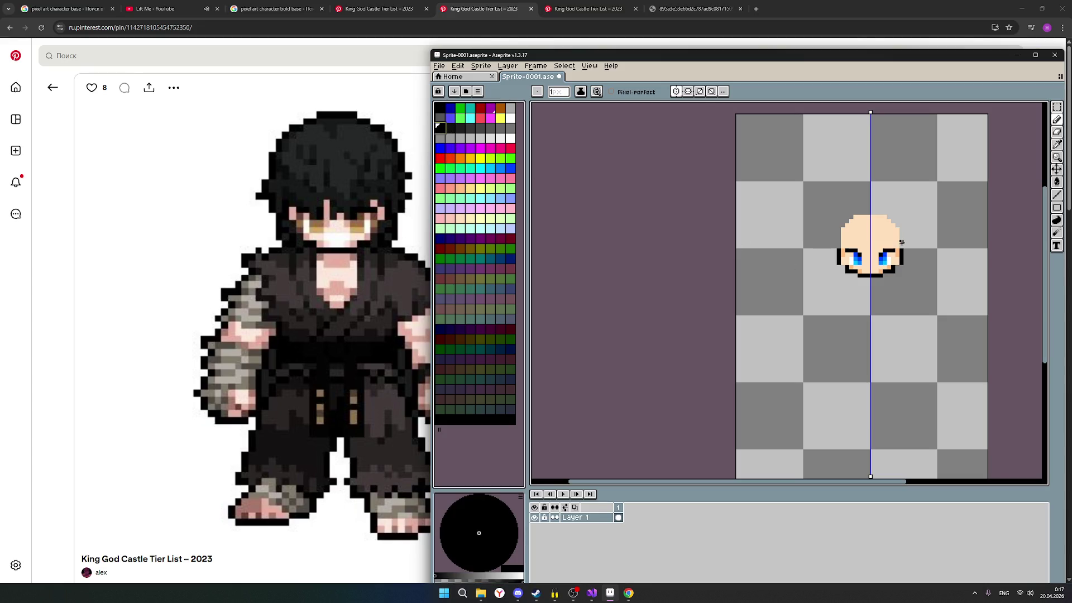
{"action": "scroll", "coordinate": [891, 245], "scroll_direction": "up", "scroll_amount": 2}
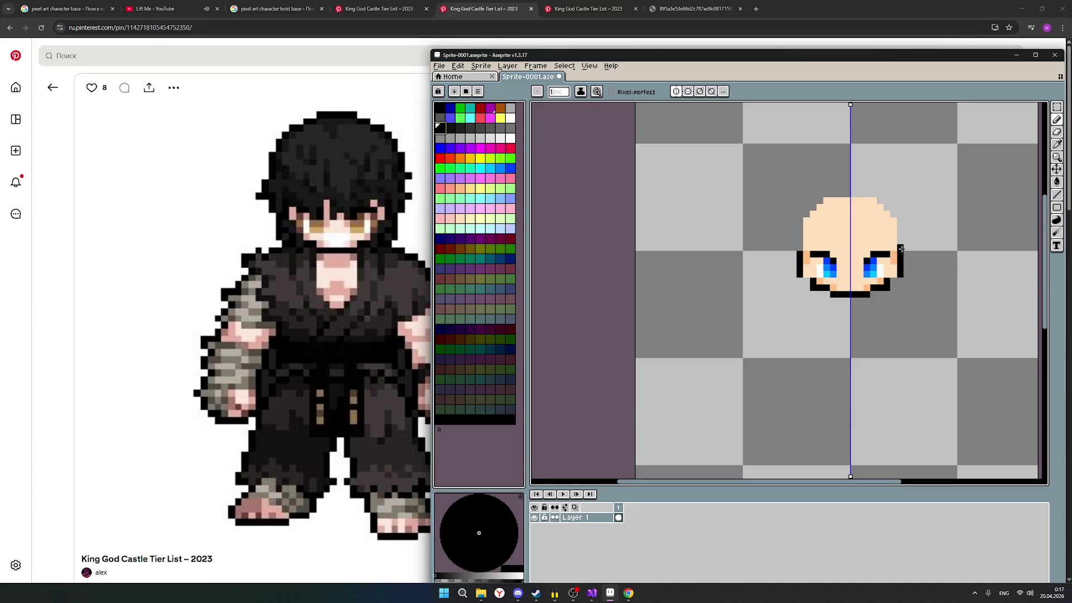
{"action": "left_click_drag", "start_coordinate": [901, 249], "coordinate": [881, 202]}
{"action": "left_click", "coordinate": [880, 201]}
{"action": "scroll", "coordinate": [928, 254], "scroll_direction": "down", "scroll_amount": 1}
{"action": "scroll", "coordinate": [942, 266], "scroll_direction": "down", "scroll_amount": 1}
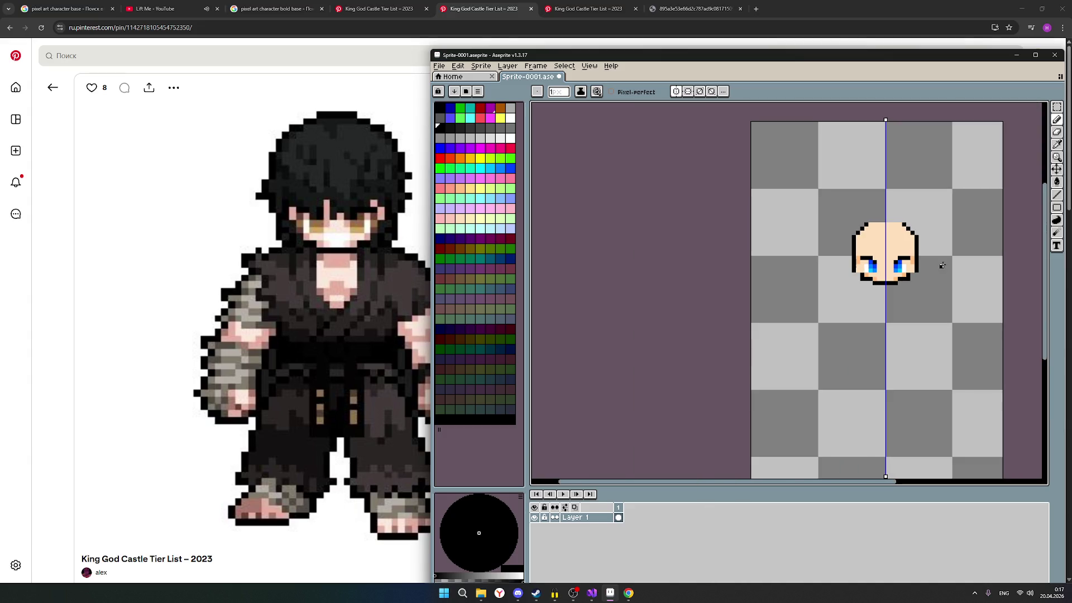
{"action": "left_click_drag", "start_coordinate": [874, 220], "coordinate": [884, 219]}
{"action": "scroll", "coordinate": [933, 235], "scroll_direction": "up", "scroll_amount": 1}
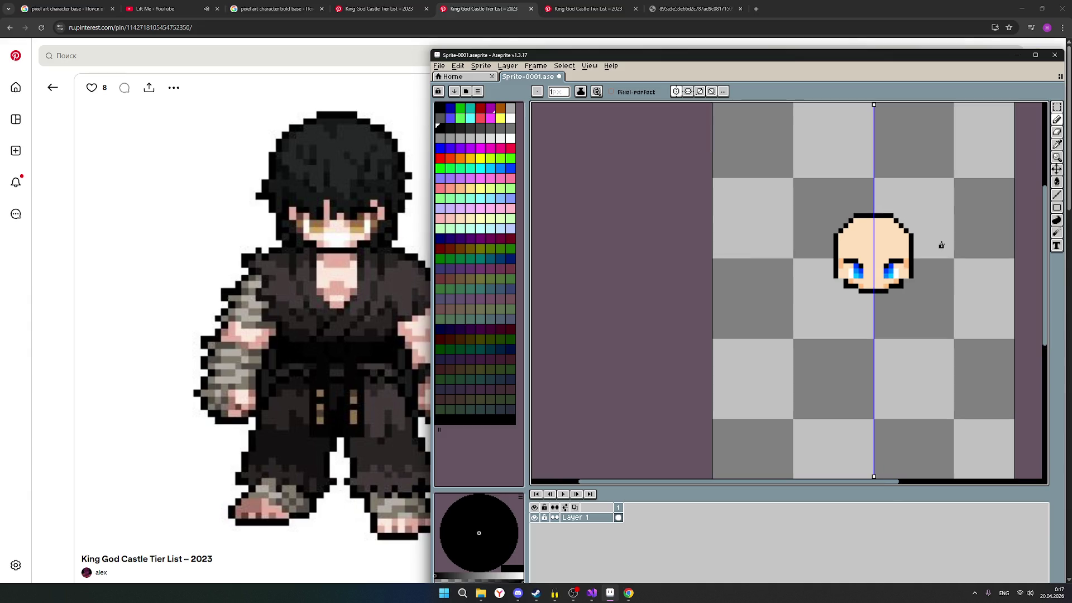
{"action": "scroll", "coordinate": [941, 245], "scroll_direction": "down", "scroll_amount": 1}
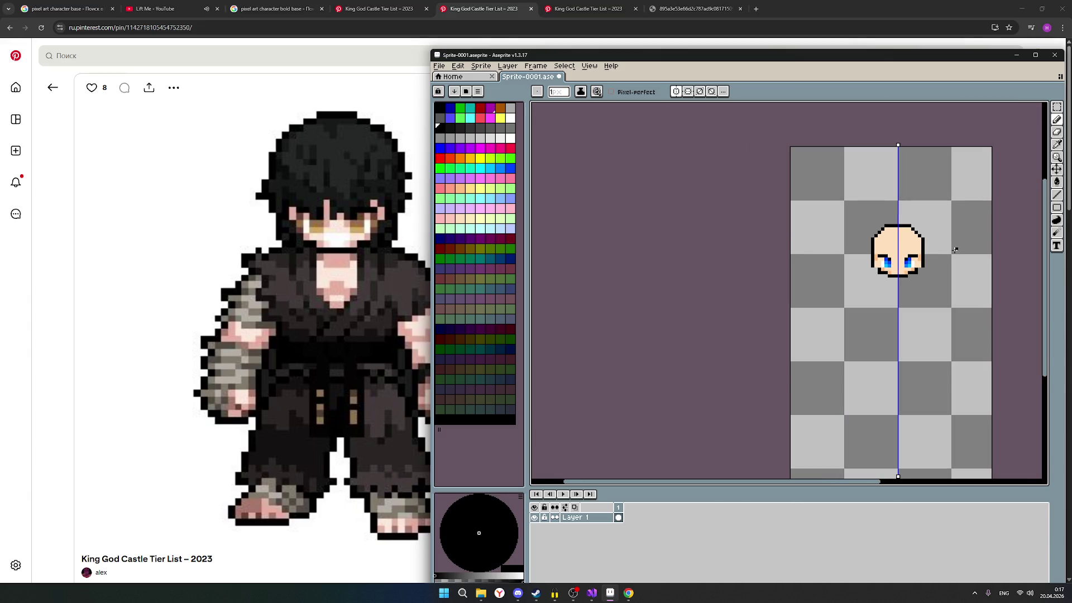
{"action": "scroll", "coordinate": [957, 248], "scroll_direction": "down", "scroll_amount": 1}
{"action": "scroll", "coordinate": [956, 248], "scroll_direction": "up", "scroll_amount": 2}
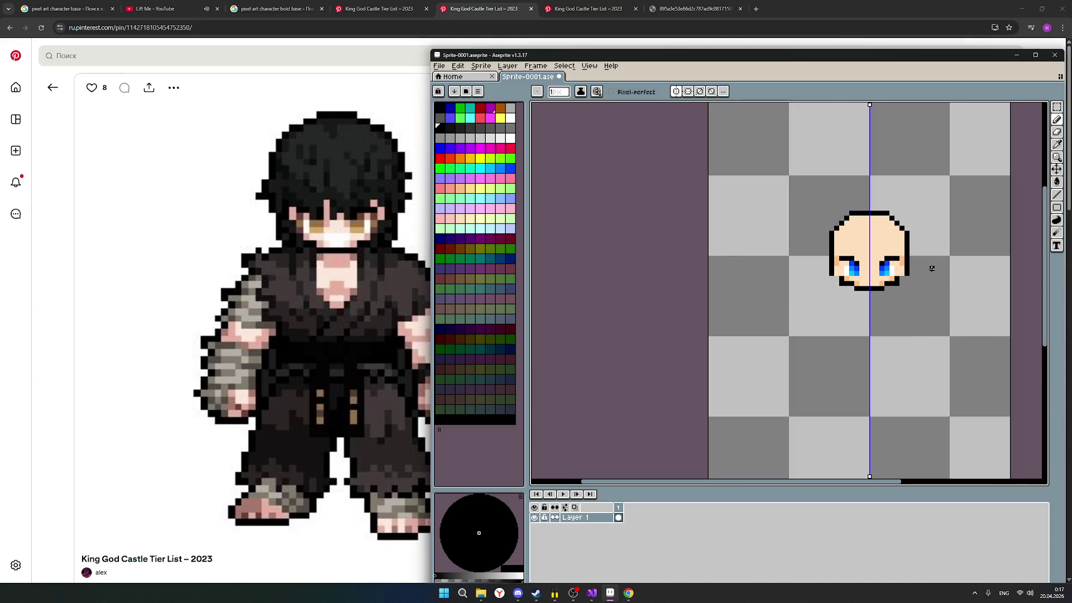
{"action": "left_click", "coordinate": [573, 593]}
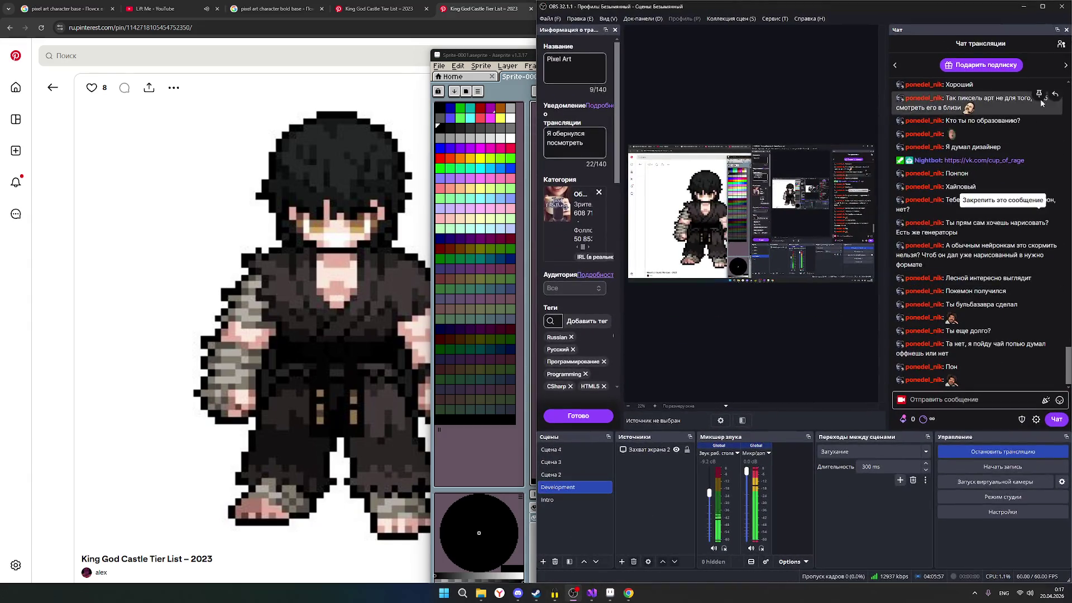
Step: Check the chat users list, then minimize OBS to return to the sprite
{"action": "left_click", "coordinate": [1062, 43]}
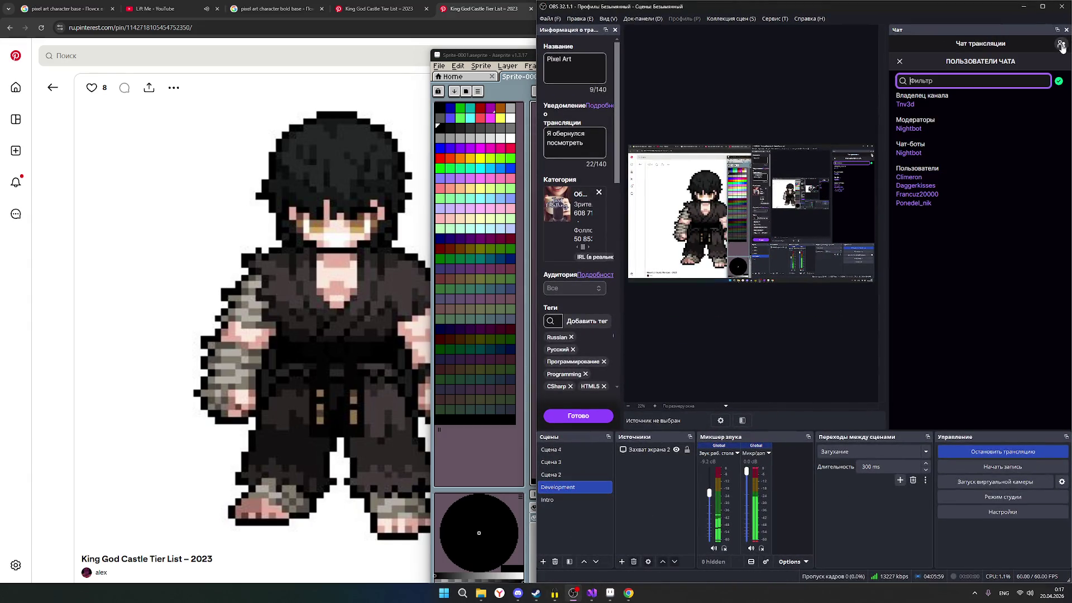
{"action": "left_click", "coordinate": [1062, 46]}
{"action": "left_click", "coordinate": [1023, 6]}
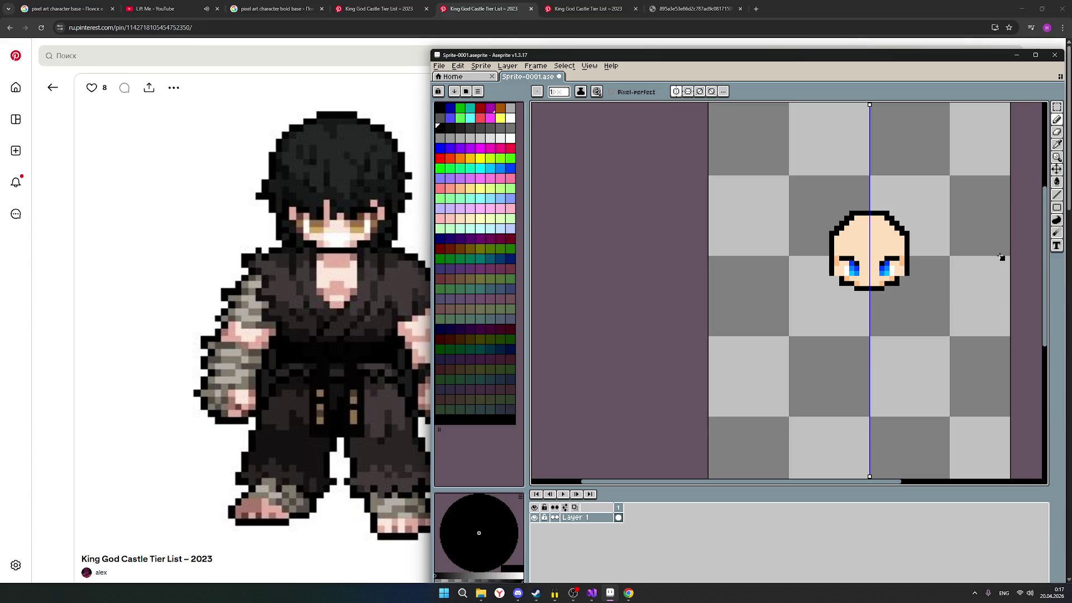
{"action": "scroll", "coordinate": [970, 257], "scroll_direction": "down", "scroll_amount": 1}
{"action": "scroll", "coordinate": [968, 257], "scroll_direction": "down", "scroll_amount": 1}
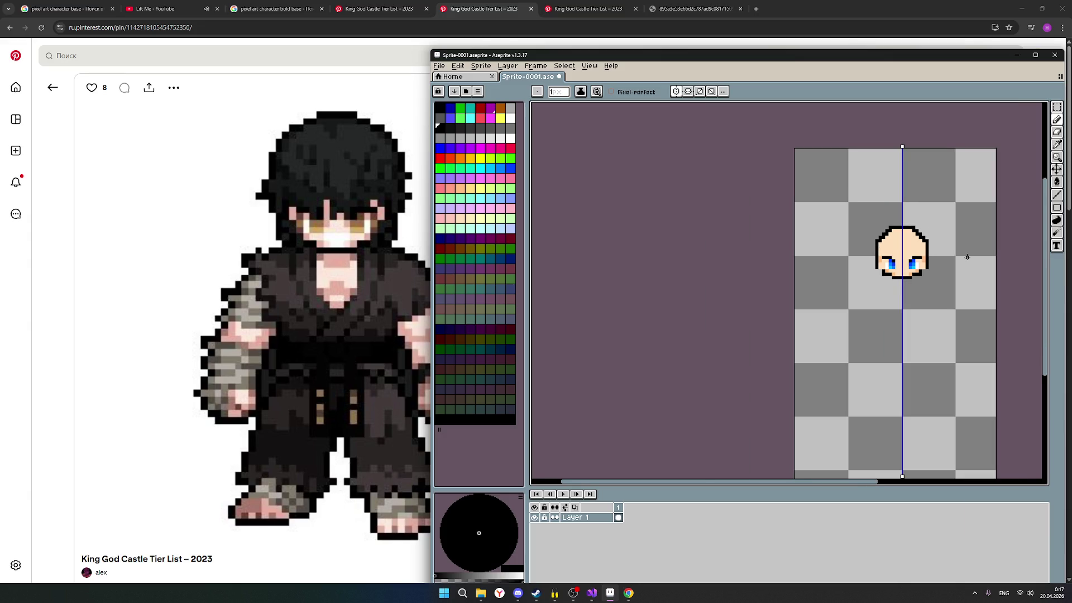
Step: Round the head's top-left corner with extra black outline pixels (mirrored to the right)
{"action": "key", "text": "ctrl"}
{"action": "scroll", "coordinate": [918, 237], "scroll_direction": "up", "scroll_amount": 1}
{"action": "scroll", "coordinate": [905, 237], "scroll_direction": "up", "scroll_amount": 1}
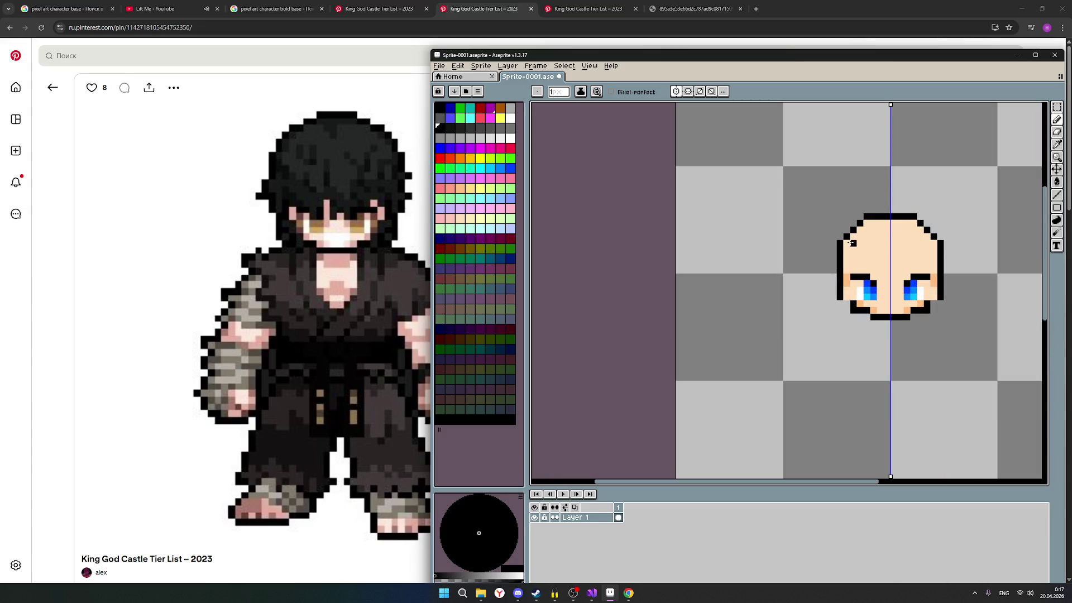
{"action": "left_click_drag", "start_coordinate": [861, 231], "coordinate": [871, 225]}
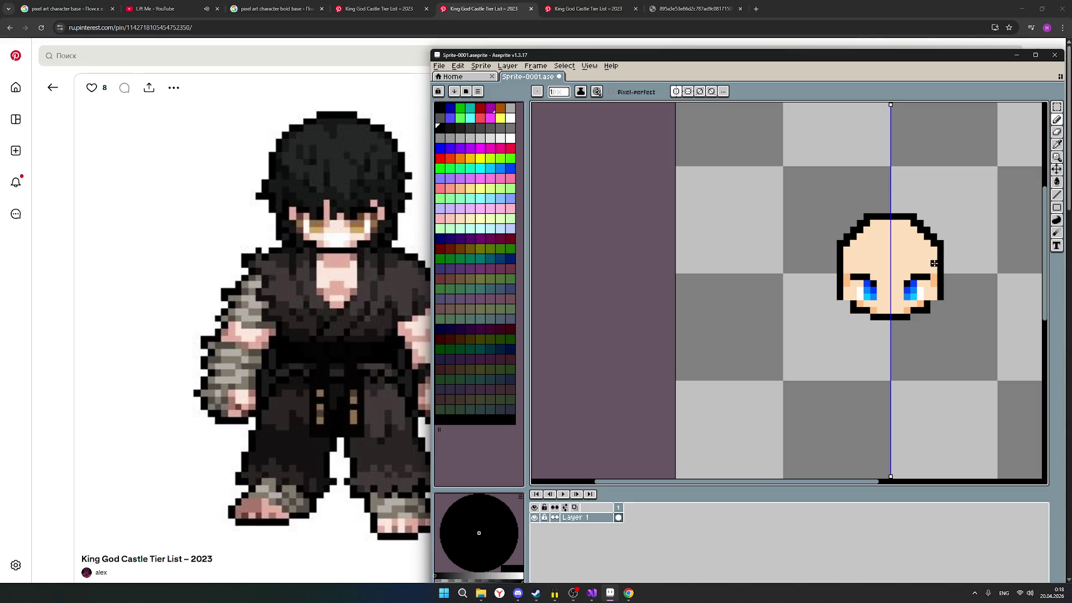
{"action": "scroll", "coordinate": [929, 262], "scroll_direction": "down", "scroll_amount": 2}
{"action": "scroll", "coordinate": [993, 275], "scroll_direction": "down", "scroll_amount": 1}
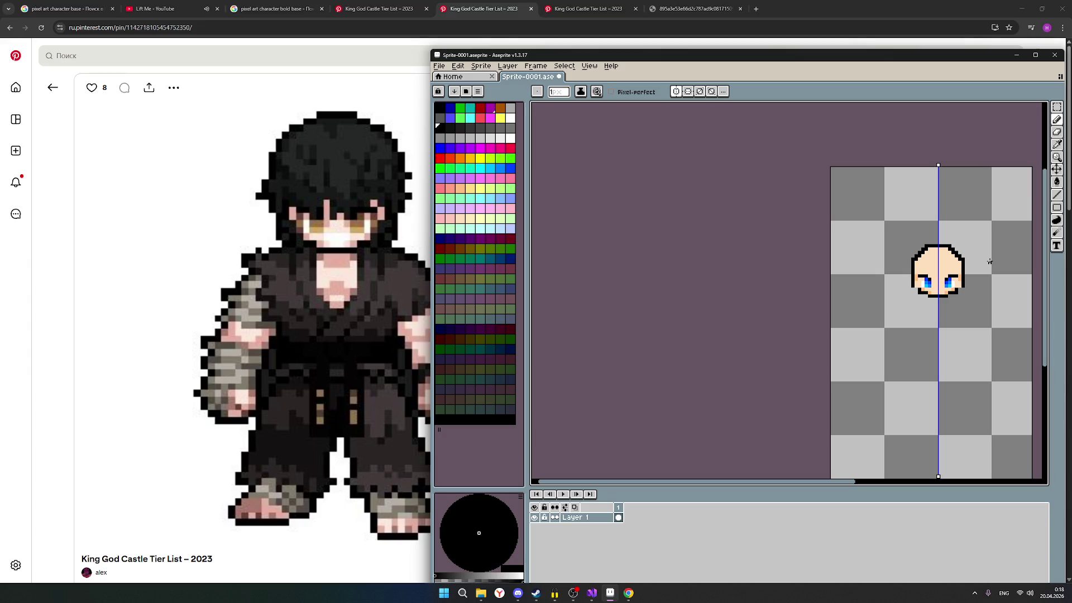
{"action": "left_click", "coordinate": [1057, 108]}
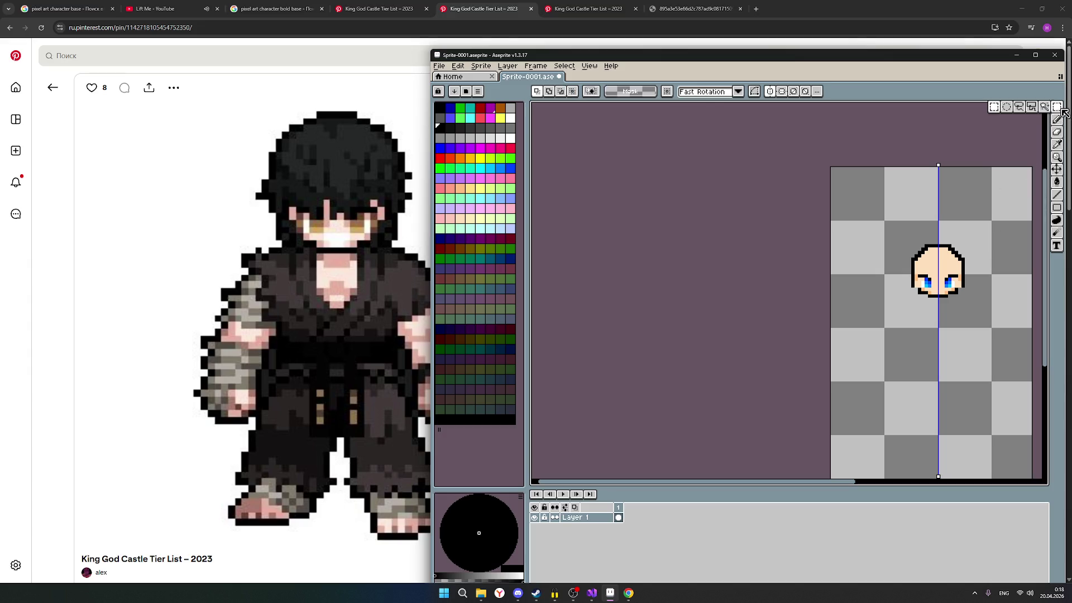
Step: Marquee-select the top of the head and shift it down a few pixels
{"action": "mouse_move", "coordinate": [908, 237]}
{"action": "left_mouse_down"}
{"action": "mouse_move", "coordinate": [969, 256]}
{"action": "mouse_move", "coordinate": [951, 252]}
{"action": "left_mouse_up"}
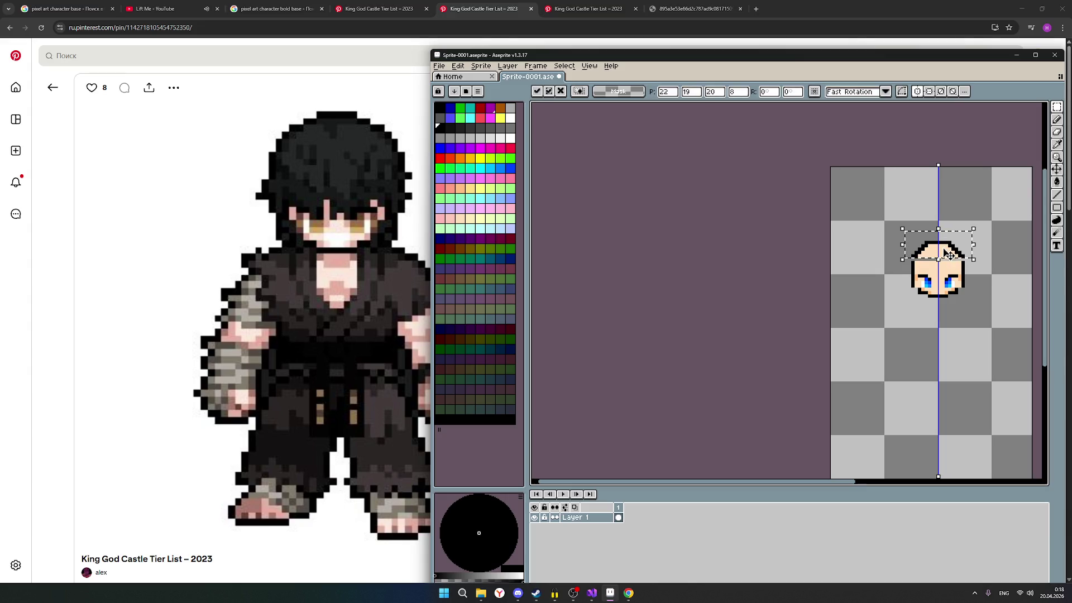
{"action": "scroll", "coordinate": [950, 252], "scroll_direction": "up", "scroll_amount": 2}
{"action": "key", "text": "ctrl+d"}
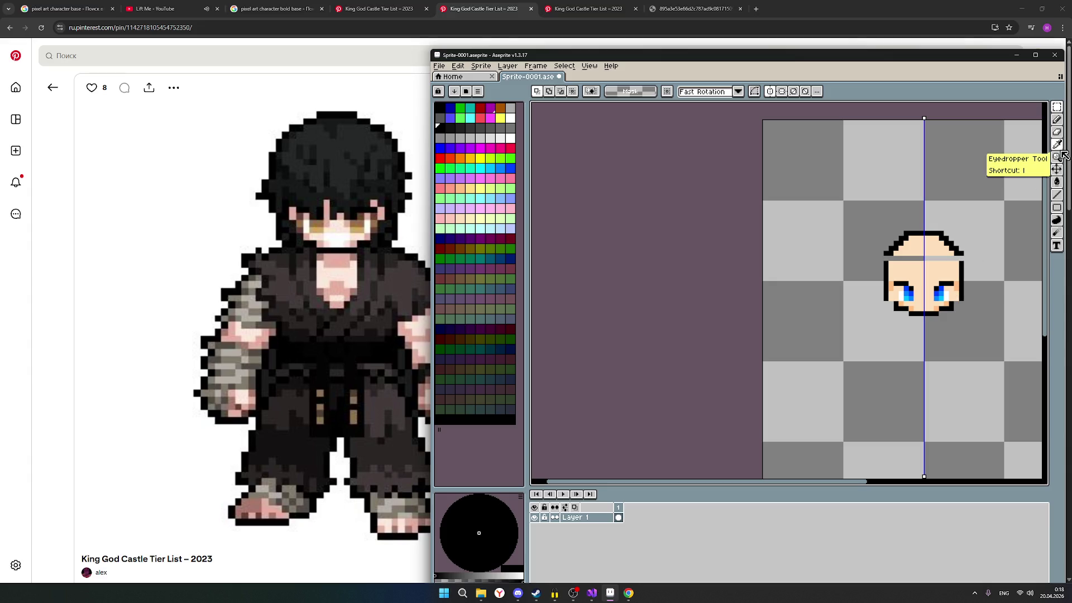
{"action": "mouse_move", "coordinate": [870, 213]}
{"action": "left_mouse_down"}
{"action": "mouse_move", "coordinate": [980, 262]}
{"action": "mouse_move", "coordinate": [936, 243]}
{"action": "left_mouse_up"}
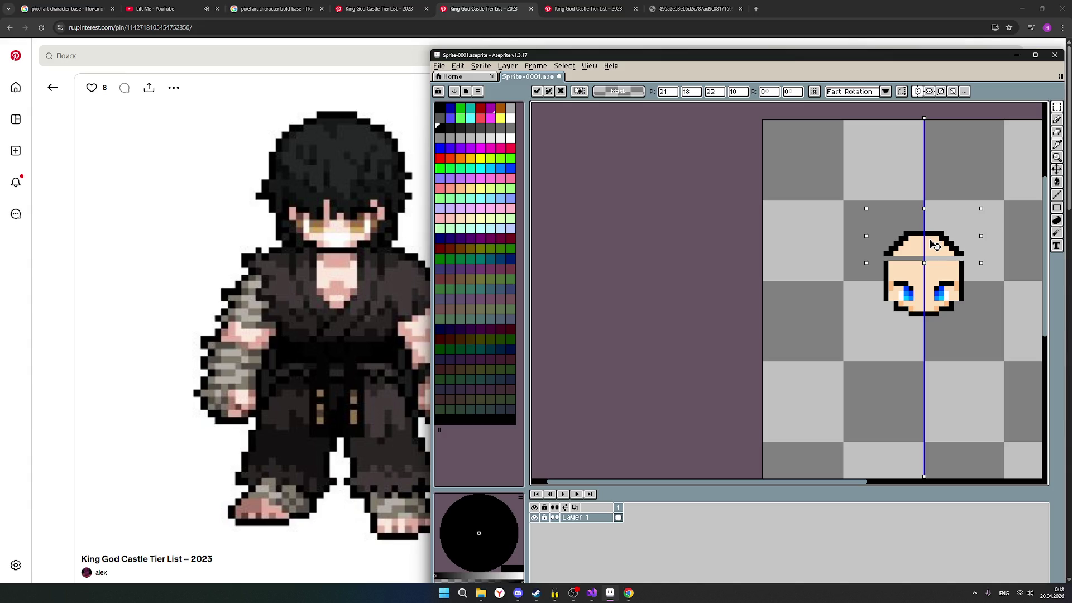
{"action": "left_click_drag", "start_coordinate": [935, 244], "coordinate": [936, 248]}
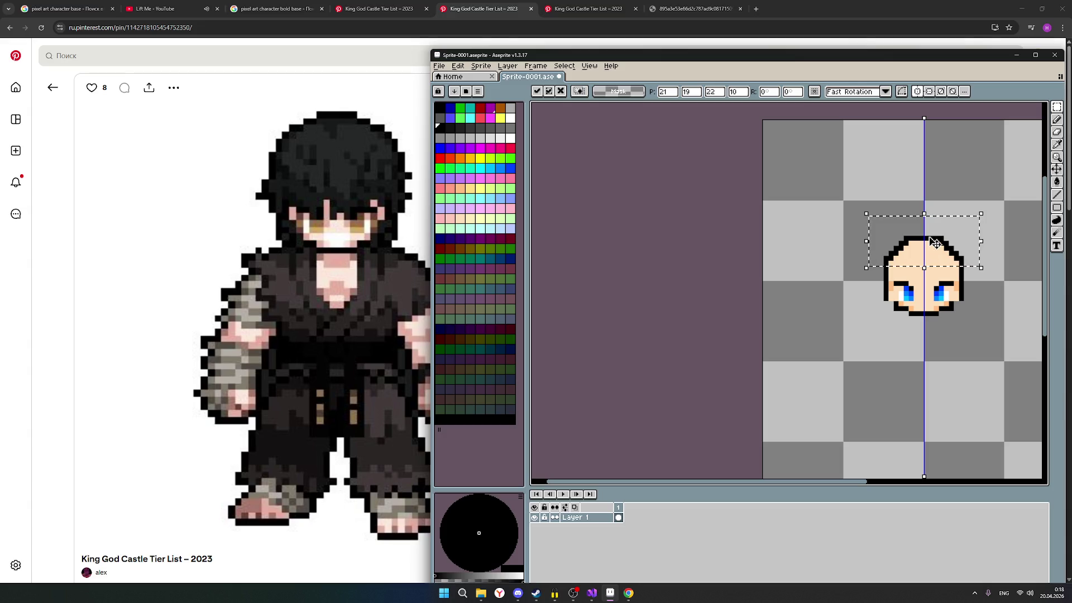
{"action": "left_click", "coordinate": [920, 174]}
Step: Redraw the black outline along the head's upper-left corner, closing its gap
{"action": "left_click", "coordinate": [1056, 119]}
{"action": "scroll", "coordinate": [914, 217], "scroll_direction": "up", "scroll_amount": 1}
{"action": "left_click", "coordinate": [891, 250]}
{"action": "left_click_drag", "start_coordinate": [894, 248], "coordinate": [899, 239]}
{"action": "left_click", "coordinate": [901, 238]}
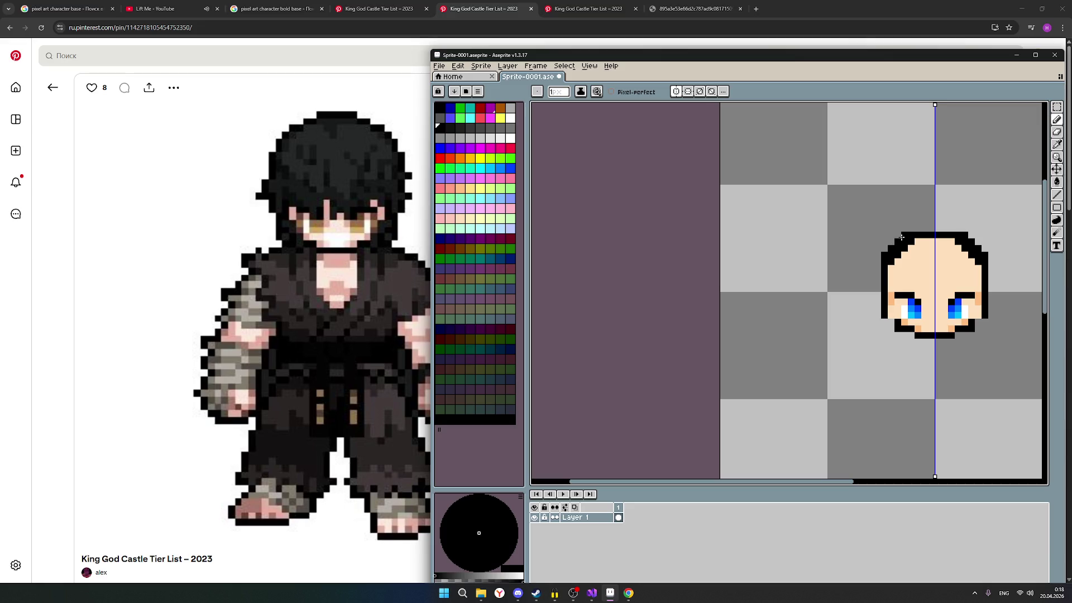
Step: Fill skin-tone pixels along the head's top inside the rounded corners
{"action": "left_click", "coordinate": [1058, 129]}
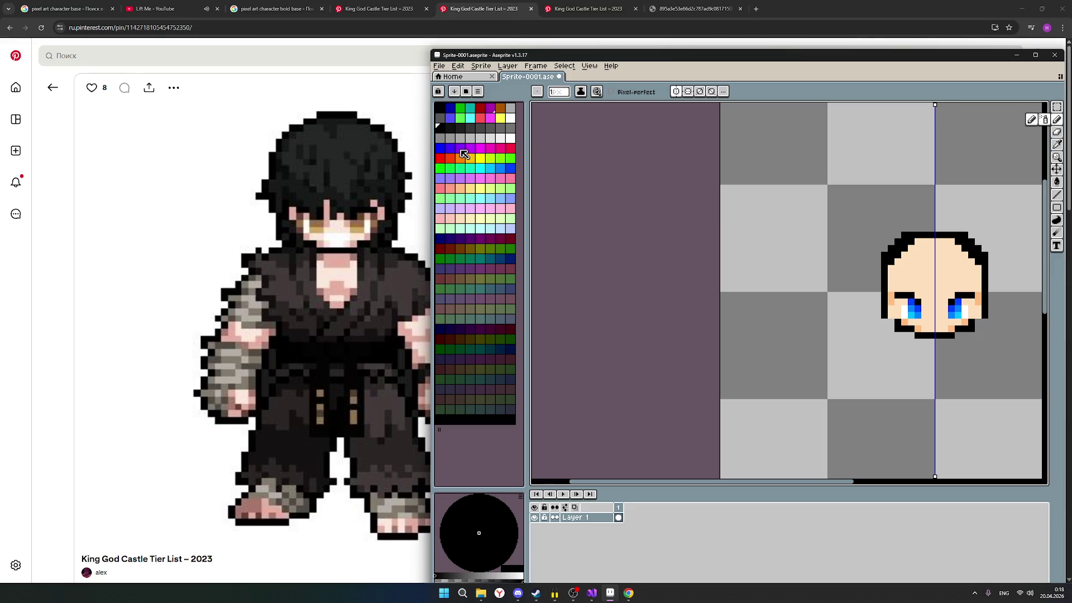
{"action": "left_click", "coordinate": [463, 192]}
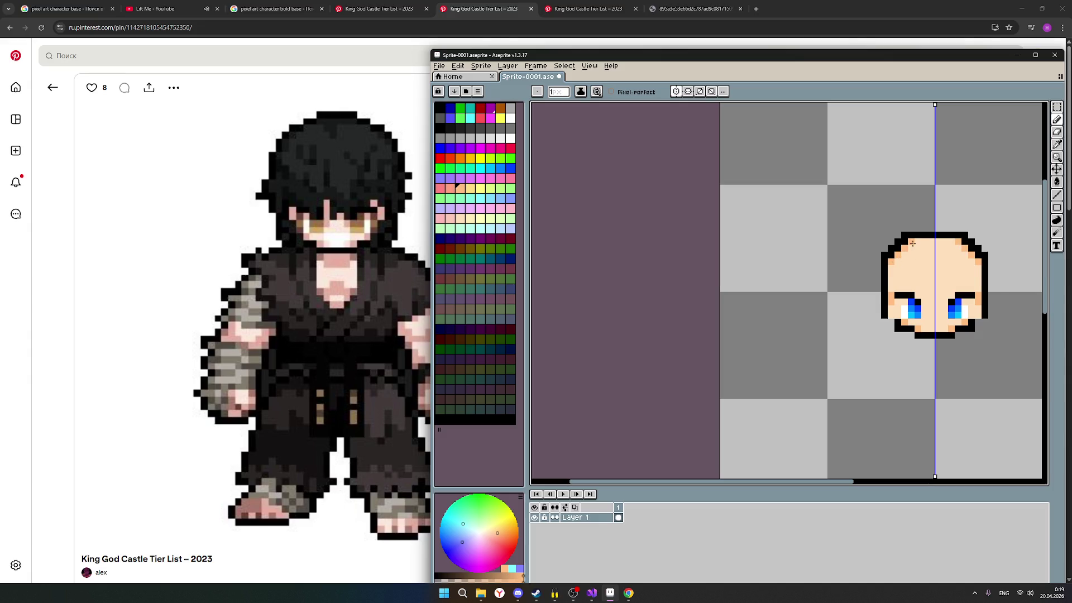
{"action": "scroll", "coordinate": [1011, 315], "scroll_direction": "down", "scroll_amount": 1}
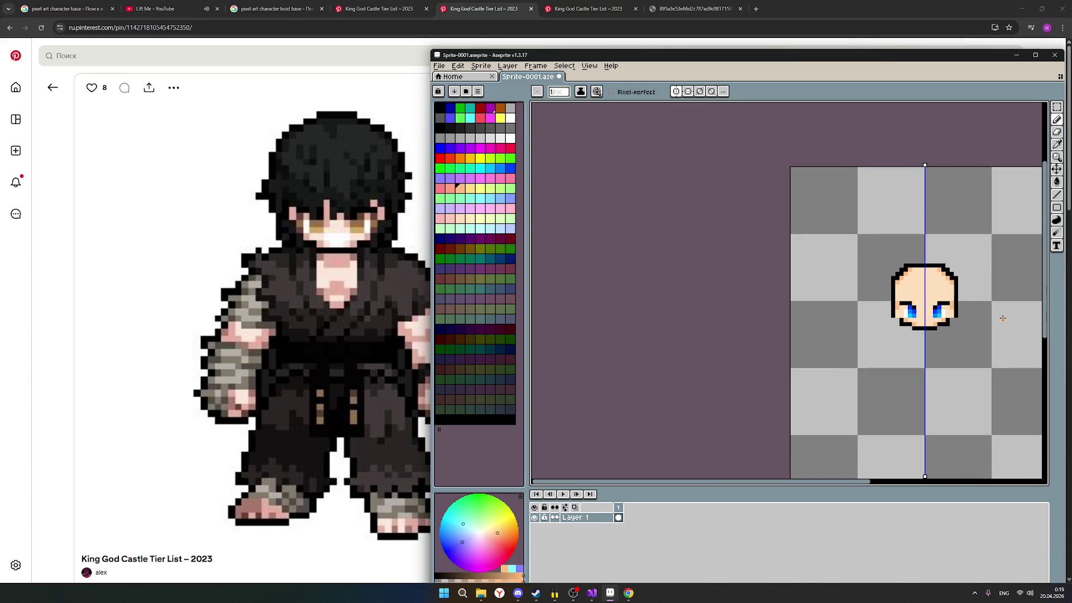
{"action": "left_click", "coordinate": [469, 219]}
{"action": "scroll", "coordinate": [922, 274], "scroll_direction": "up", "scroll_amount": 1}
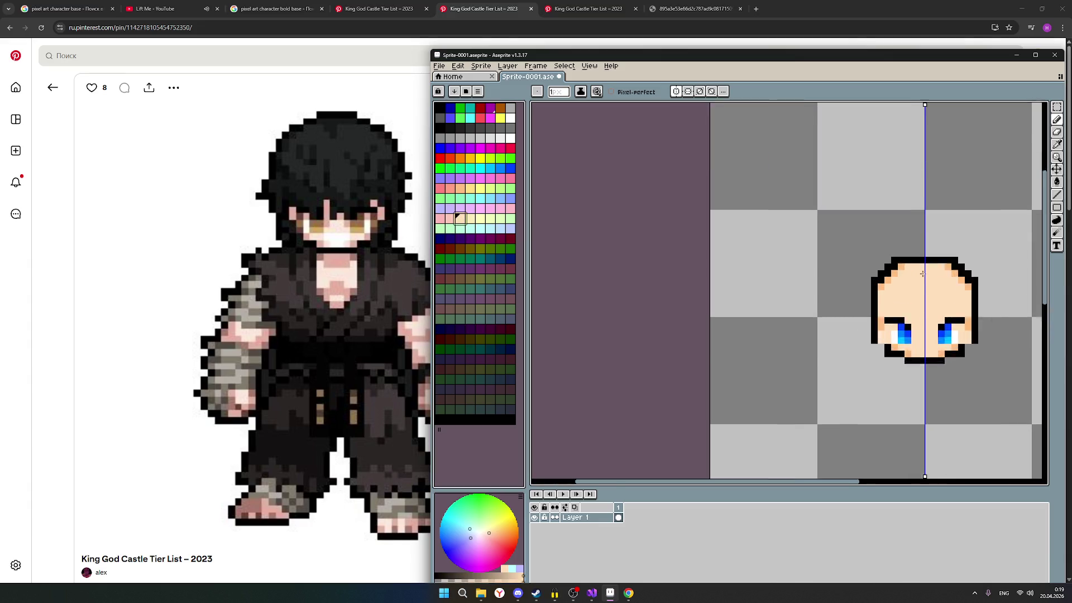
{"action": "scroll", "coordinate": [922, 274], "scroll_direction": "up", "scroll_amount": 1}
{"action": "left_click_drag", "start_coordinate": [891, 264], "coordinate": [872, 286]}
{"action": "left_click", "coordinate": [861, 295]}
{"action": "scroll", "coordinate": [922, 285], "scroll_direction": "down", "scroll_amount": 1}
{"action": "scroll", "coordinate": [946, 318], "scroll_direction": "down", "scroll_amount": 1}
{"action": "scroll", "coordinate": [963, 334], "scroll_direction": "down", "scroll_amount": 1}
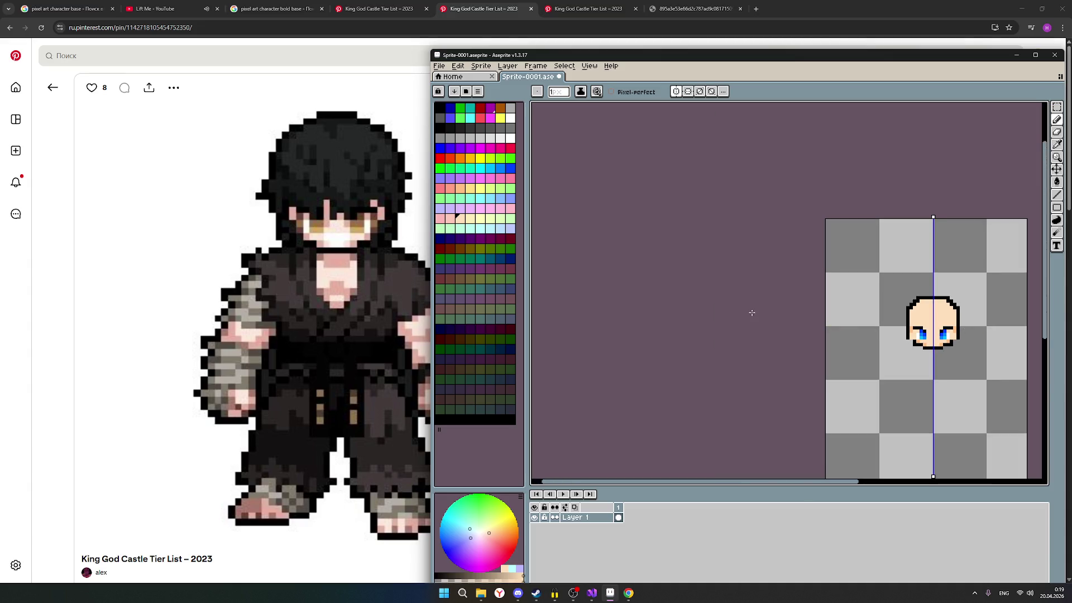
{"action": "key", "text": "v"}
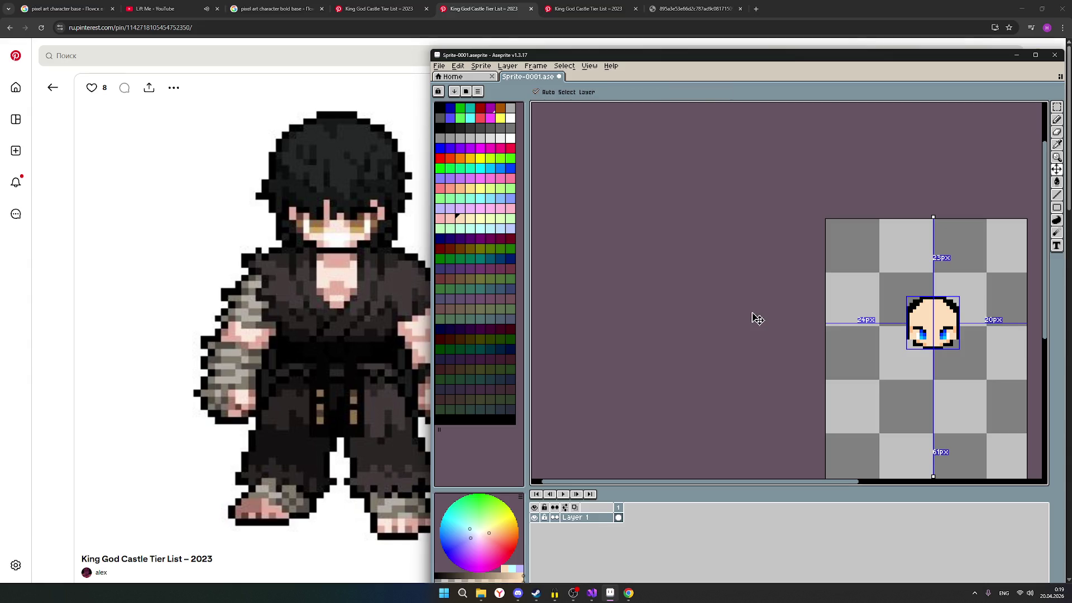
Step: Centre the sprite in view and set up the Pencil with black
{"action": "key", "text": "b"}
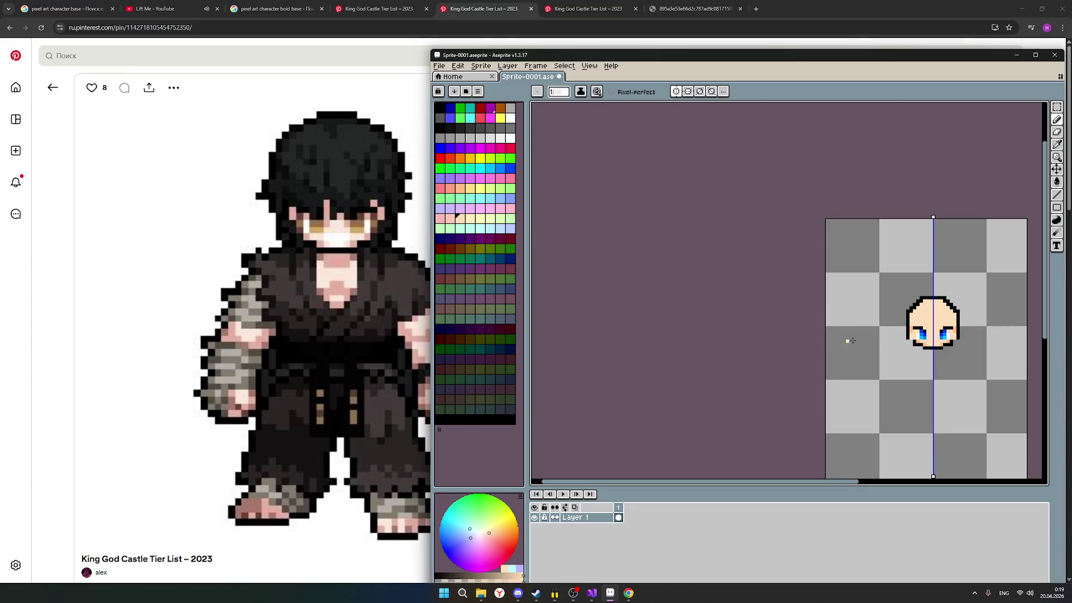
{"action": "scroll", "coordinate": [846, 339], "scroll_direction": "up", "scroll_amount": 1}
{"action": "scroll", "coordinate": [846, 340], "scroll_direction": "up", "scroll_amount": 1}
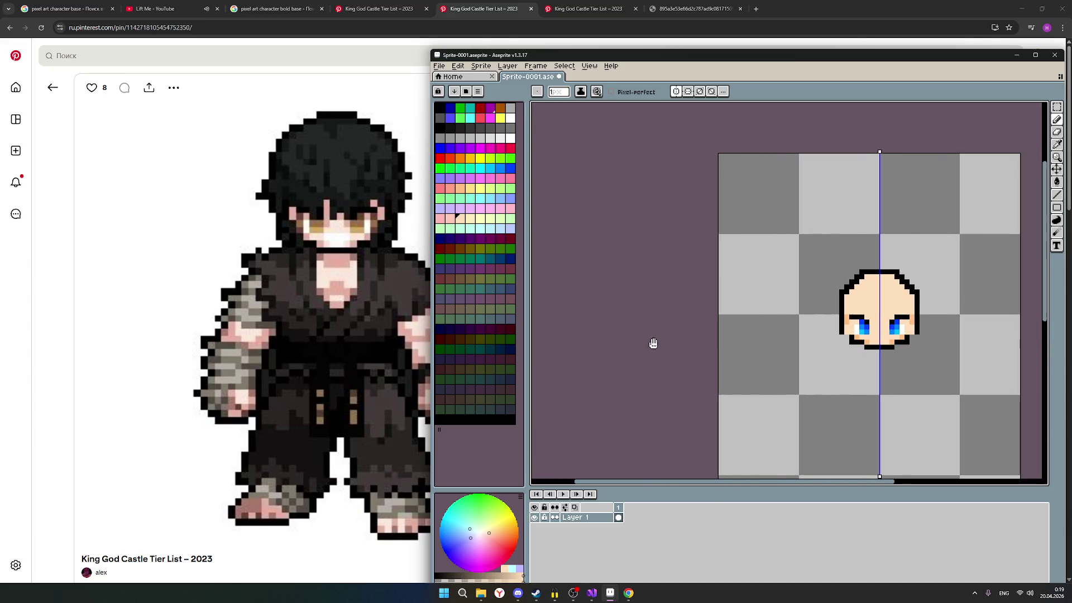
{"action": "left_click_drag", "start_coordinate": [704, 344], "coordinate": [566, 343]}
{"action": "scroll", "coordinate": [850, 321], "scroll_direction": "down", "scroll_amount": 1}
{"action": "scroll", "coordinate": [849, 320], "scroll_direction": "up", "scroll_amount": 1}
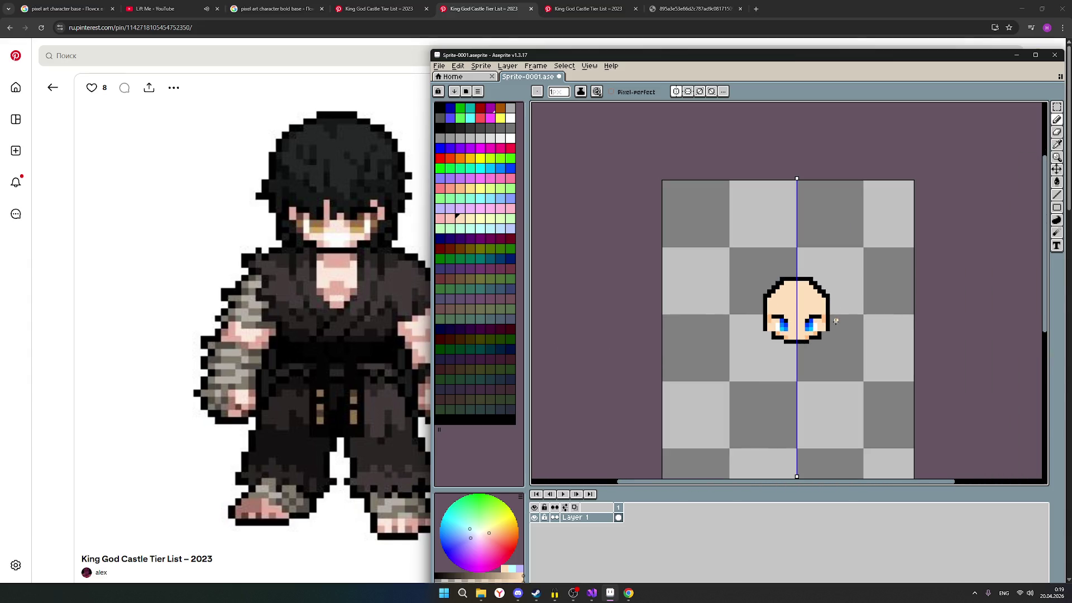
{"action": "scroll", "coordinate": [870, 318], "scroll_direction": "down", "scroll_amount": 1}
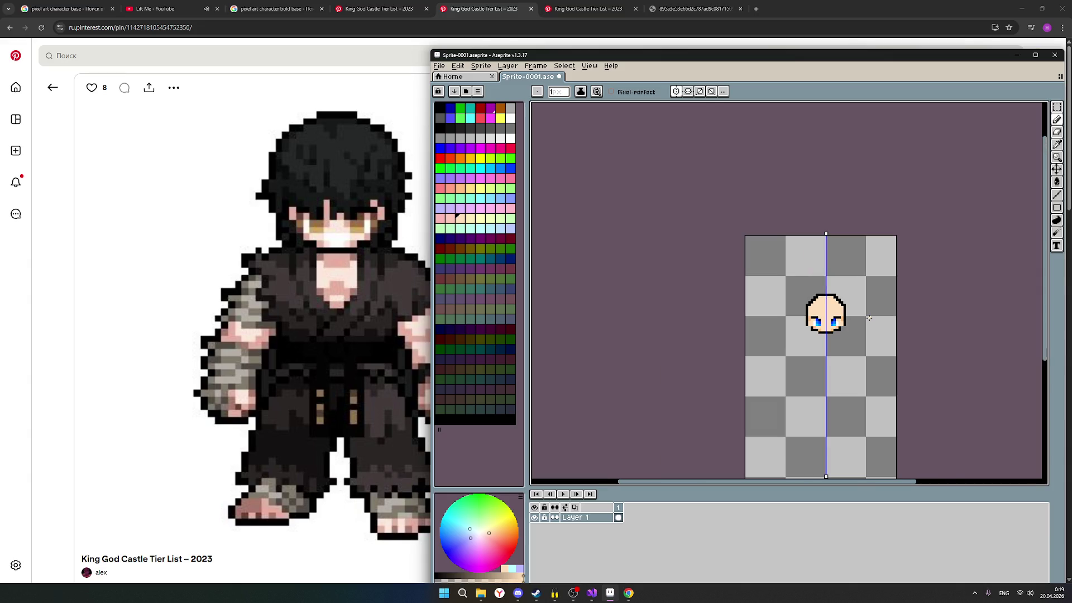
{"action": "scroll", "coordinate": [888, 317], "scroll_direction": "up", "scroll_amount": 1}
{"action": "scroll", "coordinate": [872, 317], "scroll_direction": "up", "scroll_amount": 2}
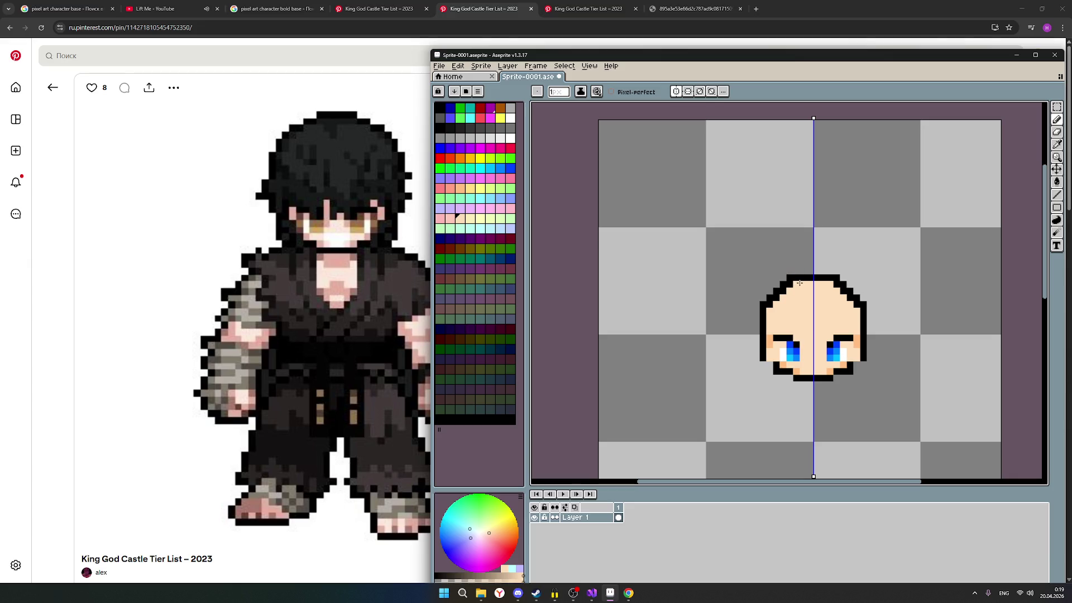
{"action": "left_click", "coordinate": [1057, 130]}
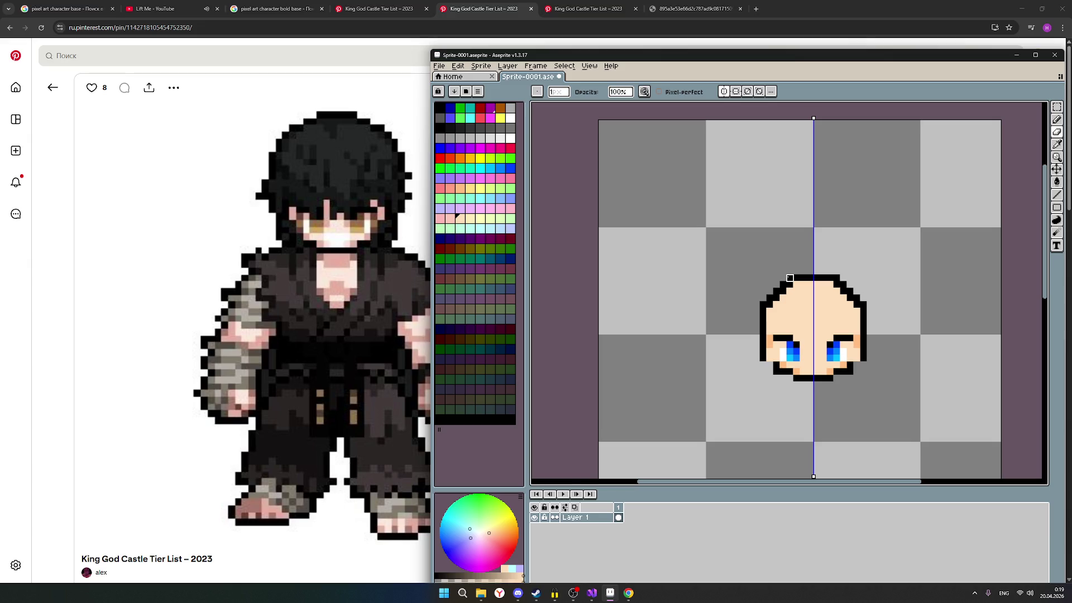
{"action": "scroll", "coordinate": [938, 245], "scroll_direction": "down", "scroll_amount": 1}
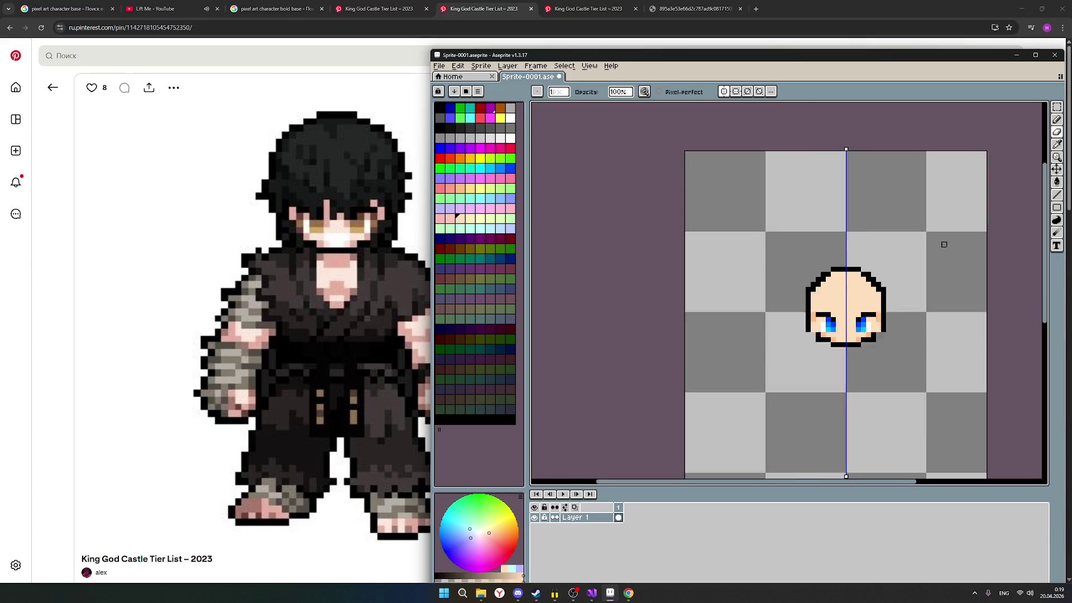
{"action": "scroll", "coordinate": [944, 244], "scroll_direction": "down", "scroll_amount": 1}
{"action": "scroll", "coordinate": [943, 244], "scroll_direction": "up", "scroll_amount": 1}
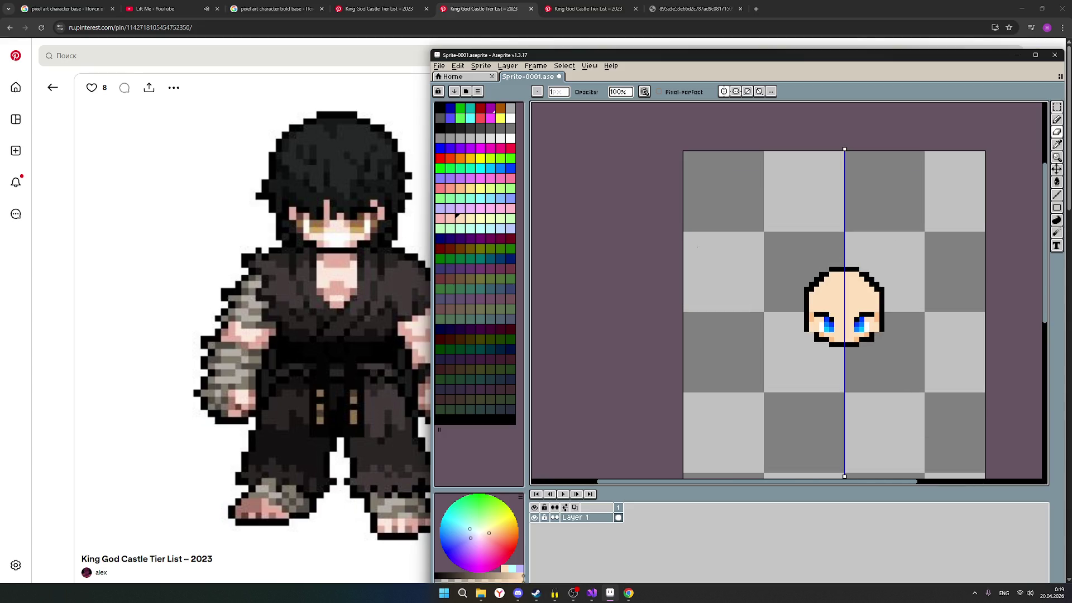
{"action": "left_click", "coordinate": [449, 117]}
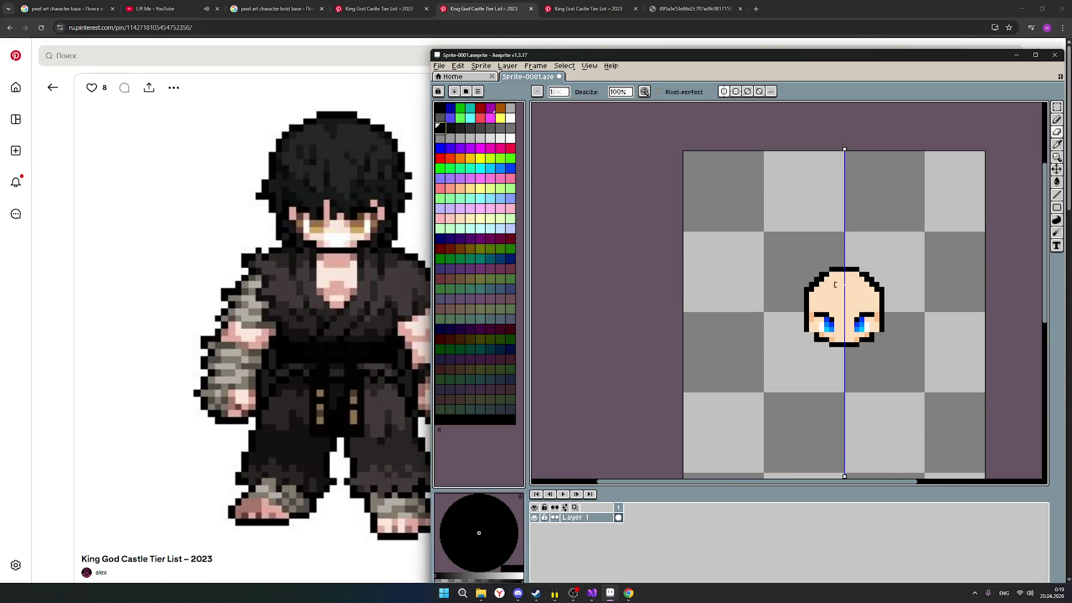
{"action": "left_click", "coordinate": [1057, 120]}
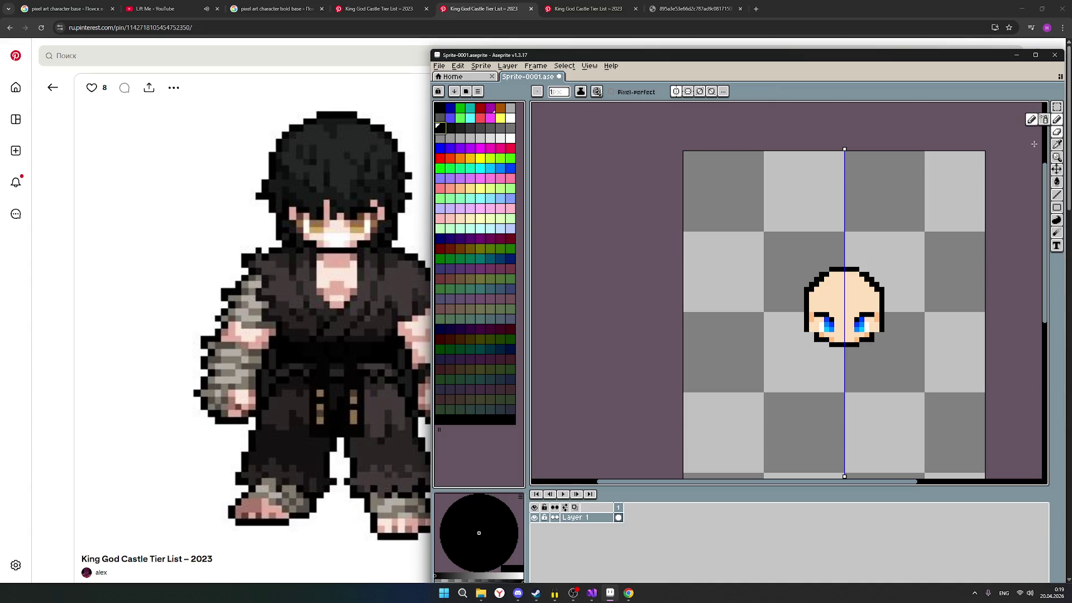
{"action": "scroll", "coordinate": [957, 304], "scroll_direction": "up", "scroll_amount": 1}
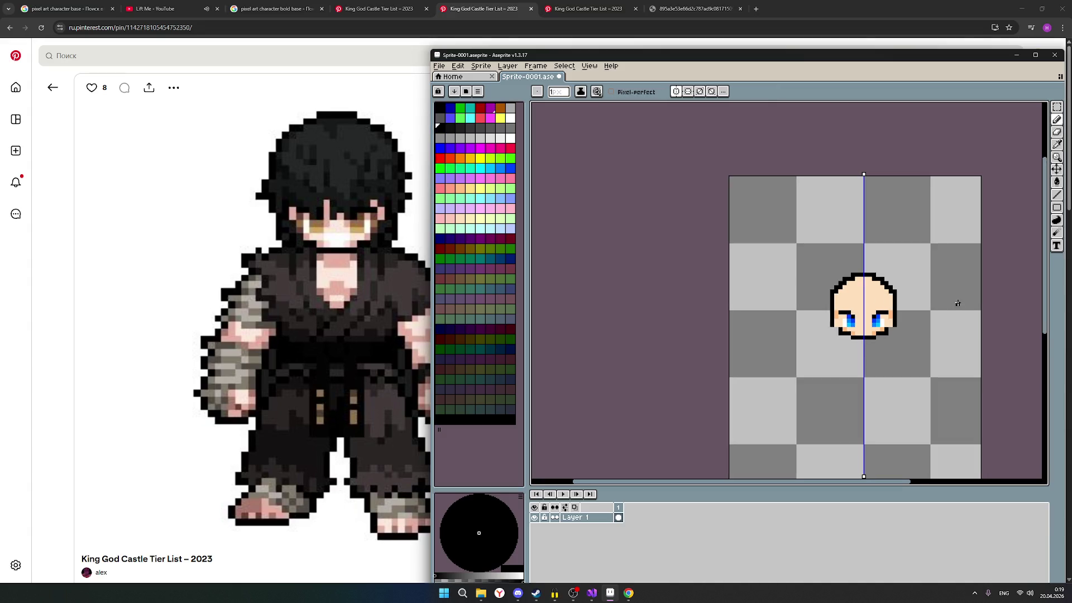
{"action": "scroll", "coordinate": [957, 303], "scroll_direction": "down", "scroll_amount": 1}
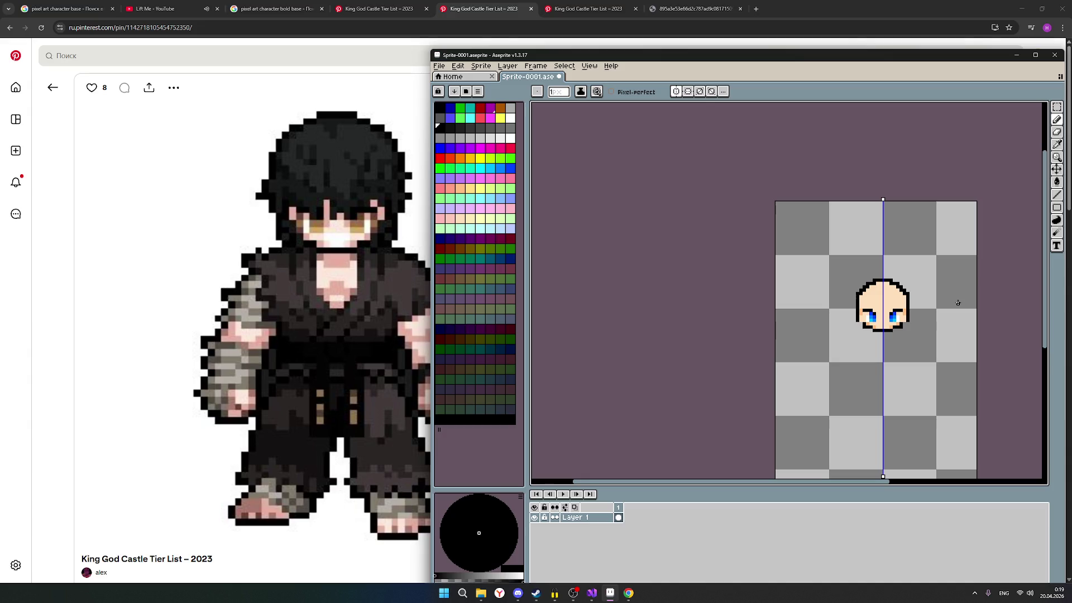
{"action": "scroll", "coordinate": [957, 303], "scroll_direction": "down", "scroll_amount": 1}
{"action": "scroll", "coordinate": [958, 304], "scroll_direction": "up", "scroll_amount": 1}
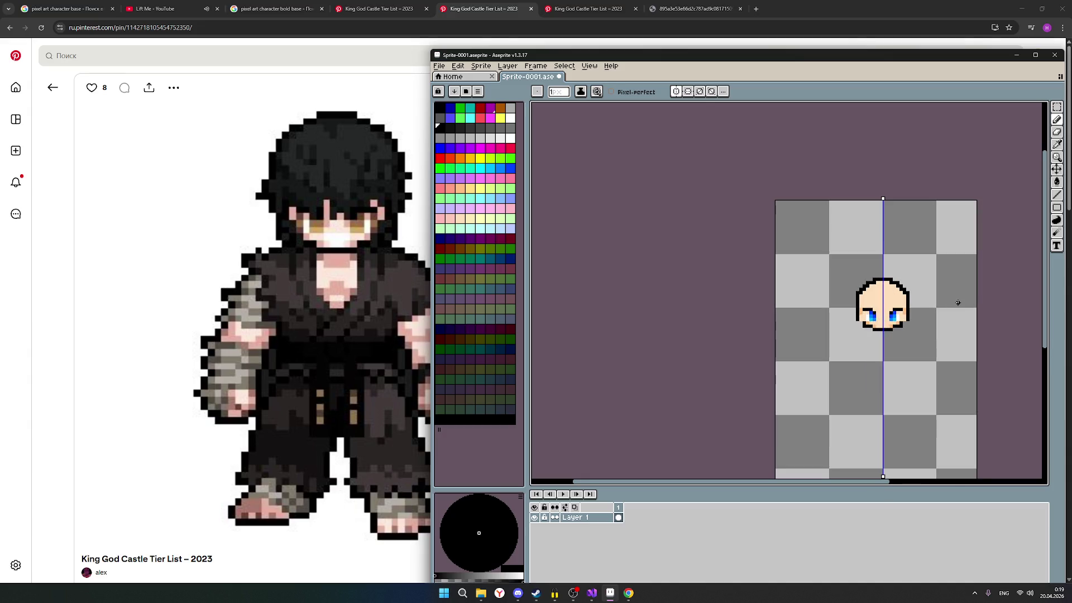
{"action": "key", "text": "v"}
{"action": "key", "text": "b"}
{"action": "key", "text": "ctrl"}
{"action": "scroll", "coordinate": [925, 292], "scroll_direction": "up", "scroll_amount": 2}
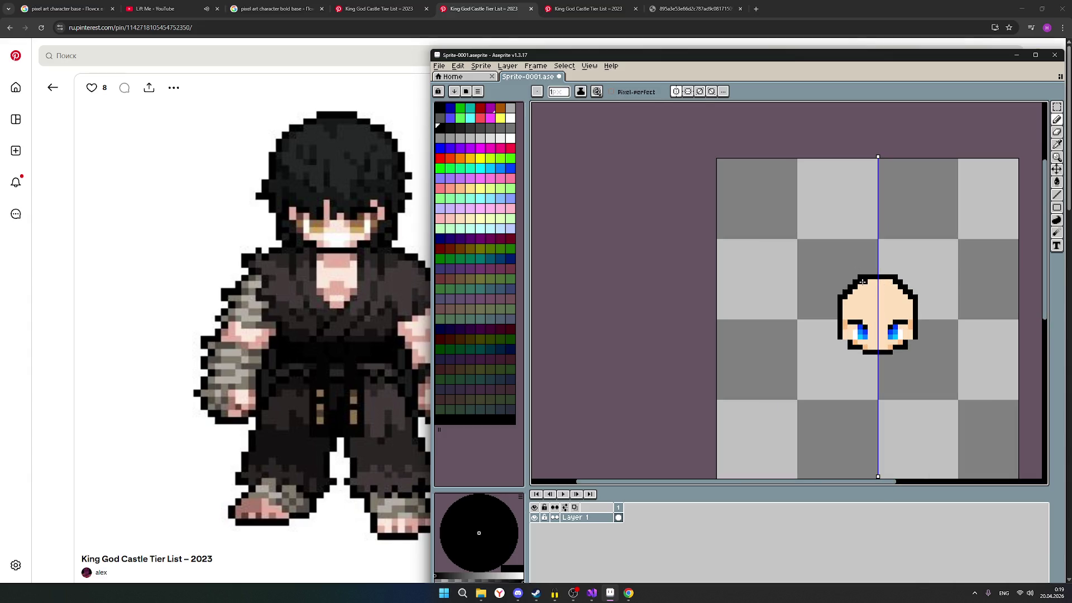
Step: Add a row of black outline pixels along the top of the head
{"action": "left_click_drag", "start_coordinate": [862, 281], "coordinate": [892, 281]}
{"action": "left_click", "coordinate": [1061, 144]}
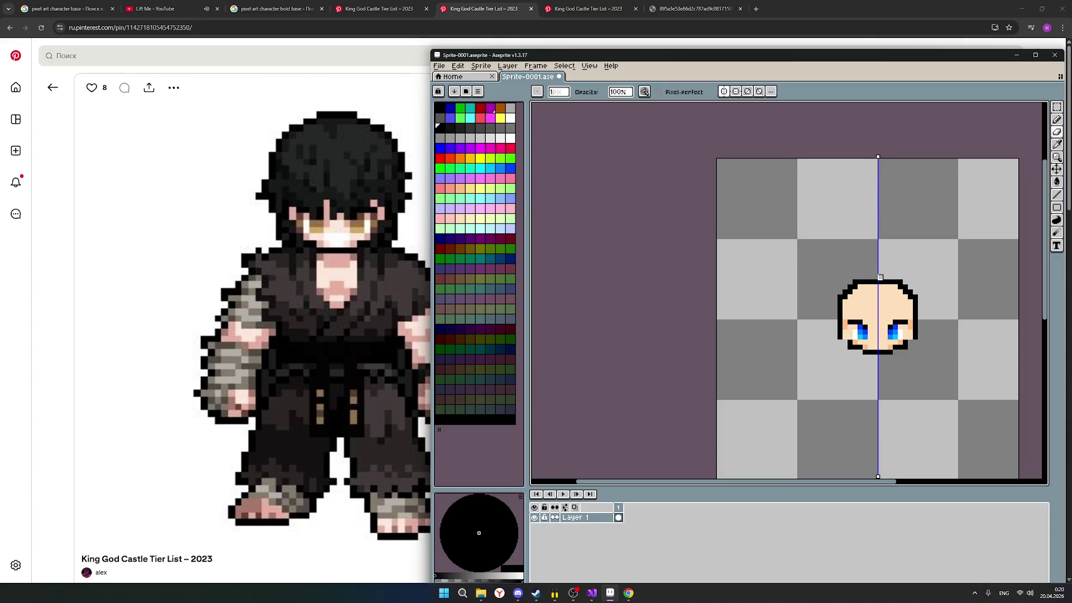
{"action": "scroll", "coordinate": [881, 278], "scroll_direction": "down", "scroll_amount": 1}
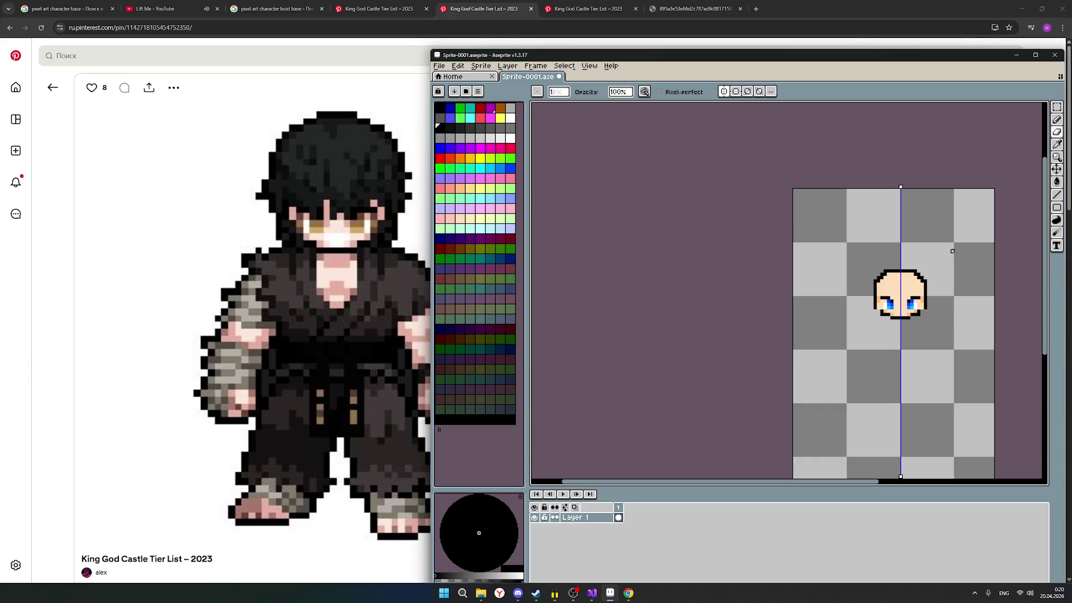
{"action": "key", "text": "v"}
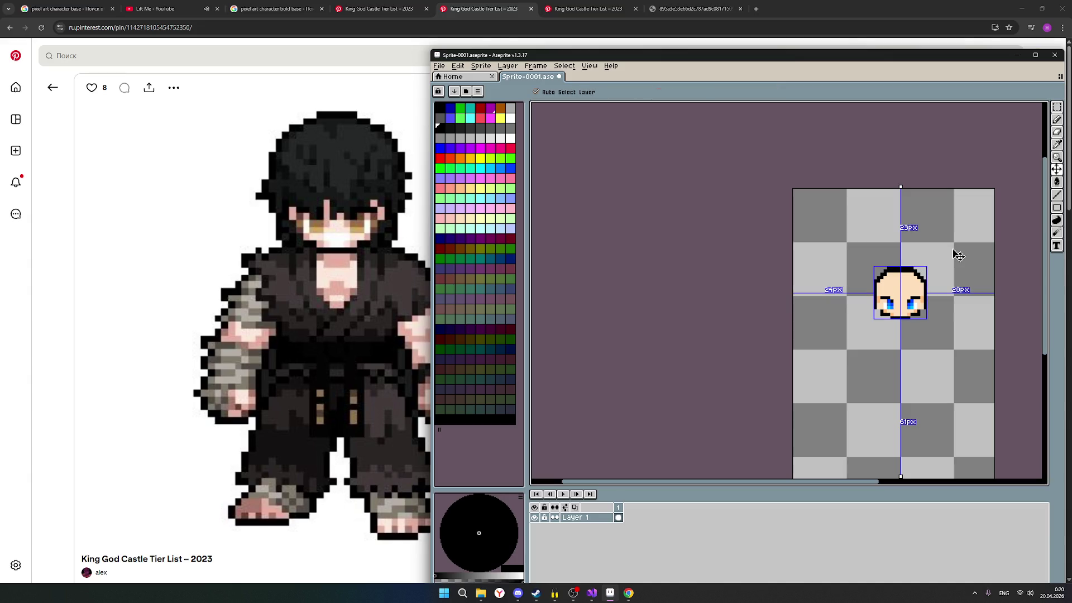
{"action": "key", "text": "b"}
{"action": "scroll", "coordinate": [938, 281], "scroll_direction": "up", "scroll_amount": 1}
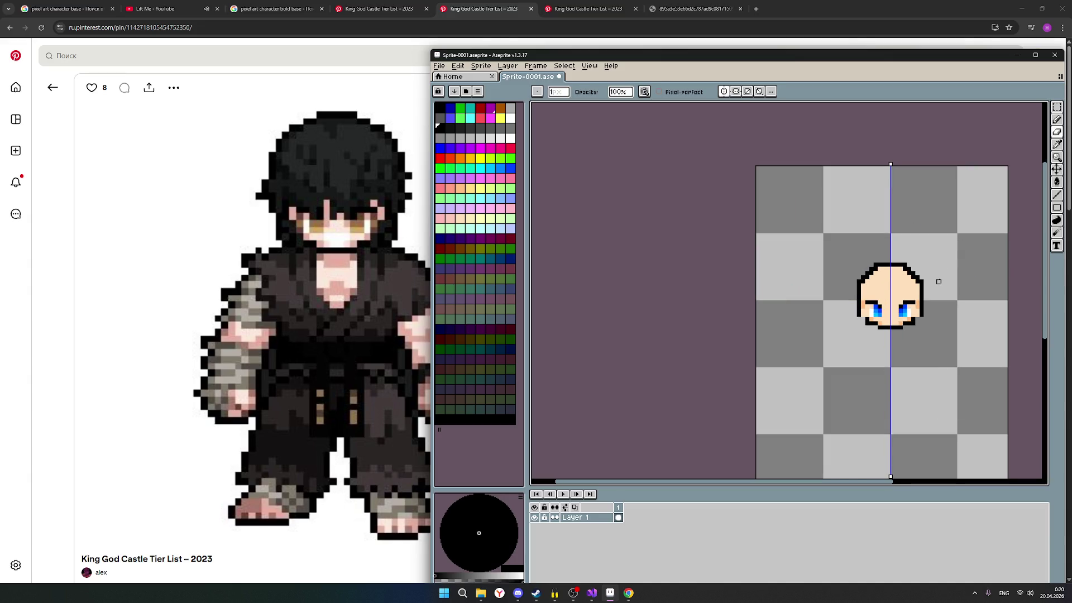
{"action": "scroll", "coordinate": [938, 281], "scroll_direction": "up", "scroll_amount": 1}
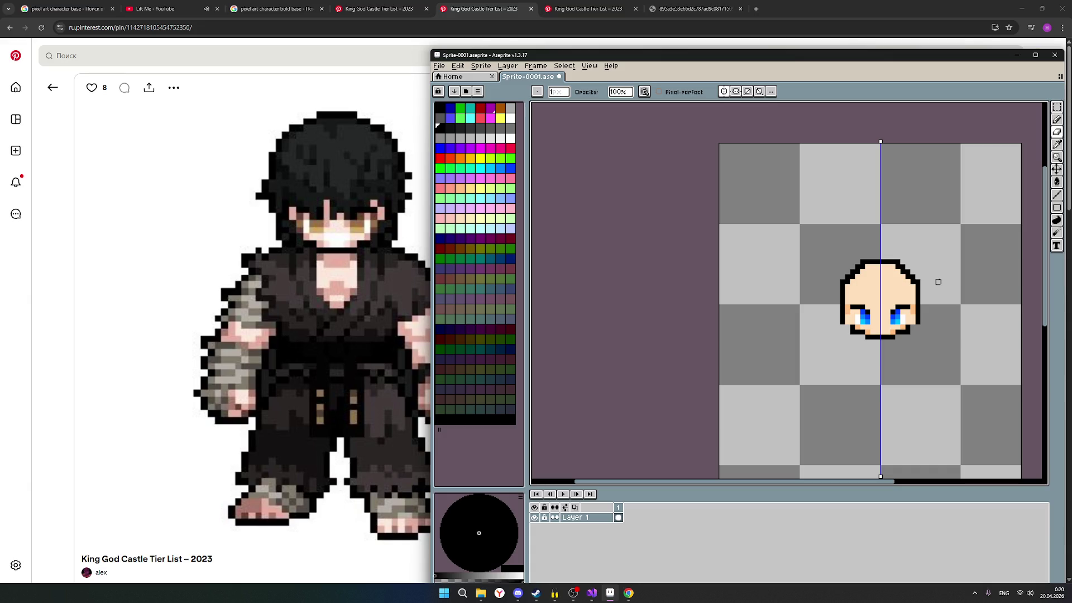
{"action": "scroll", "coordinate": [942, 287], "scroll_direction": "down", "scroll_amount": 1}
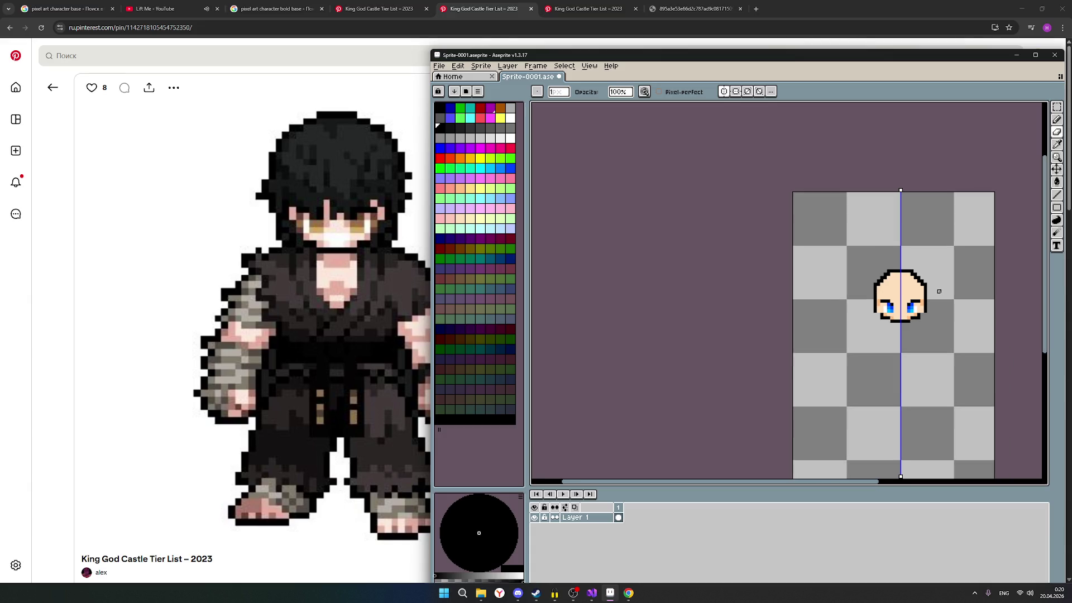
{"action": "scroll", "coordinate": [939, 298], "scroll_direction": "down", "scroll_amount": 1}
{"action": "scroll", "coordinate": [939, 299], "scroll_direction": "up", "scroll_amount": 1}
{"action": "scroll", "coordinate": [938, 306], "scroll_direction": "up", "scroll_amount": 1}
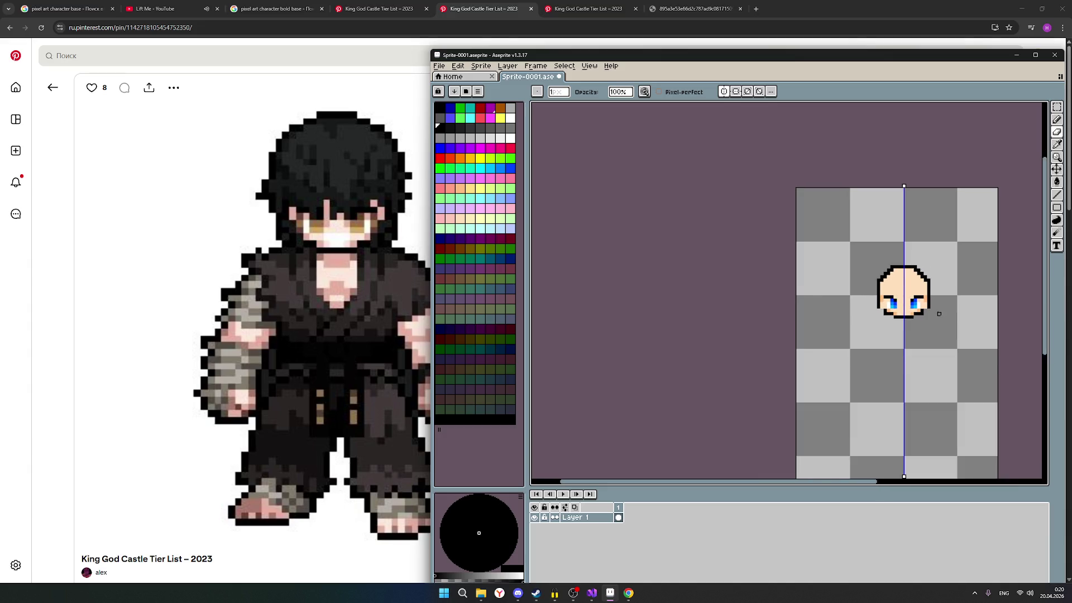
{"action": "scroll", "coordinate": [934, 317], "scroll_direction": "down", "scroll_amount": 1}
{"action": "scroll", "coordinate": [935, 318], "scroll_direction": "down", "scroll_amount": 1}
{"action": "scroll", "coordinate": [936, 327], "scroll_direction": "up", "scroll_amount": 1}
{"action": "scroll", "coordinate": [937, 335], "scroll_direction": "up", "scroll_amount": 1}
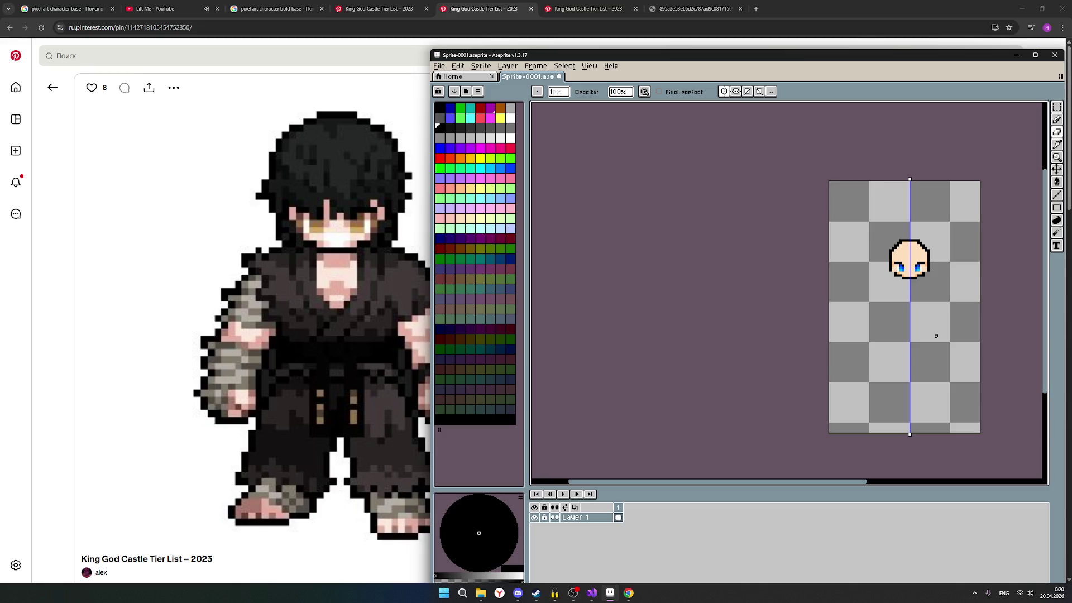
{"action": "scroll", "coordinate": [945, 263], "scroll_direction": "up", "scroll_amount": 2}
{"action": "scroll", "coordinate": [921, 269], "scroll_direction": "up", "scroll_amount": 2}
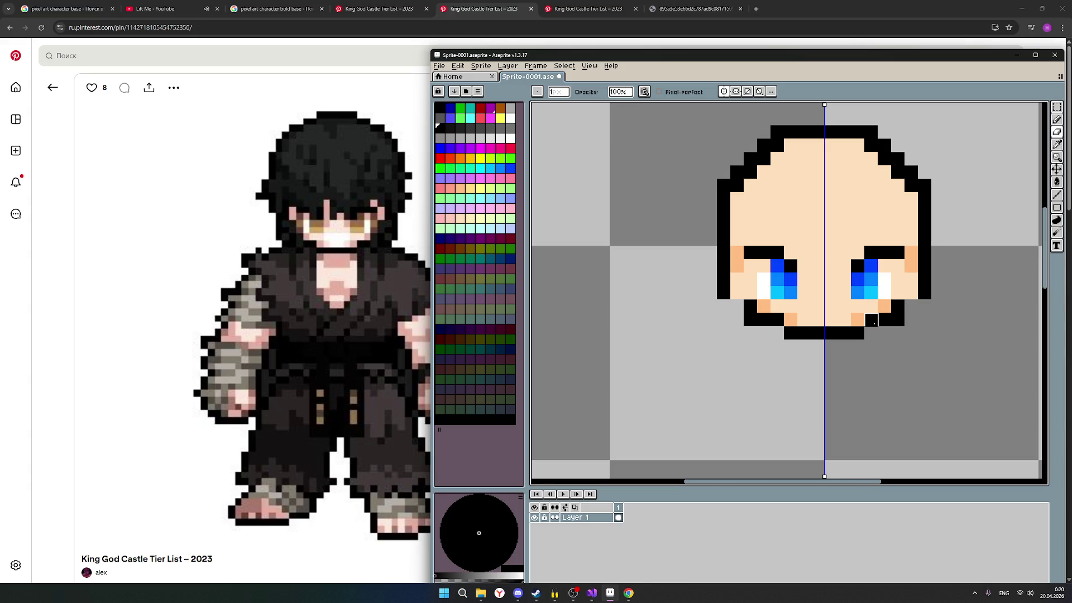
{"action": "scroll", "coordinate": [365, 278], "scroll_direction": "down", "scroll_amount": 1}
{"action": "scroll", "coordinate": [365, 278], "scroll_direction": "up", "scroll_amount": 1}
Step: From the dark-haired fighter pin, go to the author's profile and the RPG personagem board
{"action": "left_click", "coordinate": [483, 8]}
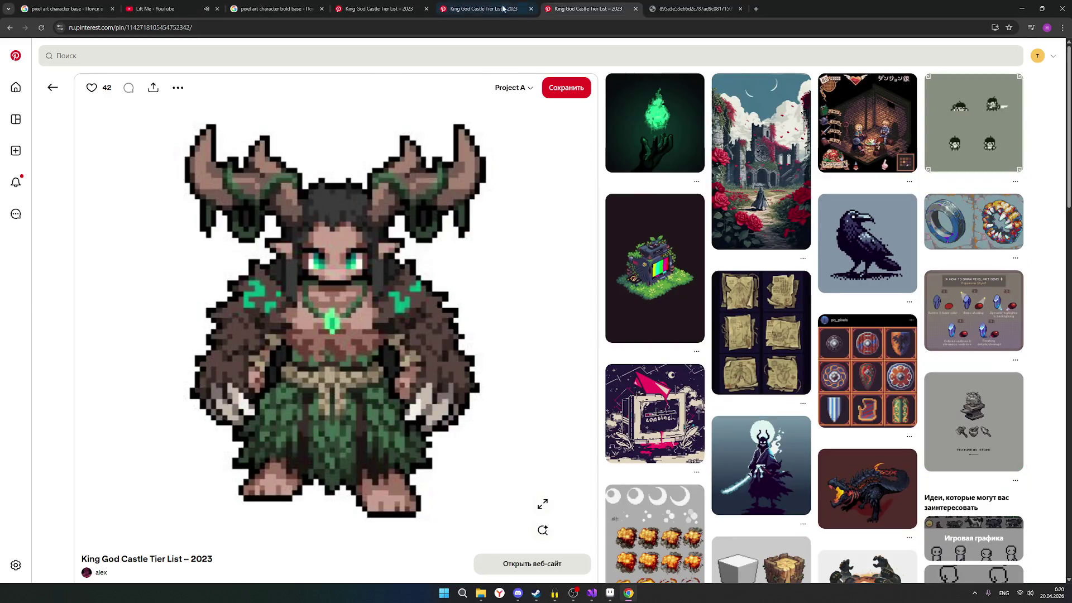
{"action": "left_click", "coordinate": [375, 8]}
{"action": "scroll", "coordinate": [385, 252], "scroll_direction": "down", "scroll_amount": 5}
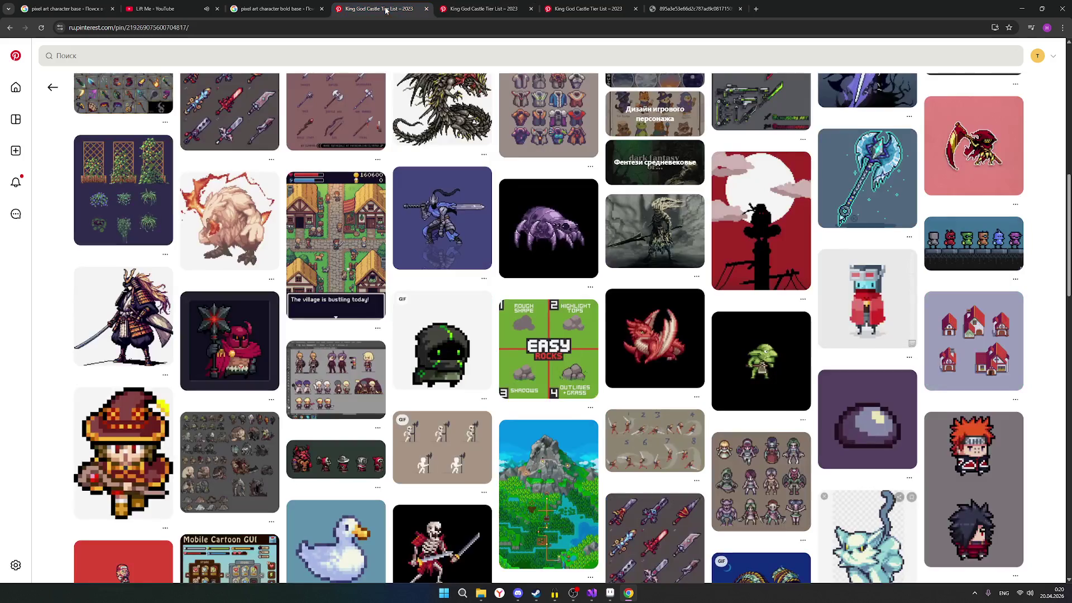
{"action": "scroll", "coordinate": [402, 168], "scroll_direction": "up", "scroll_amount": 3}
{"action": "left_click", "coordinate": [483, 8]}
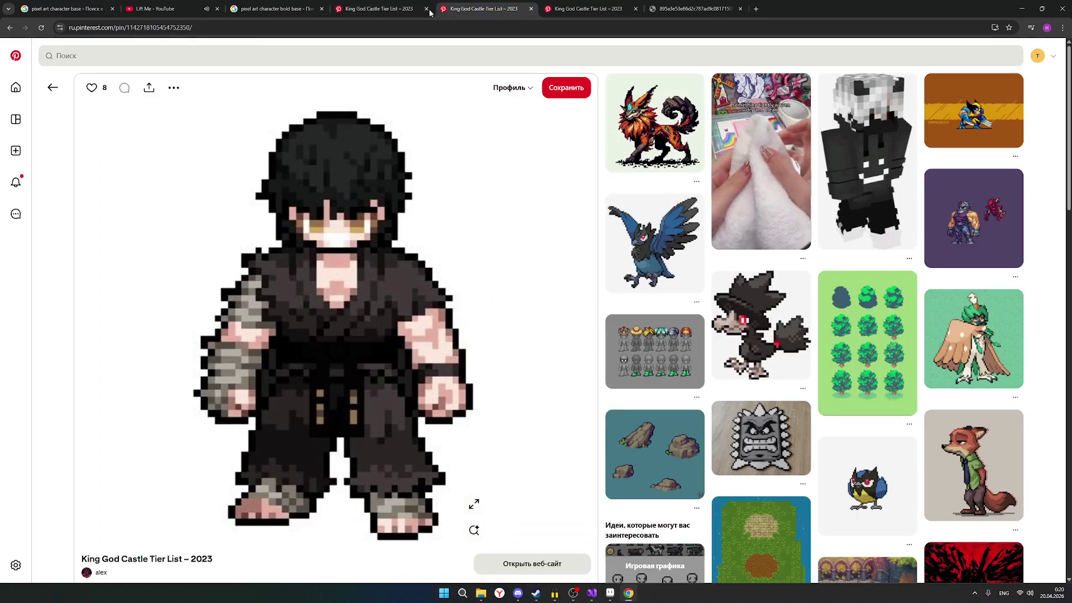
{"action": "scroll", "coordinate": [251, 335], "scroll_direction": "down", "scroll_amount": 1}
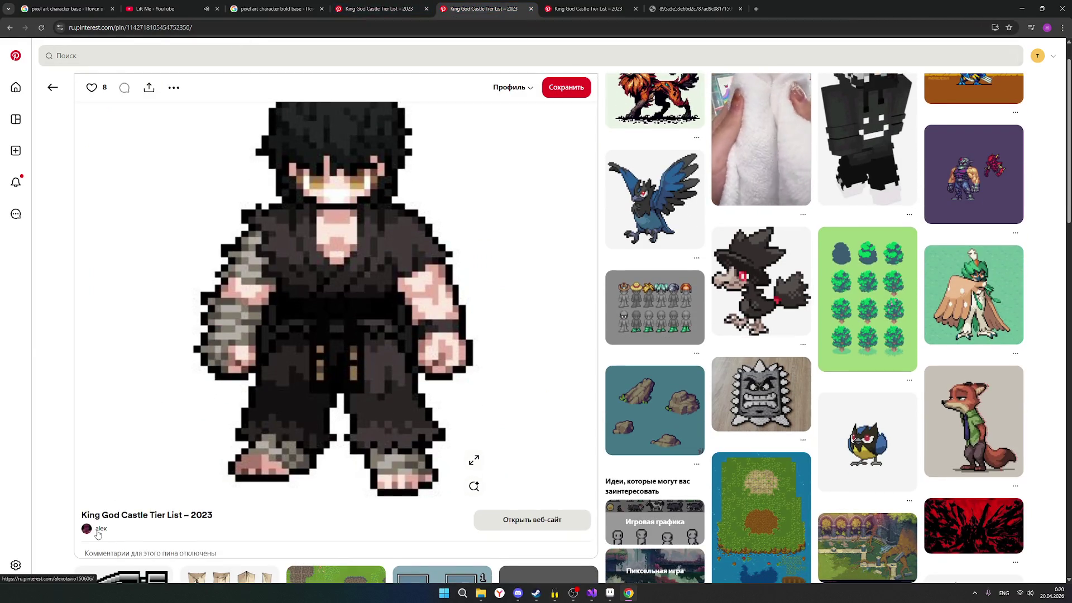
{"action": "left_click", "coordinate": [101, 528]}
{"action": "left_click", "coordinate": [301, 284]}
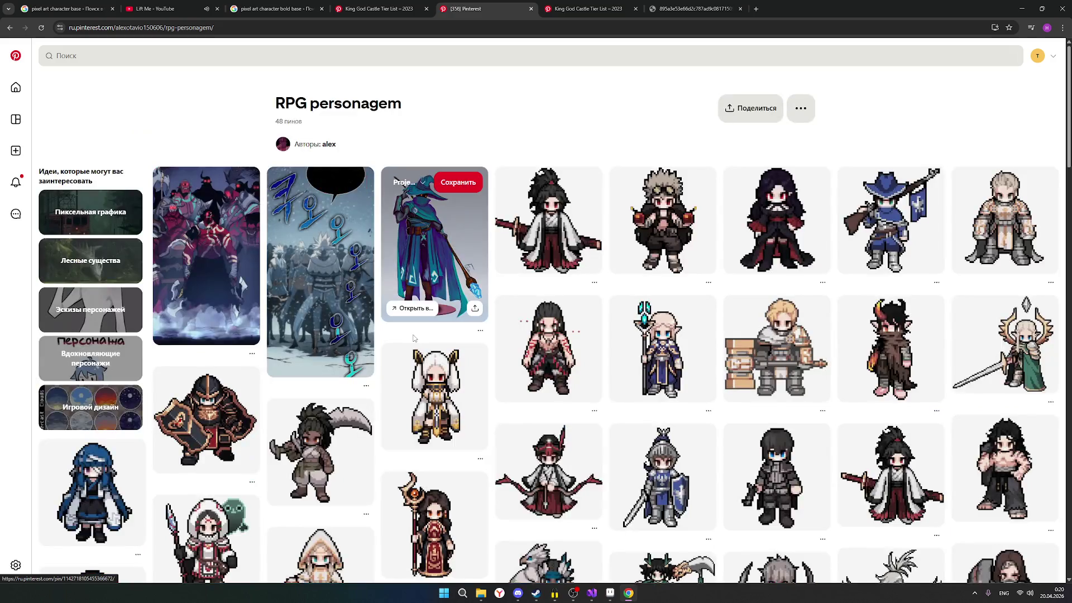
{"action": "scroll", "coordinate": [661, 217], "scroll_direction": "down", "scroll_amount": 1}
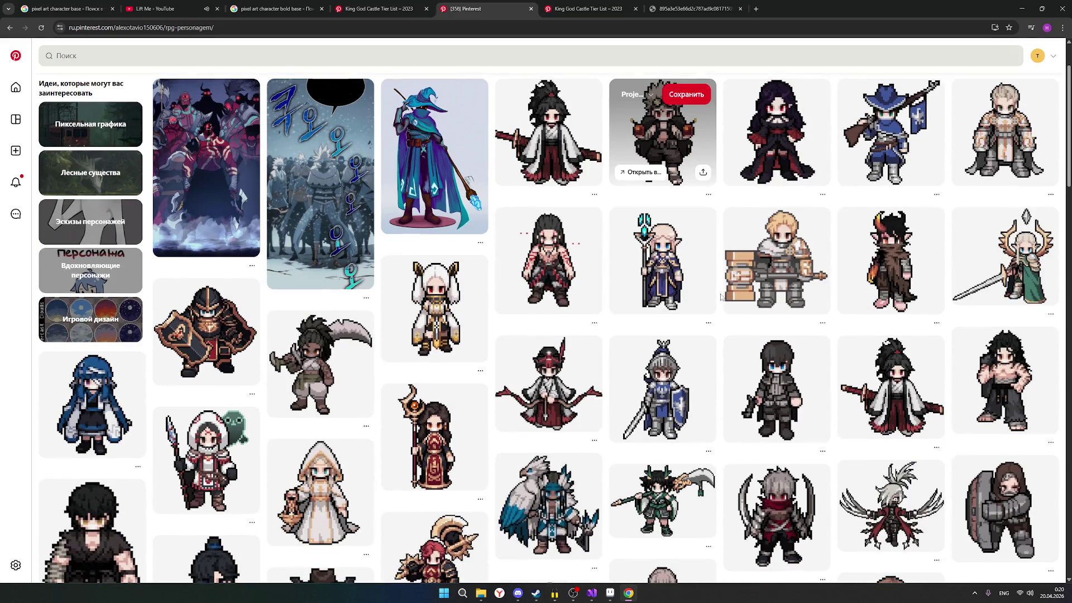
{"action": "scroll", "coordinate": [804, 277], "scroll_direction": "down", "scroll_amount": 1}
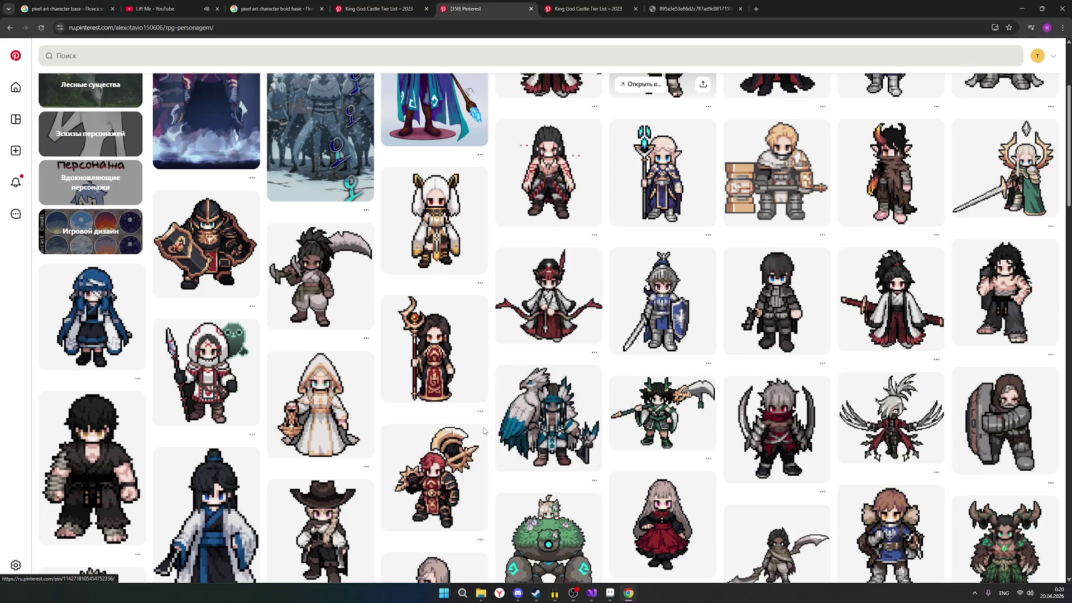
{"action": "scroll", "coordinate": [586, 376], "scroll_direction": "down", "scroll_amount": 1}
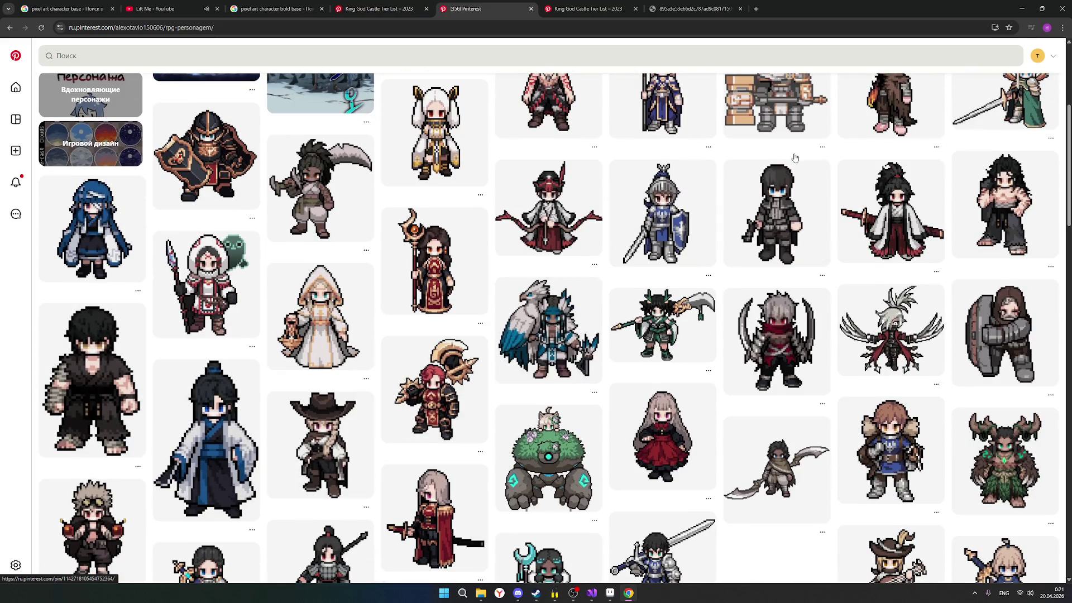
Step: Open the long-haired bare-chested fighter pin, then return to Aseprite
{"action": "left_click", "coordinate": [586, 8]}
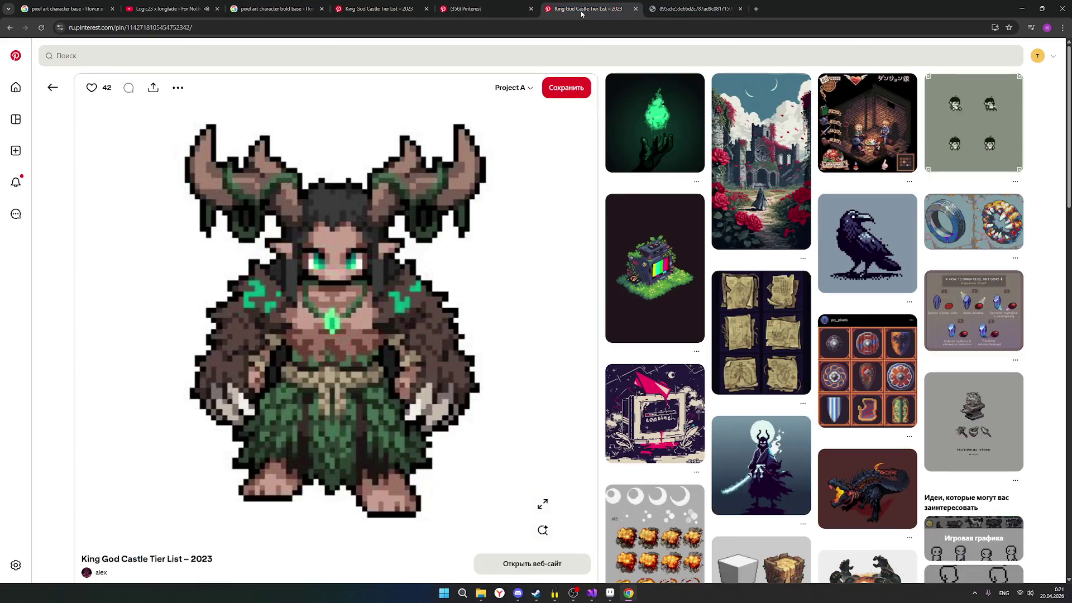
{"action": "left_click", "coordinate": [489, 11]}
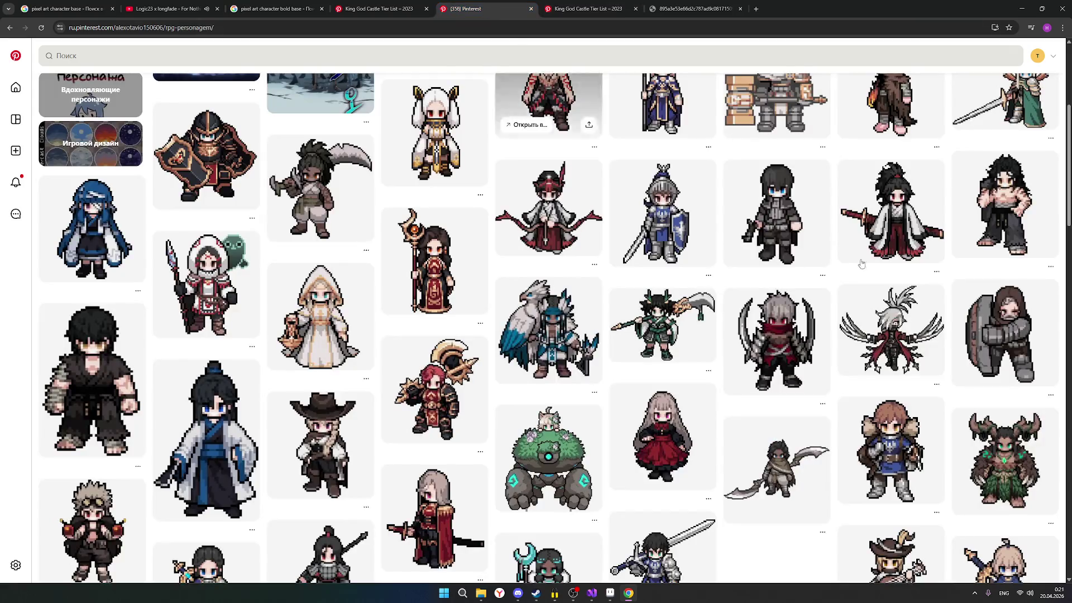
{"action": "left_click", "coordinate": [997, 209]}
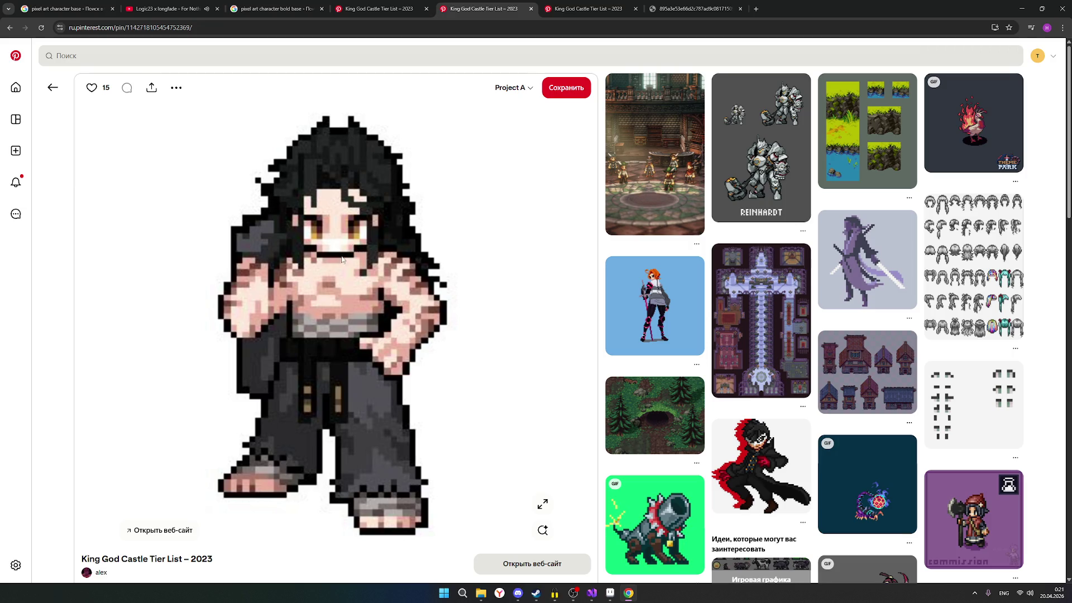
{"action": "left_click", "coordinate": [611, 593]}
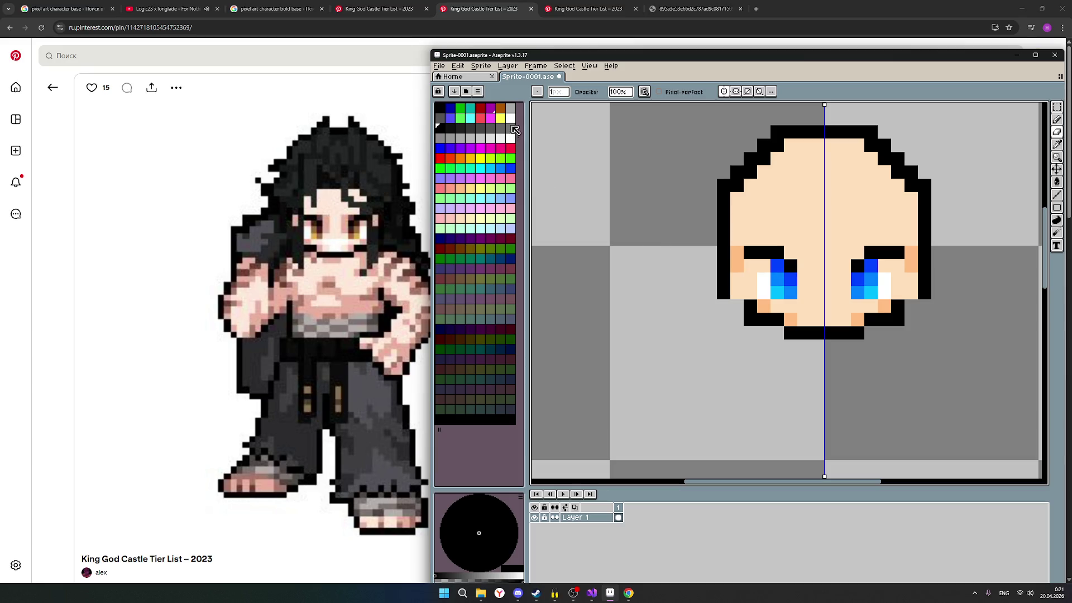
Step: Paint grey and white pixels across the mouth area under the eyes
{"action": "left_click", "coordinate": [512, 138]}
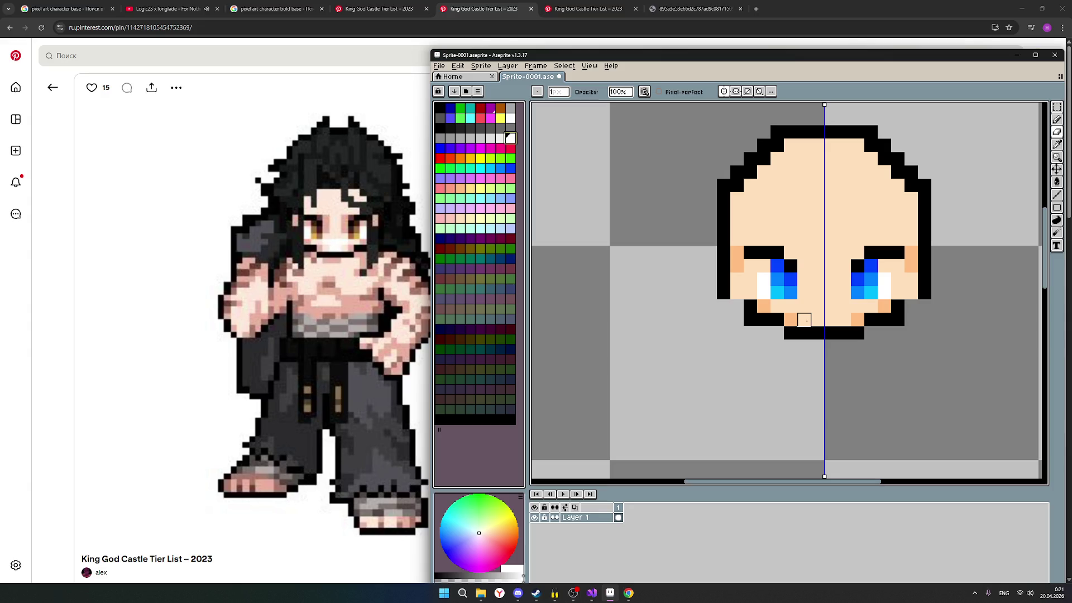
{"action": "left_click_drag", "start_coordinate": [818, 319], "coordinate": [831, 319]}
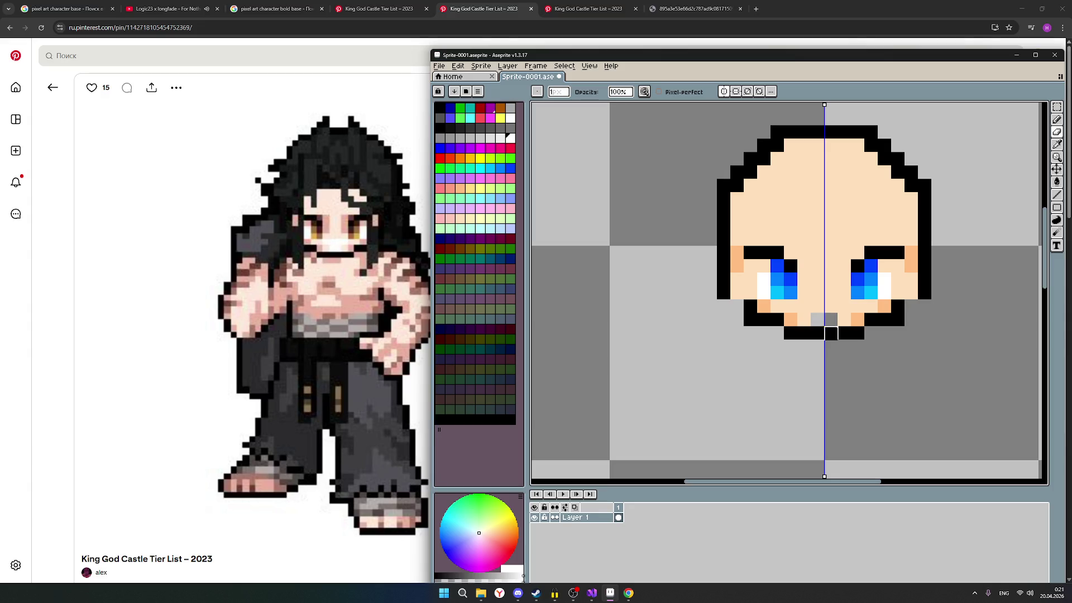
{"action": "left_click", "coordinate": [1055, 124]}
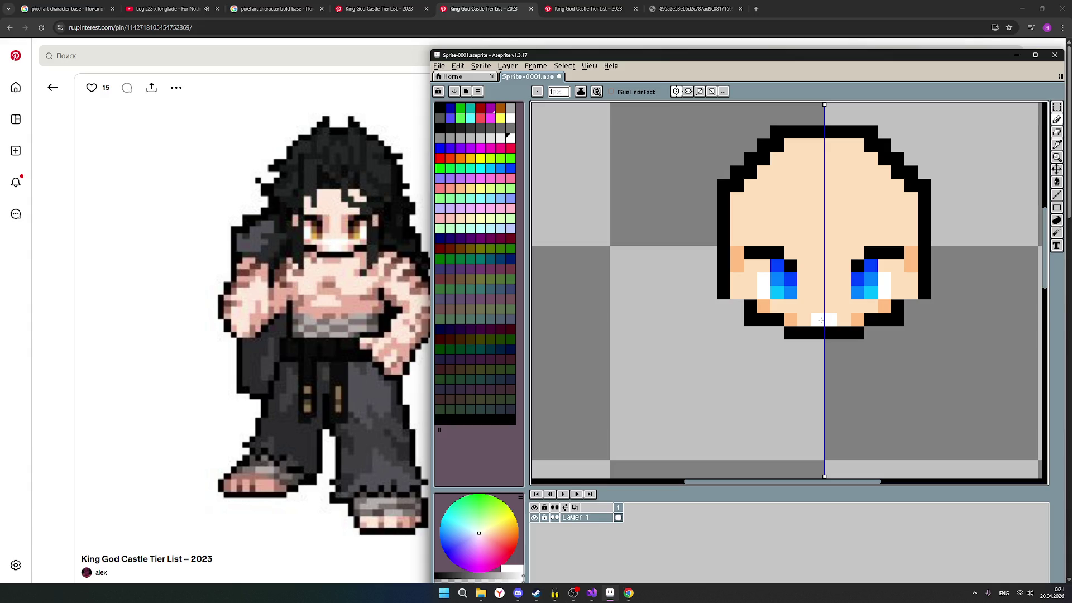
{"action": "left_click_drag", "start_coordinate": [819, 307], "coordinate": [806, 307]}
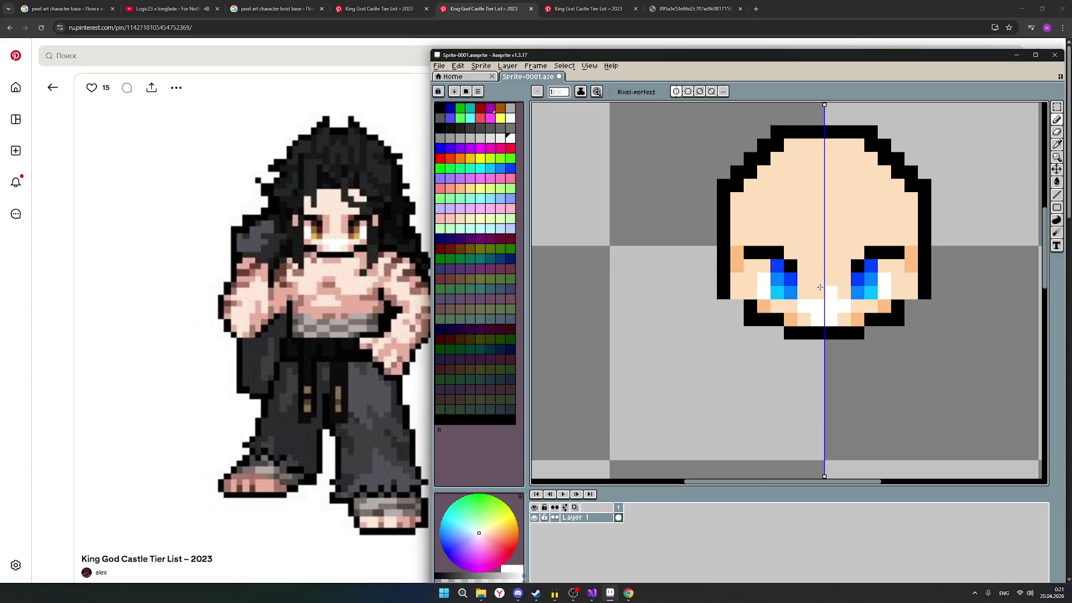
Step: Recolour the white pixels beside the eyes to skin tone, then select black
{"action": "left_click", "coordinate": [466, 222]}
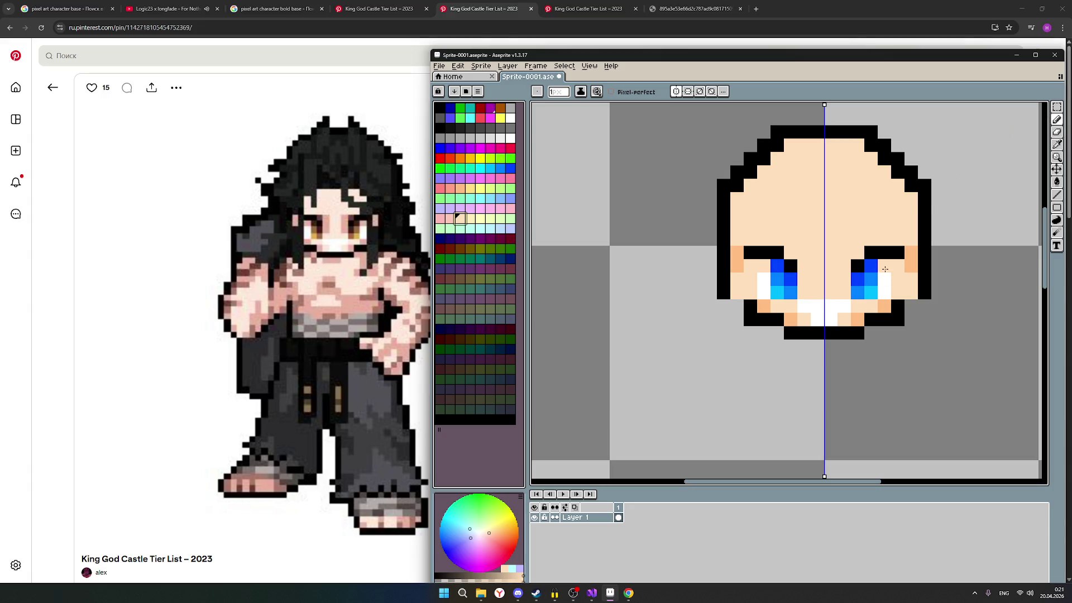
{"action": "left_click", "coordinate": [459, 191]}
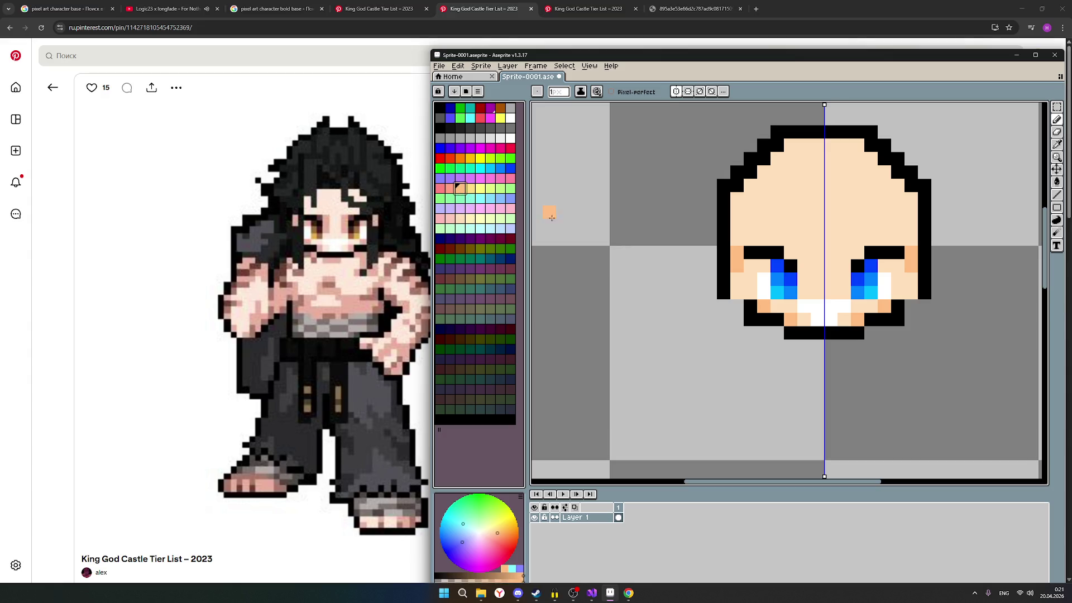
{"action": "left_click", "coordinate": [892, 278]}
{"action": "left_click", "coordinate": [883, 269]}
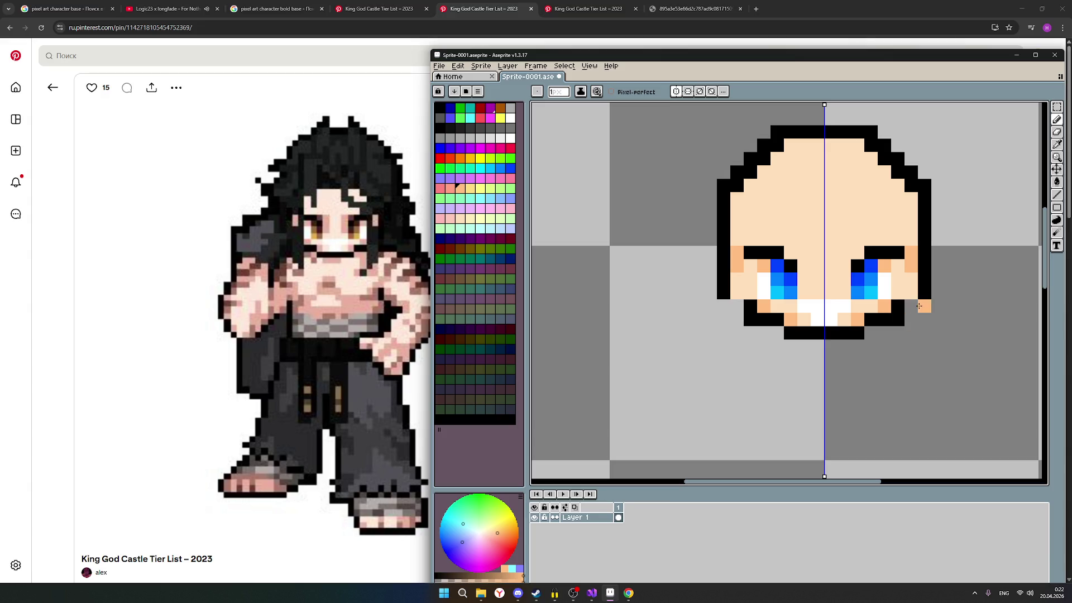
{"action": "left_click", "coordinate": [445, 132]}
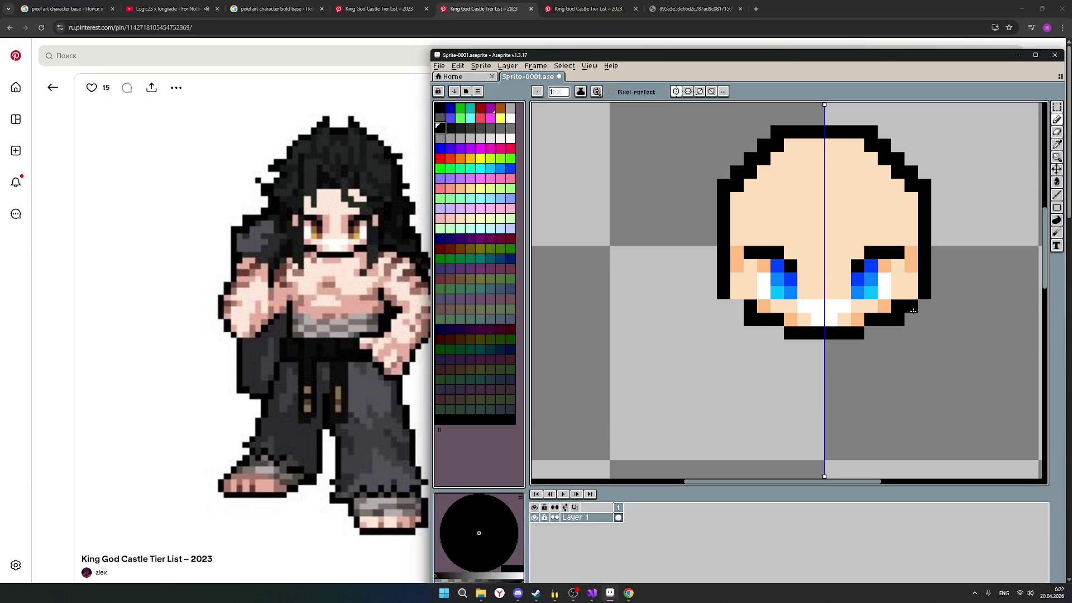
{"action": "scroll", "coordinate": [924, 383], "scroll_direction": "down", "scroll_amount": 2}
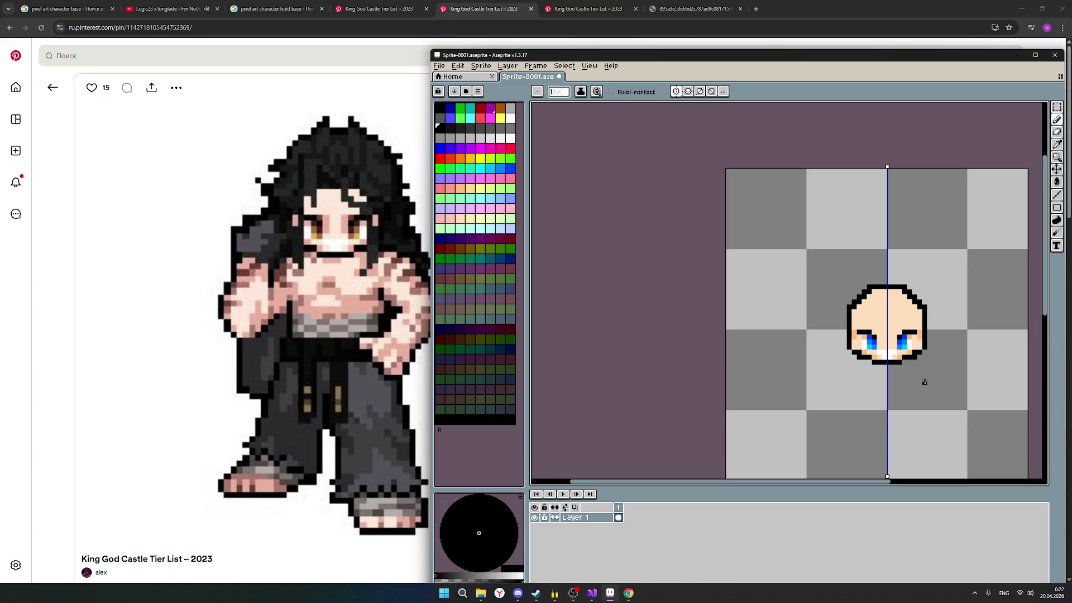
{"action": "scroll", "coordinate": [924, 382], "scroll_direction": "up", "scroll_amount": 1}
{"action": "scroll", "coordinate": [924, 382], "scroll_direction": "up", "scroll_amount": 1}
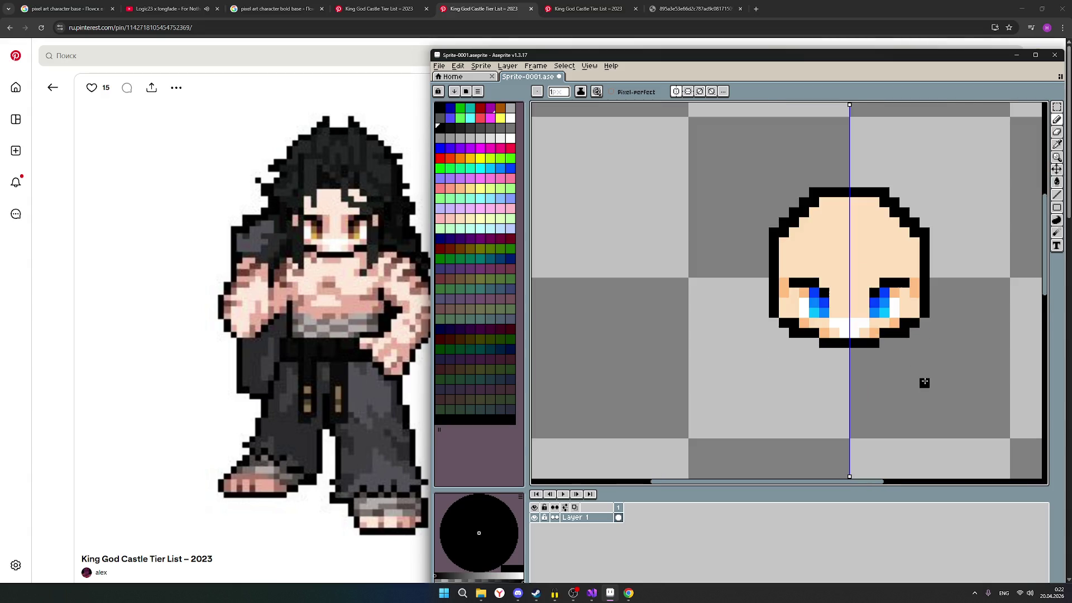
{"action": "scroll", "coordinate": [923, 382], "scroll_direction": "up", "scroll_amount": 1}
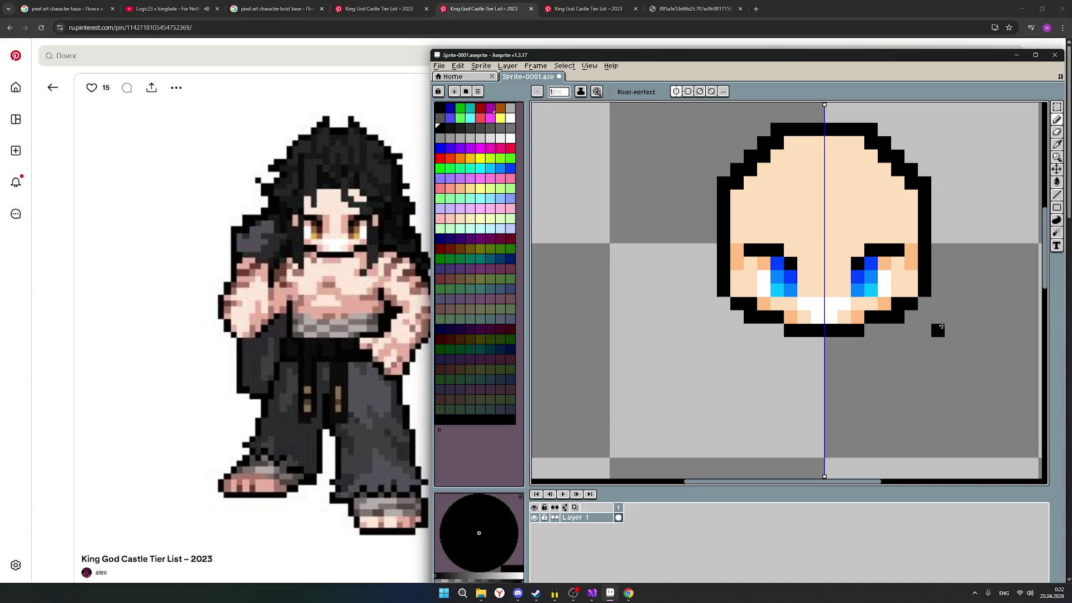
{"action": "scroll", "coordinate": [938, 330], "scroll_direction": "down", "scroll_amount": 2}
{"action": "scroll", "coordinate": [938, 329], "scroll_direction": "down", "scroll_amount": 2}
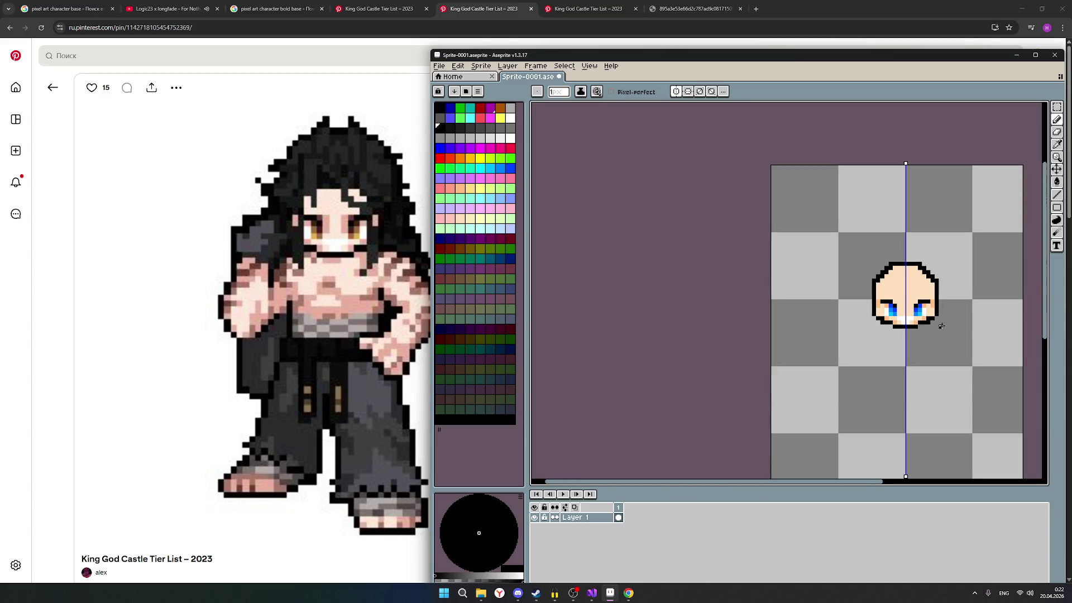
{"action": "scroll", "coordinate": [940, 327], "scroll_direction": "down", "scroll_amount": 1}
{"action": "scroll", "coordinate": [942, 326], "scroll_direction": "up", "scroll_amount": 1}
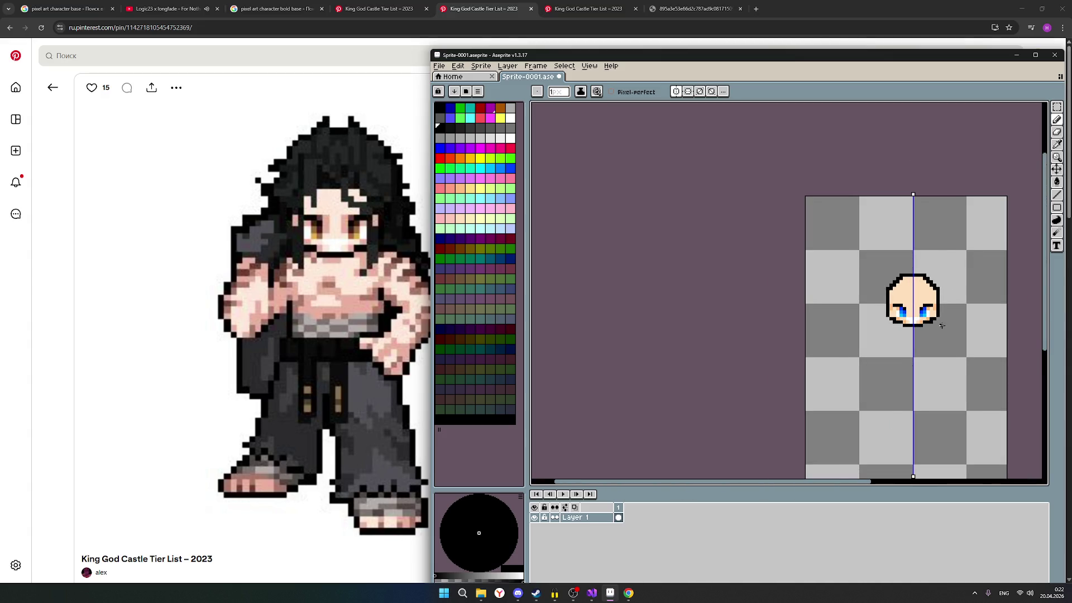
{"action": "scroll", "coordinate": [942, 326], "scroll_direction": "up", "scroll_amount": 1}
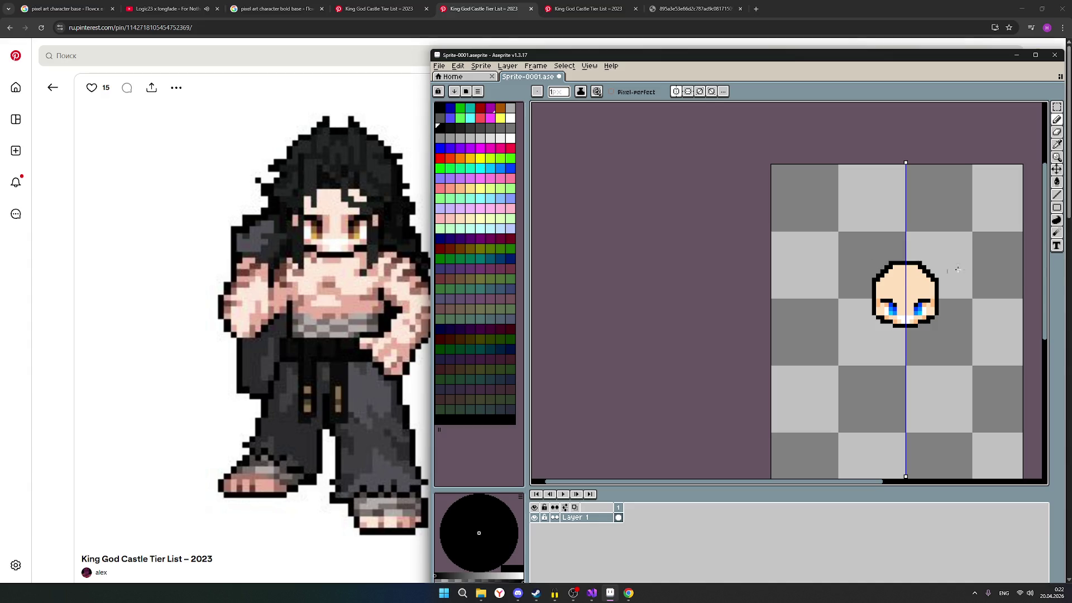
{"action": "scroll", "coordinate": [897, 331], "scroll_direction": "up", "scroll_amount": 1}
{"action": "scroll", "coordinate": [953, 313], "scroll_direction": "up", "scroll_amount": 1}
{"action": "scroll", "coordinate": [931, 309], "scroll_direction": "down", "scroll_amount": 1}
{"action": "scroll", "coordinate": [931, 311], "scroll_direction": "down", "scroll_amount": 1}
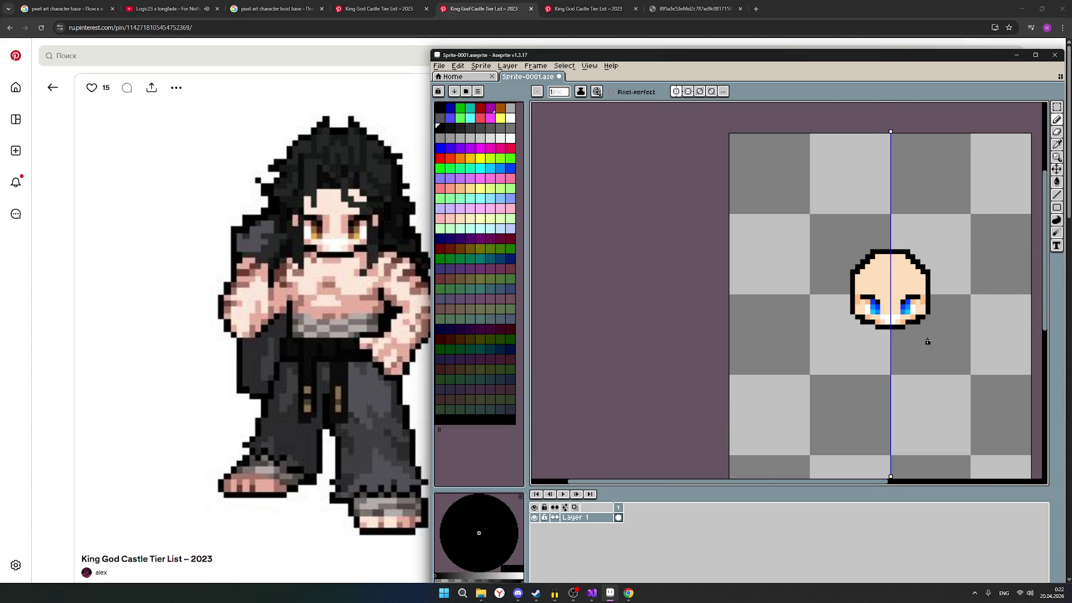
{"action": "scroll", "coordinate": [928, 335], "scroll_direction": "up", "scroll_amount": 1}
{"action": "scroll", "coordinate": [928, 341], "scroll_direction": "down", "scroll_amount": 2}
{"action": "scroll", "coordinate": [928, 341], "scroll_direction": "up", "scroll_amount": 1}
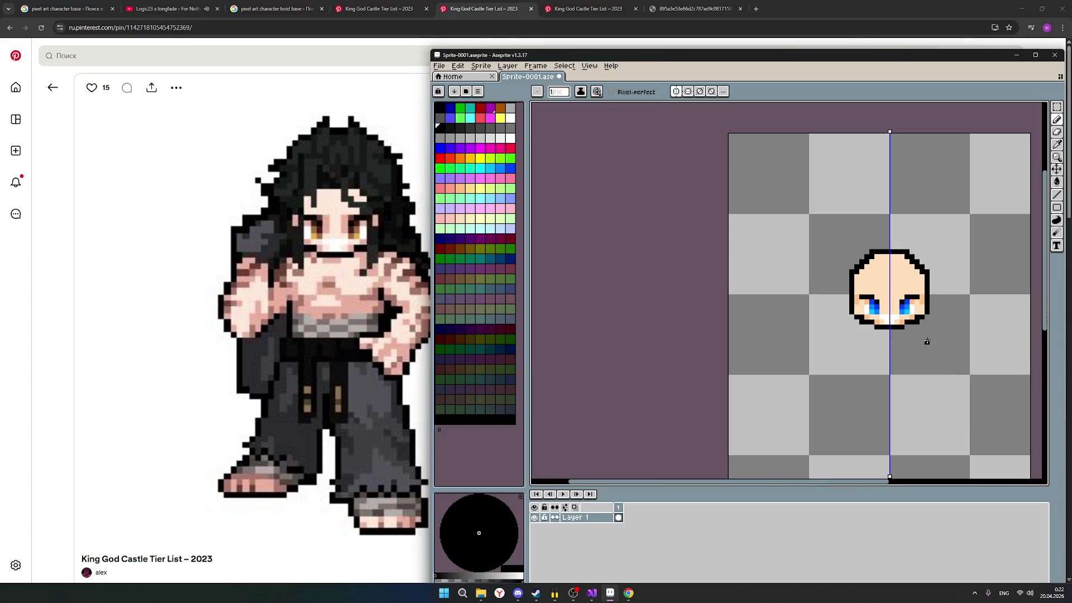
{"action": "scroll", "coordinate": [937, 336], "scroll_direction": "up", "scroll_amount": 1}
{"action": "scroll", "coordinate": [937, 336], "scroll_direction": "down", "scroll_amount": 1}
{"action": "scroll", "coordinate": [937, 336], "scroll_direction": "down", "scroll_amount": 1}
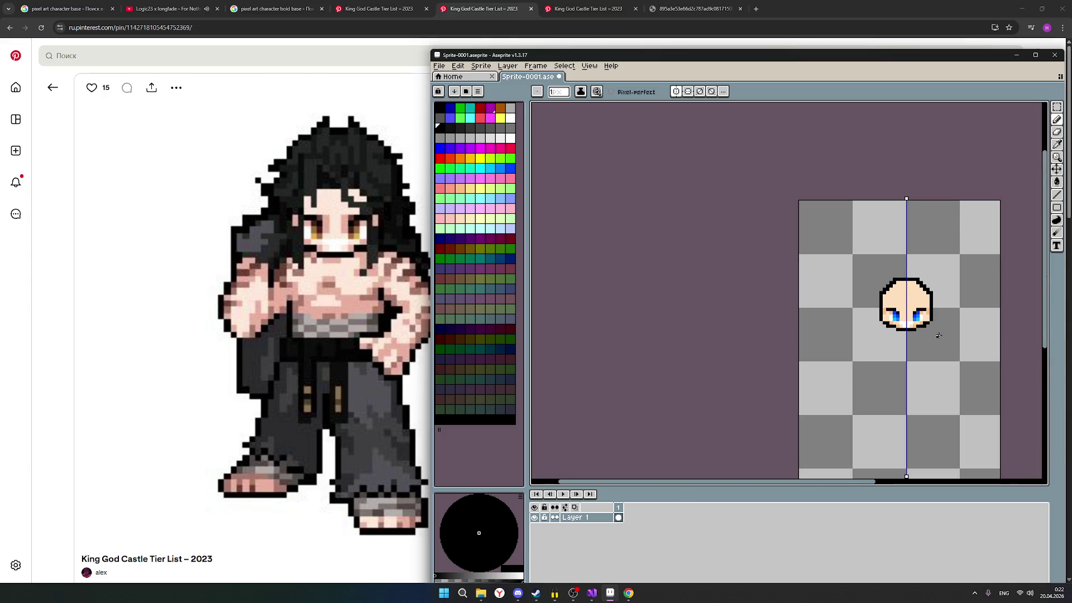
{"action": "scroll", "coordinate": [937, 335], "scroll_direction": "up", "scroll_amount": 1}
{"action": "scroll", "coordinate": [938, 335], "scroll_direction": "up", "scroll_amount": 2}
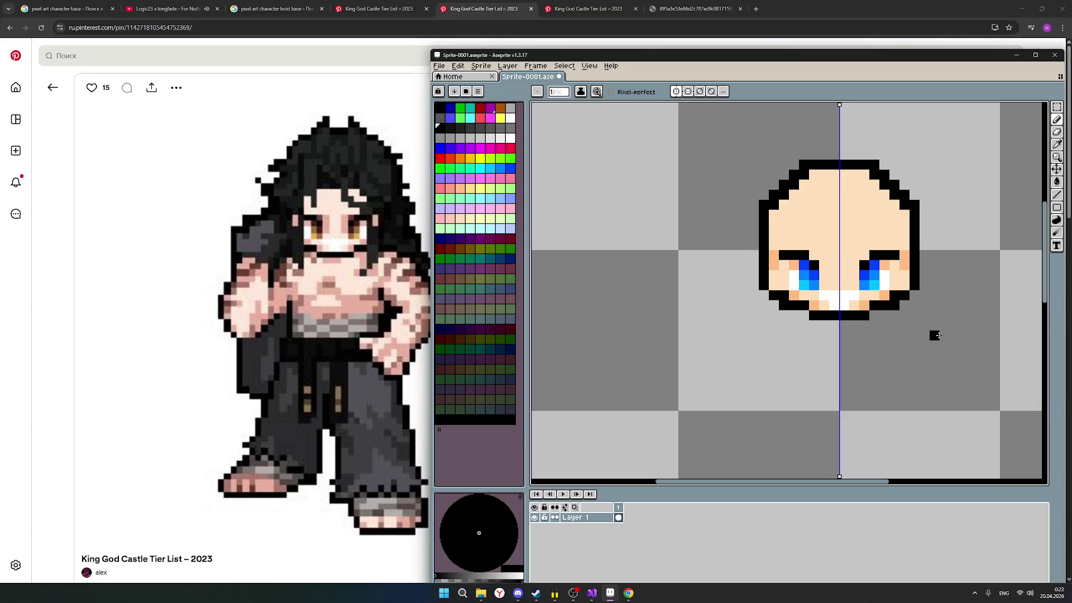
{"action": "left_click", "coordinate": [373, 9]}
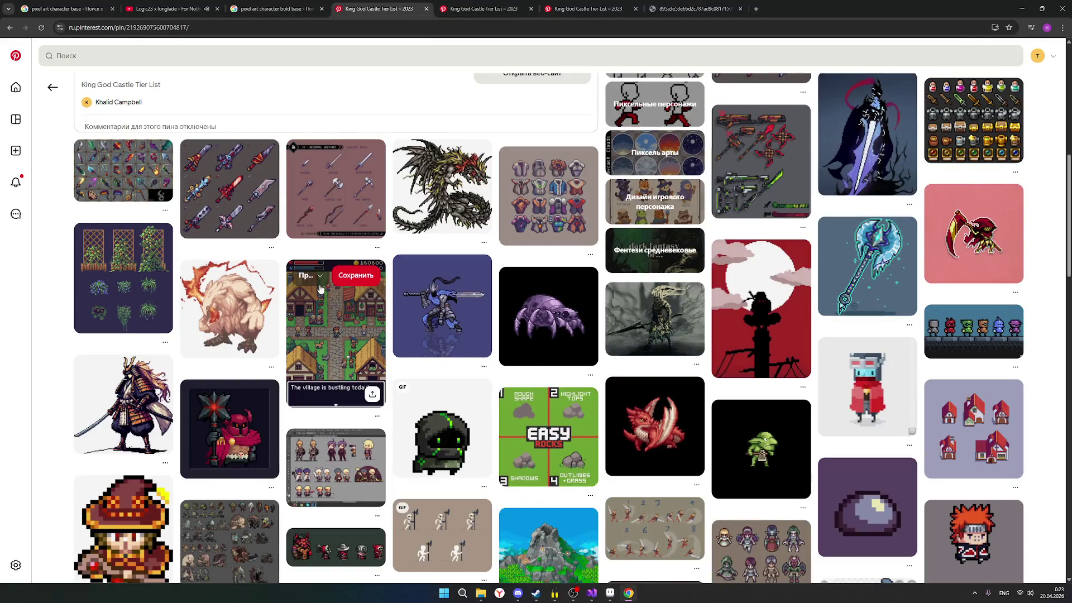
{"action": "scroll", "coordinate": [321, 288], "scroll_direction": "up", "scroll_amount": 5}
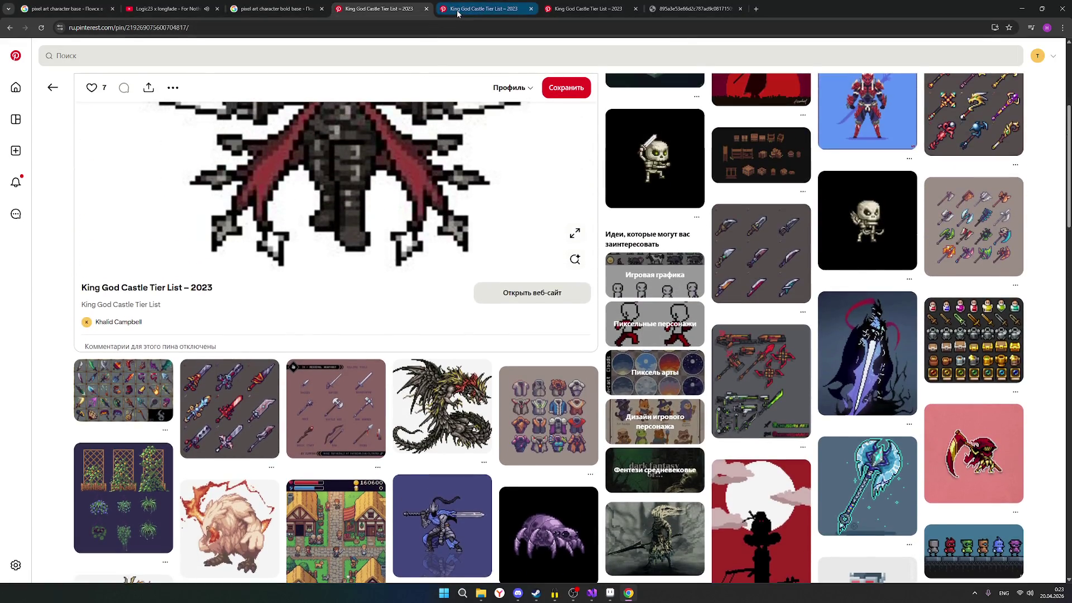
{"action": "left_click", "coordinate": [457, 12]}
{"action": "left_click", "coordinate": [586, 8]}
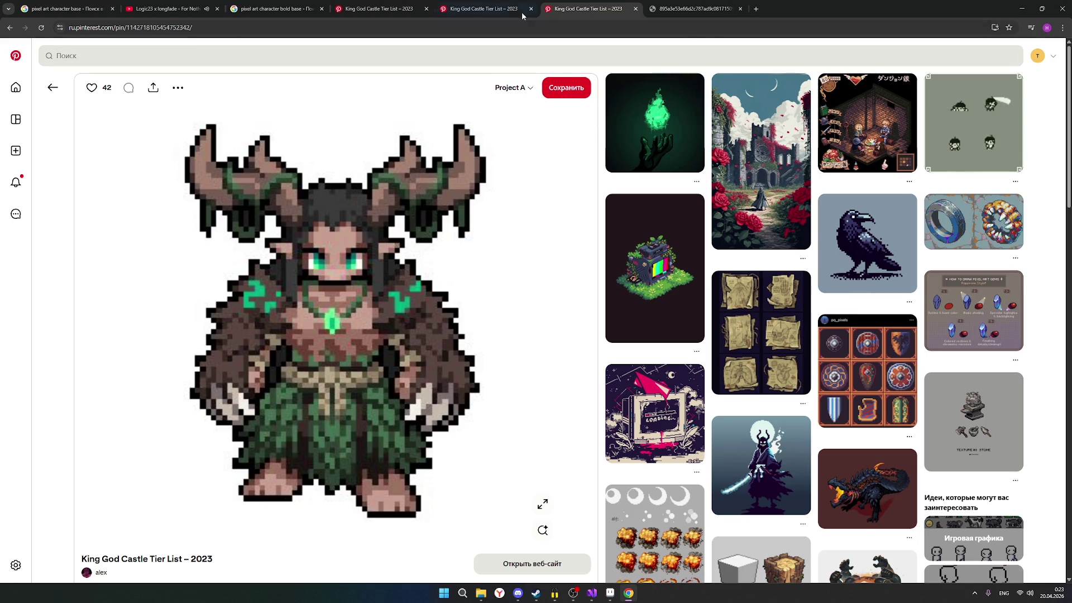
{"action": "left_click", "coordinate": [382, 8]}
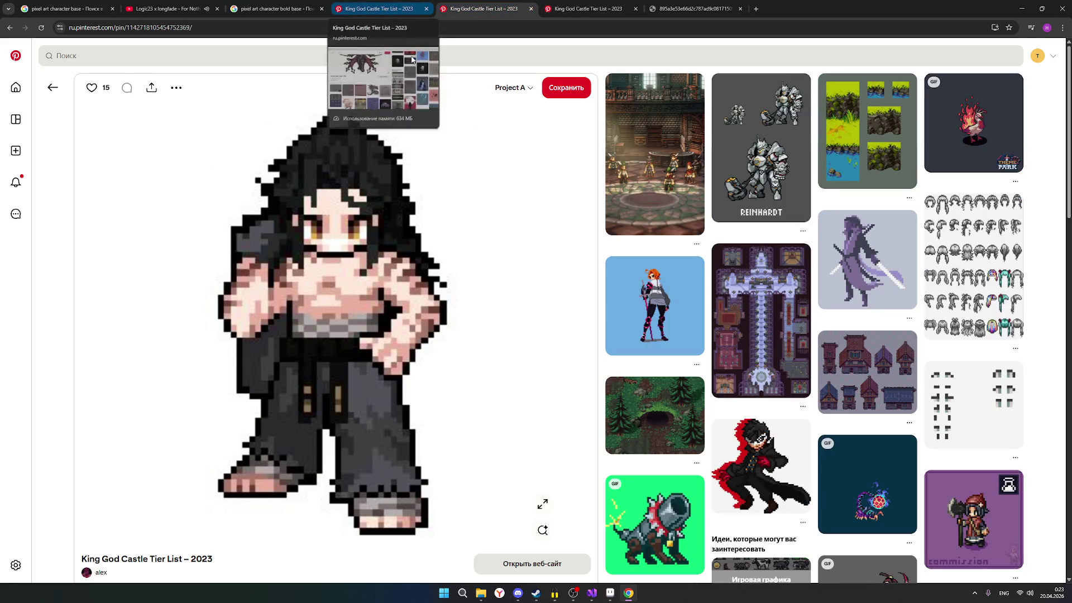
{"action": "left_click", "coordinate": [610, 594]}
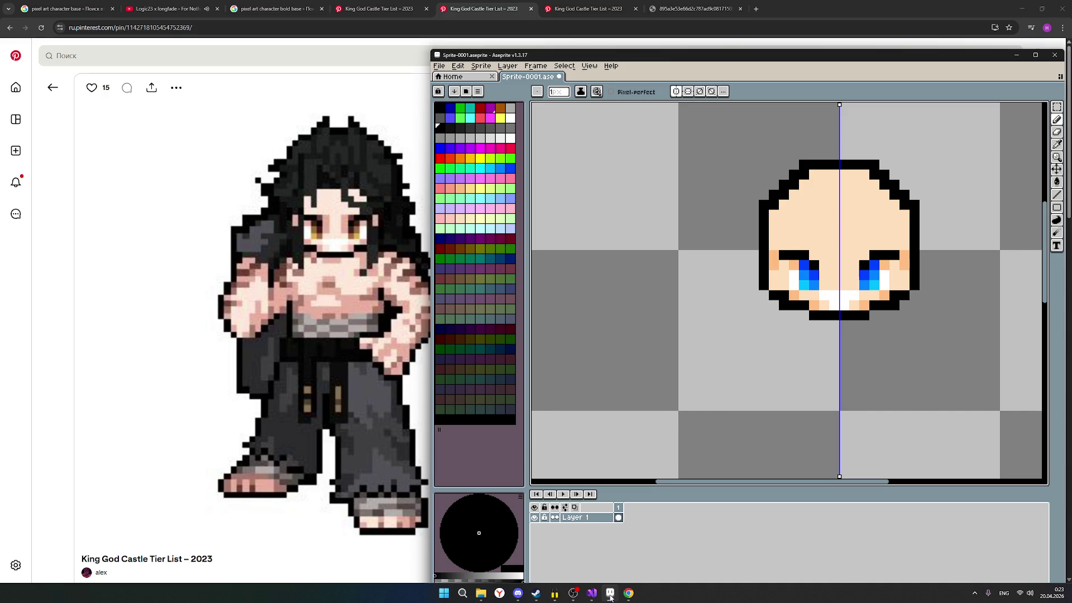
Step: Draw a skin-tone neck below the chin and outline the torso downward from it
{"action": "left_click", "coordinate": [469, 223]}
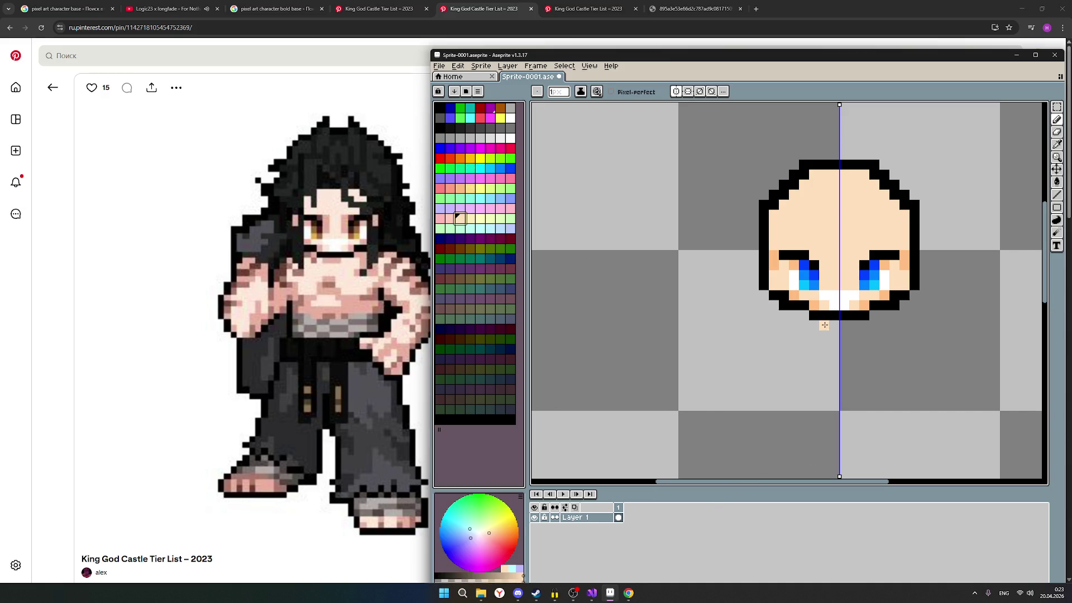
{"action": "mouse_move", "coordinate": [823, 326]}
{"action": "left_mouse_down"}
{"action": "mouse_move", "coordinate": [864, 326]}
{"action": "mouse_move", "coordinate": [834, 326]}
{"action": "left_mouse_up"}
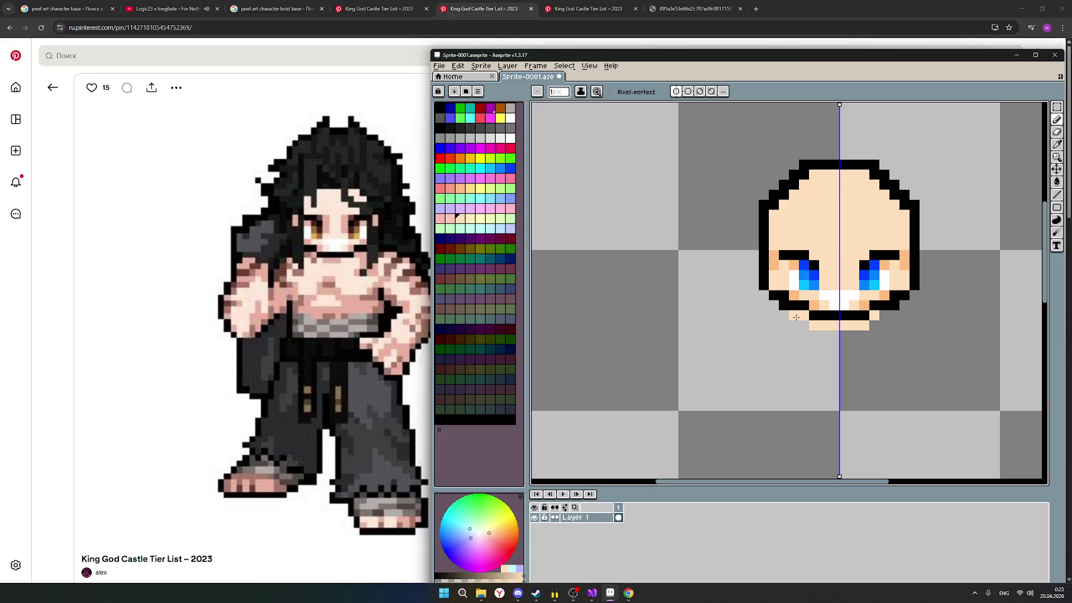
{"action": "left_click_drag", "start_coordinate": [795, 325], "coordinate": [806, 328]}
{"action": "mouse_move", "coordinate": [795, 333]}
{"action": "left_mouse_down"}
{"action": "mouse_move", "coordinate": [866, 365]}
{"action": "mouse_move", "coordinate": [864, 335]}
{"action": "mouse_move", "coordinate": [875, 356]}
{"action": "mouse_move", "coordinate": [871, 365]}
{"action": "mouse_move", "coordinate": [825, 349]}
{"action": "mouse_move", "coordinate": [848, 341]}
{"action": "mouse_move", "coordinate": [840, 359]}
{"action": "left_mouse_up"}
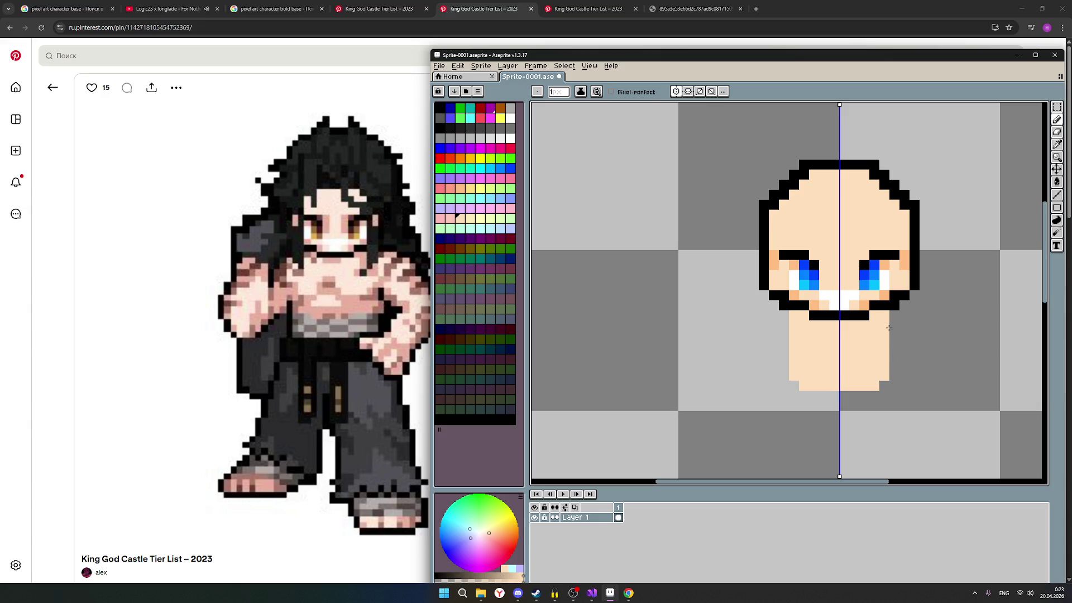
{"action": "mouse_move", "coordinate": [366, 261]}
{"action": "left_click", "coordinate": [586, 9]}
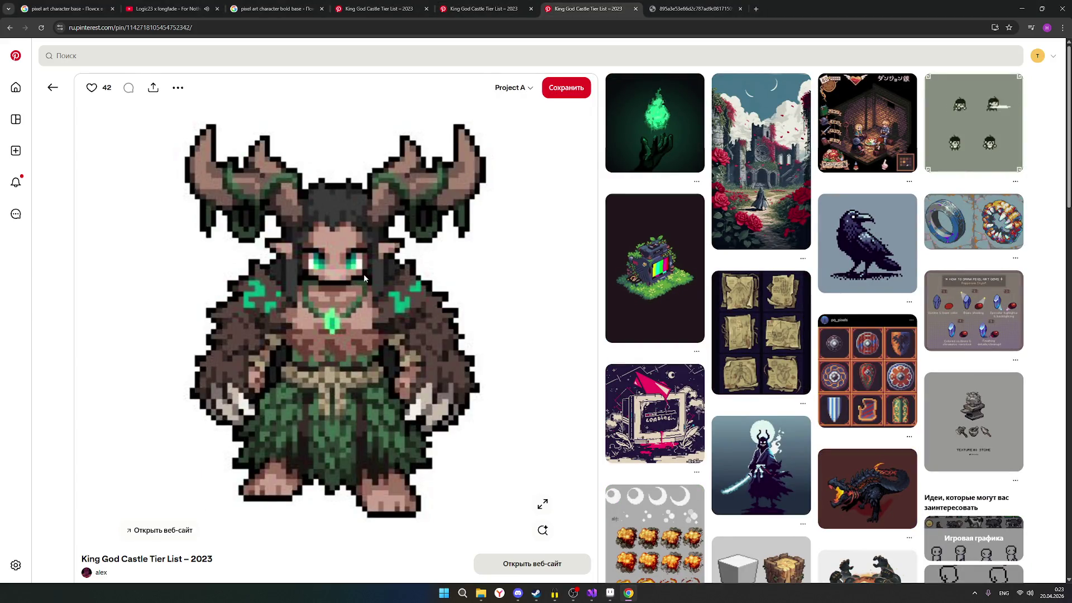
Step: Extend the neck row outward into shoulders, then flip through the reference pins
{"action": "left_click", "coordinate": [483, 8]}
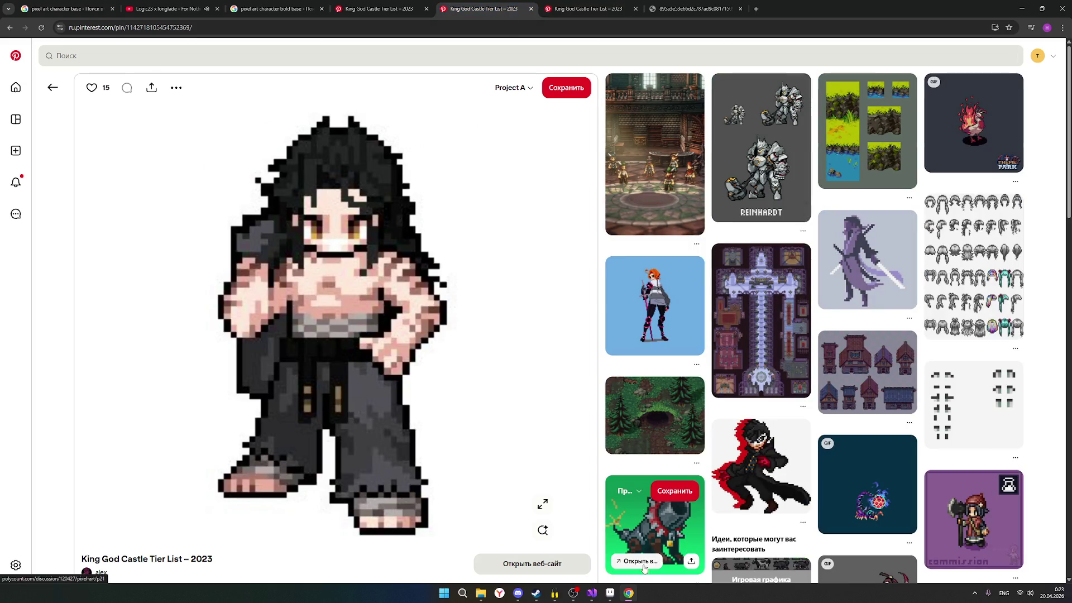
{"action": "left_click", "coordinate": [610, 593]}
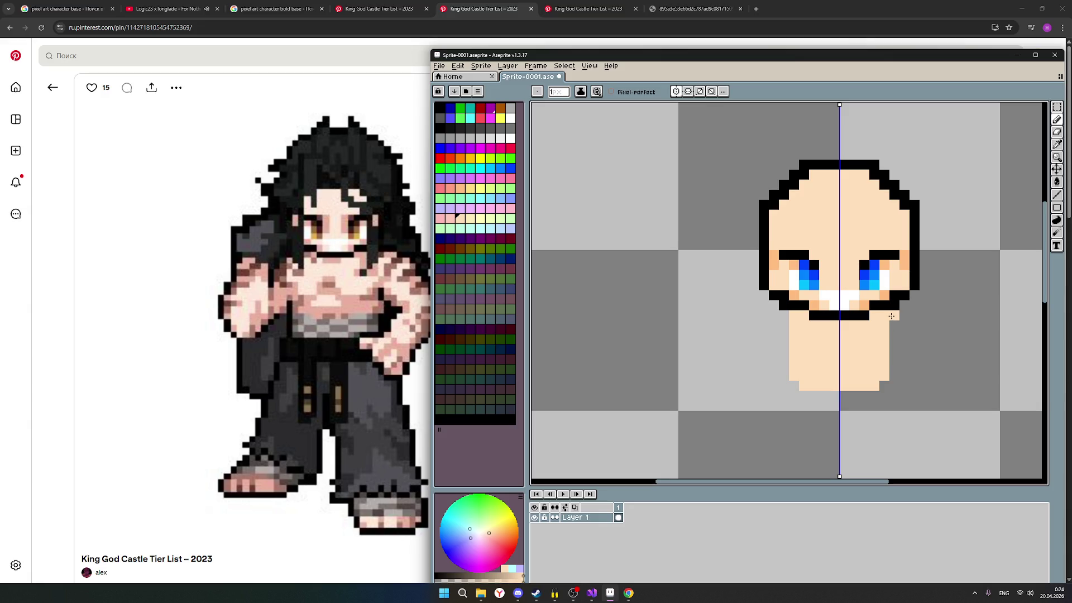
{"action": "left_click_drag", "start_coordinate": [893, 317], "coordinate": [914, 316]}
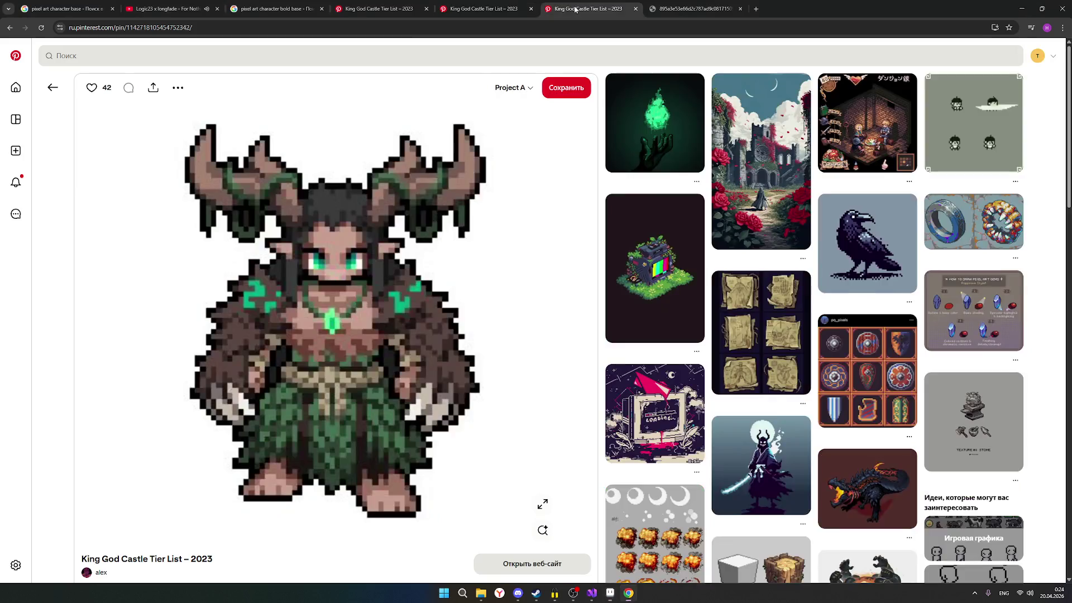
{"action": "left_click", "coordinate": [586, 9]}
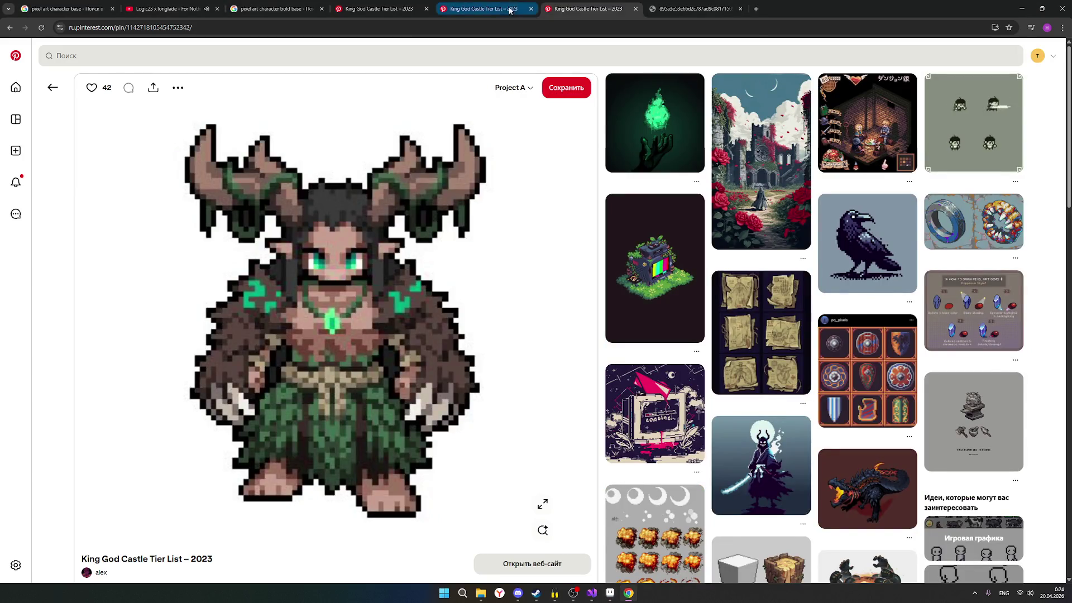
{"action": "left_click", "coordinate": [482, 8]}
{"action": "left_click", "coordinate": [377, 8]}
{"action": "scroll", "coordinate": [335, 294], "scroll_direction": "up", "scroll_amount": 2}
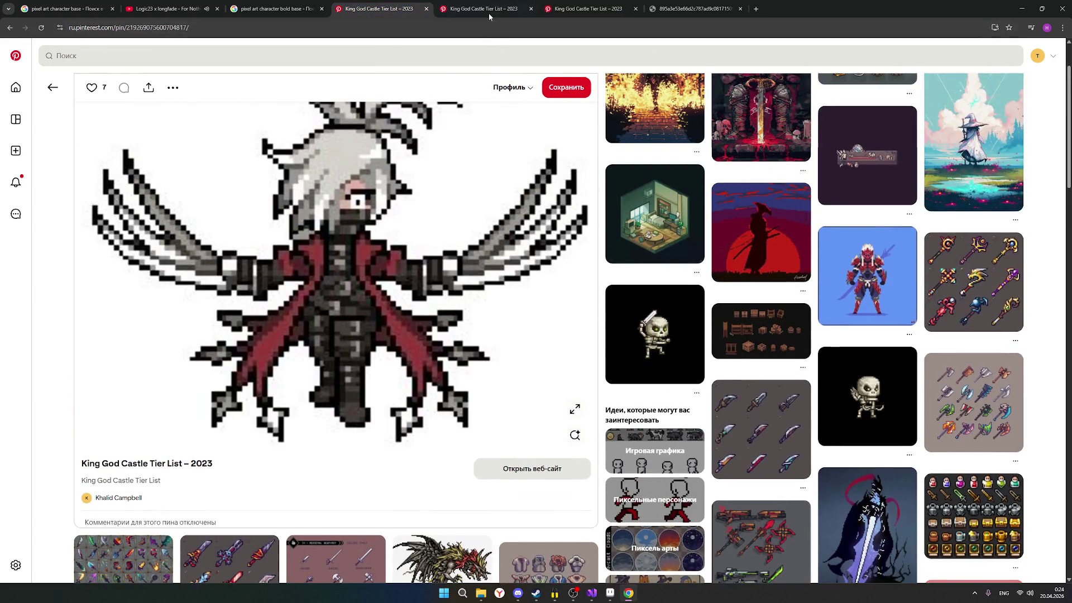
Step: Open the RPG personagem board and the black-haired fighter pin, then return to Aseprite
{"action": "left_click", "coordinate": [488, 13]}
{"action": "scroll", "coordinate": [336, 293], "scroll_direction": "down", "scroll_amount": 3}
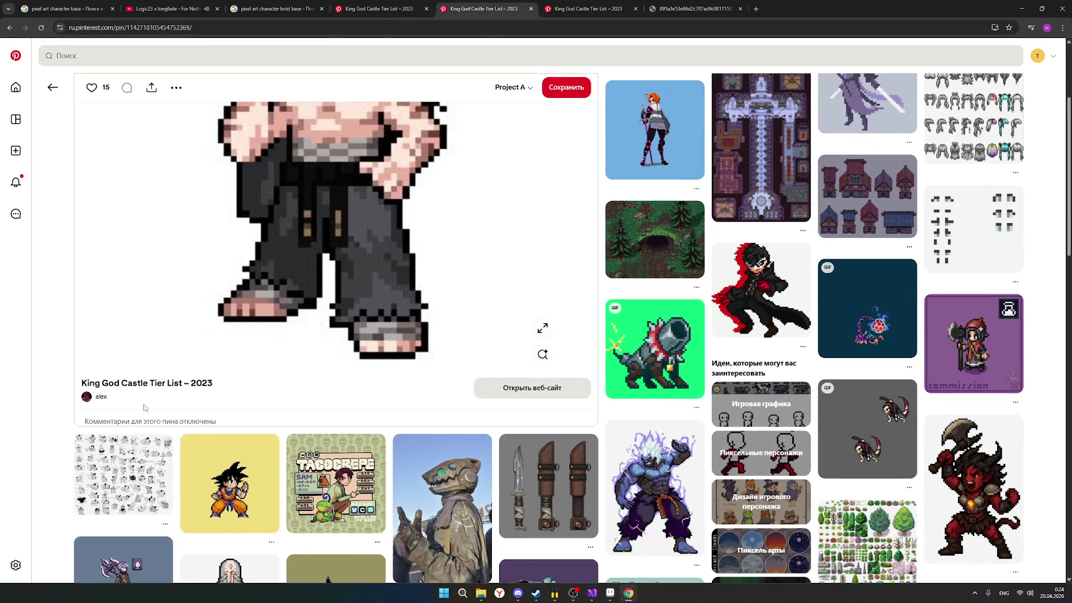
{"action": "left_click", "coordinate": [101, 398]}
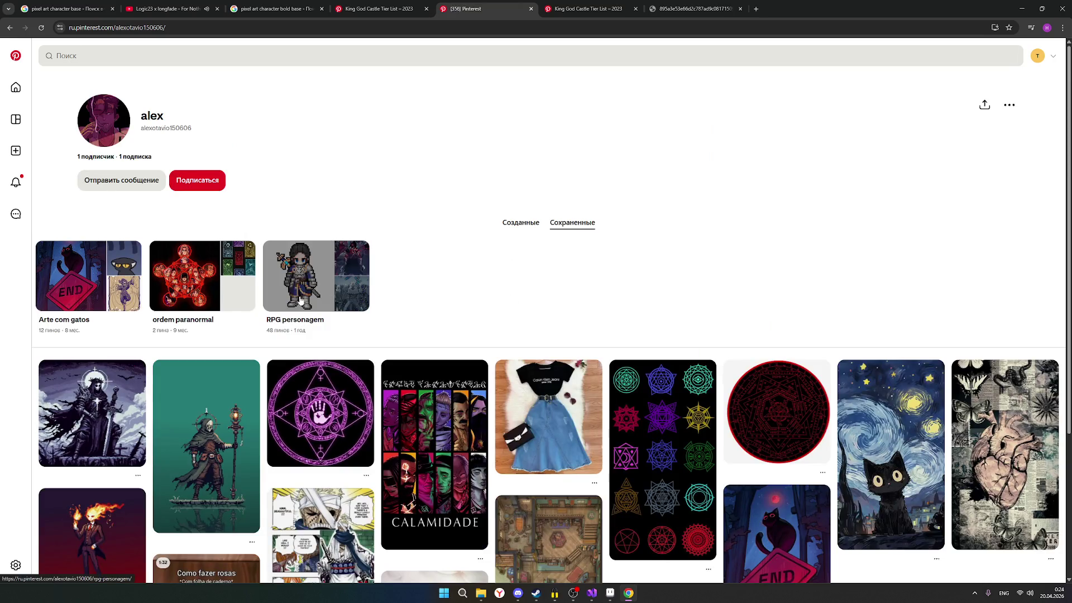
{"action": "left_click", "coordinate": [300, 298]}
{"action": "scroll", "coordinate": [335, 335], "scroll_direction": "down", "scroll_amount": 5}
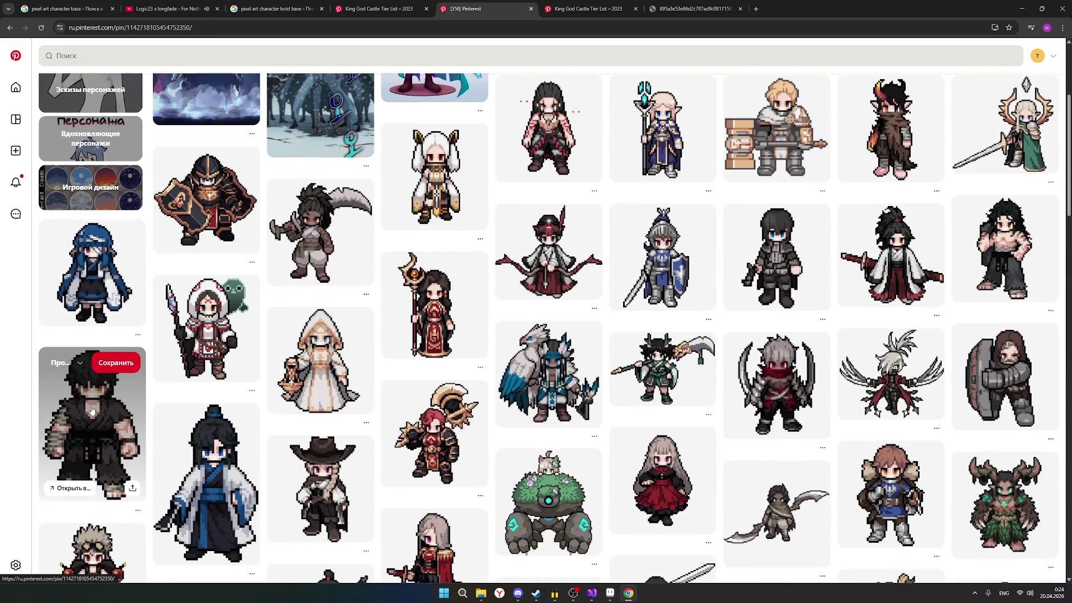
{"action": "left_click", "coordinate": [92, 411]}
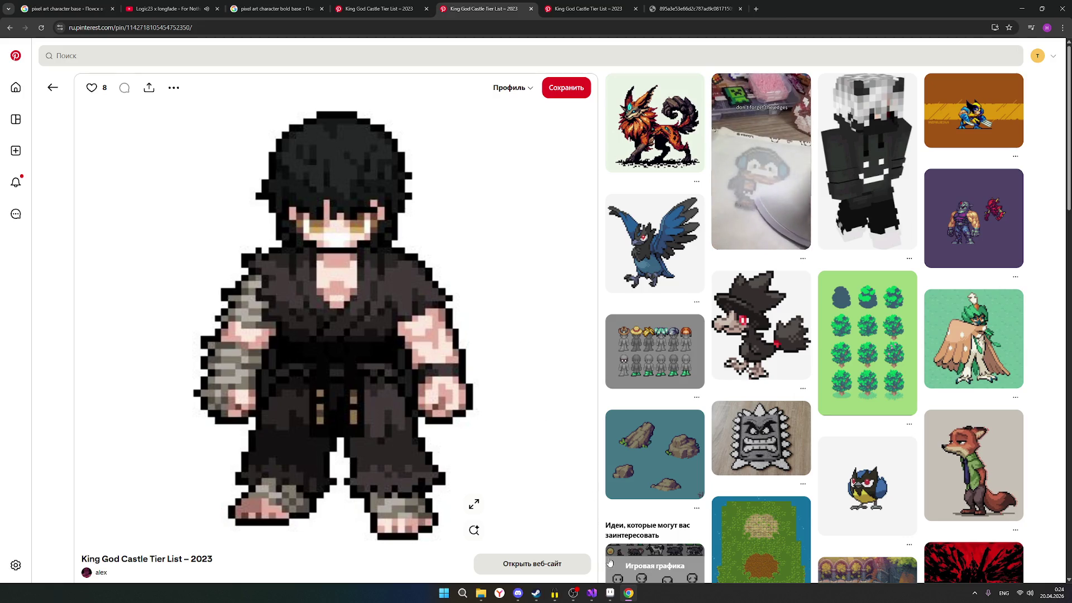
{"action": "key", "text": "alt+Tab"}
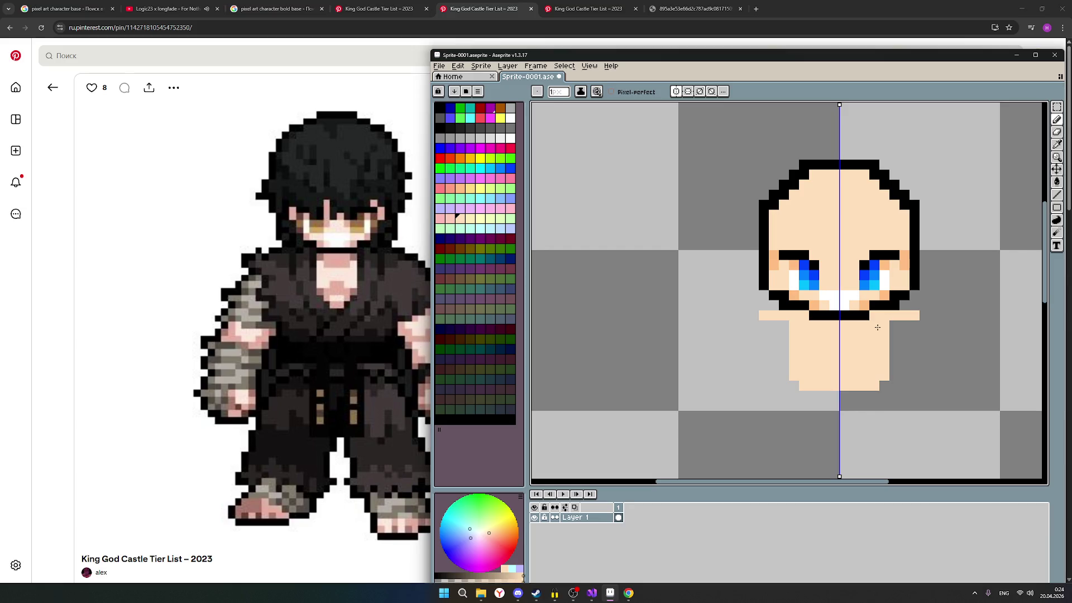
Step: Widen the skin-toned shoulder row into straight arms and cap each arm end with a black pixel
{"action": "left_click_drag", "start_coordinate": [888, 326], "coordinate": [940, 327]}
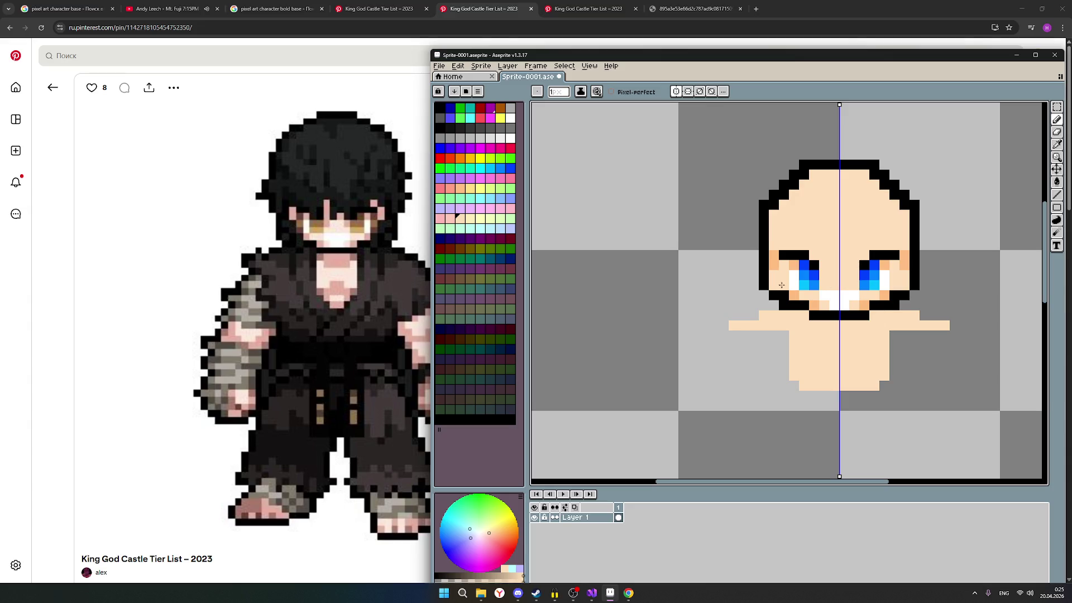
{"action": "left_click", "coordinate": [442, 115]}
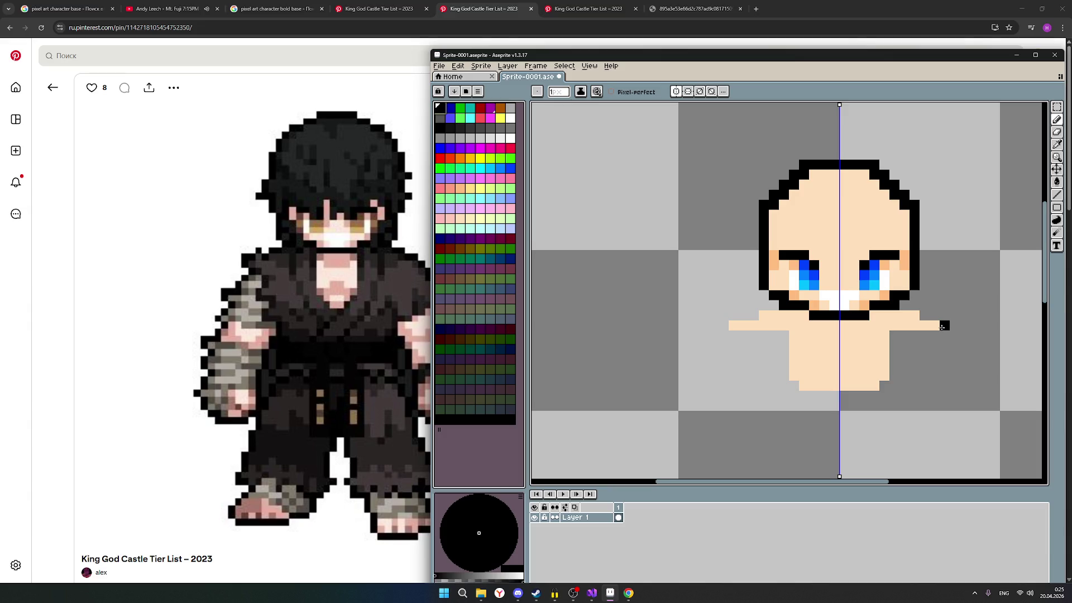
{"action": "left_click", "coordinate": [943, 327]}
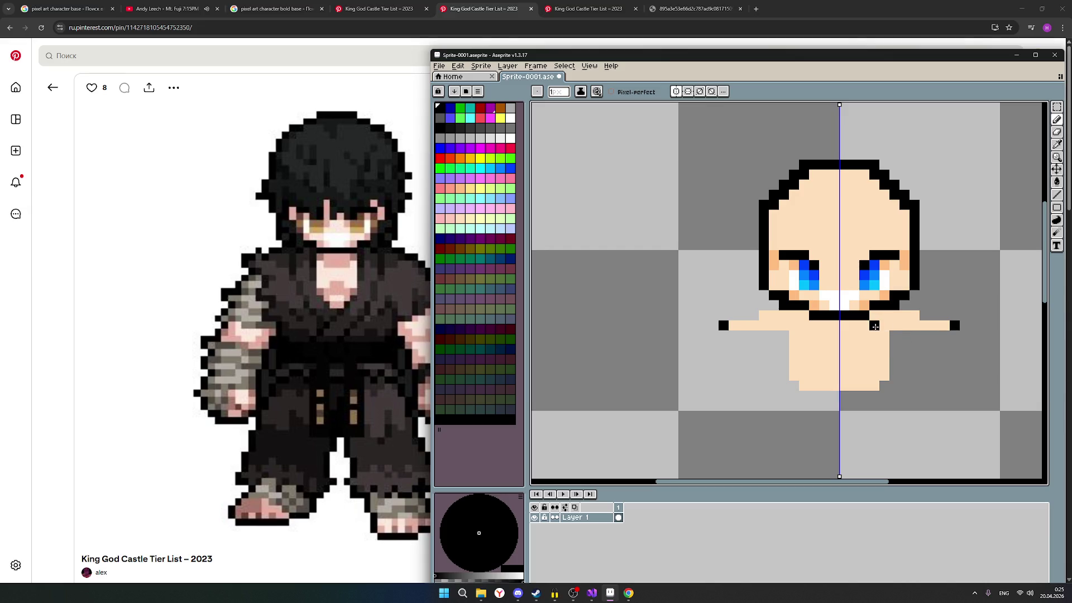
Step: Fill the arm-row gap and draw black outline pixels along the tops of both shoulders
{"action": "left_click_drag", "start_coordinate": [905, 326], "coordinate": [954, 326]}
{"action": "left_click_drag", "start_coordinate": [953, 327], "coordinate": [943, 327]}
{"action": "left_click", "coordinate": [936, 316]}
{"action": "left_click", "coordinate": [928, 316]}
{"action": "scroll", "coordinate": [938, 375], "scroll_direction": "down", "scroll_amount": 1}
{"action": "scroll", "coordinate": [938, 376], "scroll_direction": "up", "scroll_amount": 1}
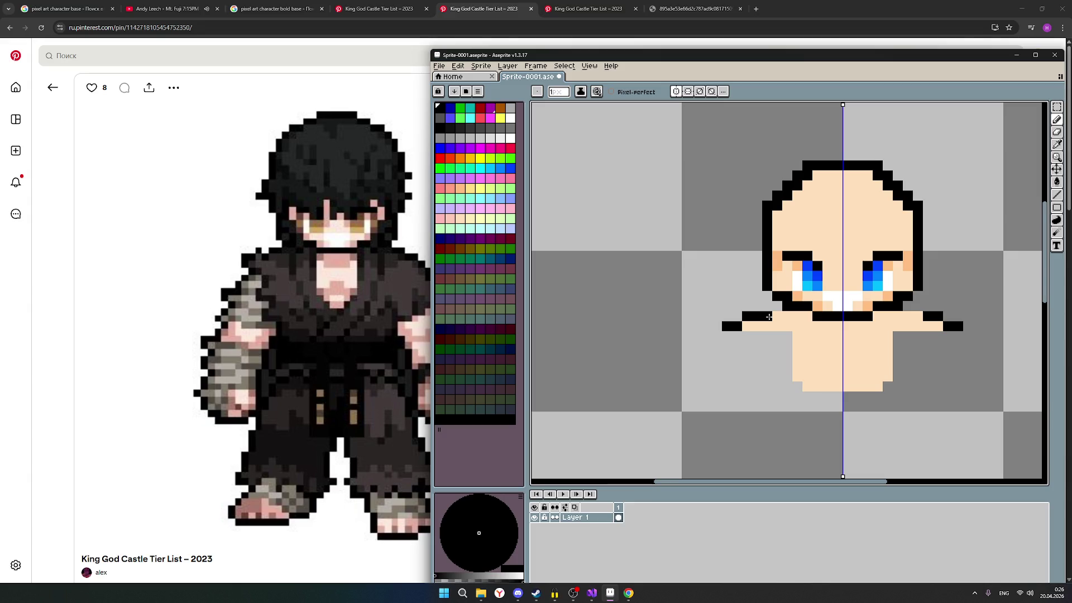
{"action": "left_click", "coordinate": [768, 316]}
{"action": "scroll", "coordinate": [846, 372], "scroll_direction": "down", "scroll_amount": 1}
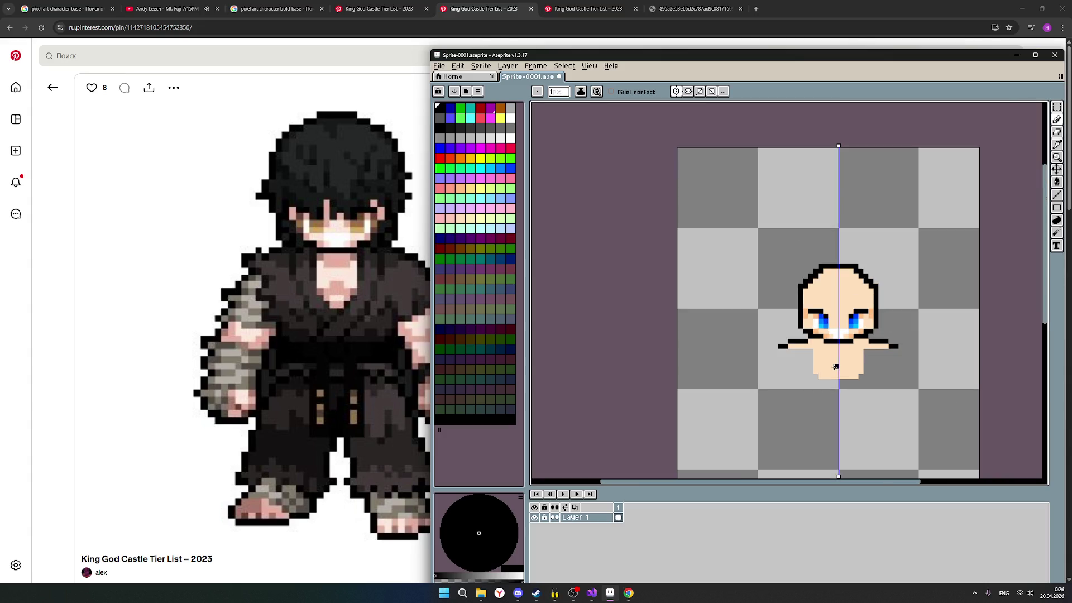
{"action": "scroll", "coordinate": [876, 369], "scroll_direction": "up", "scroll_amount": 1}
{"action": "scroll", "coordinate": [890, 362], "scroll_direction": "down", "scroll_amount": 1}
{"action": "scroll", "coordinate": [889, 362], "scroll_direction": "up", "scroll_amount": 1}
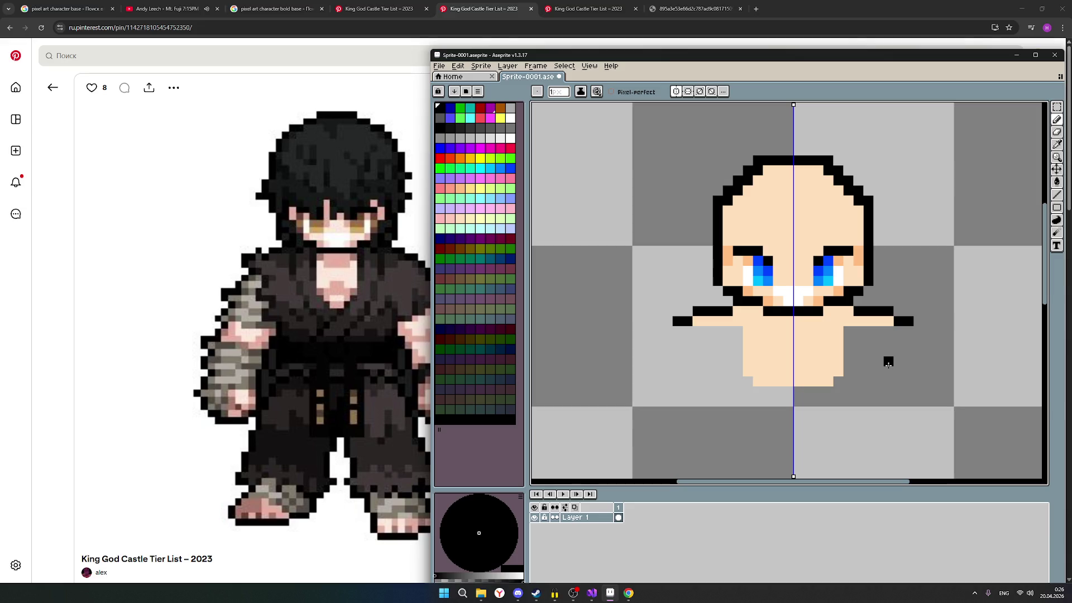
{"action": "scroll", "coordinate": [888, 362], "scroll_direction": "down", "scroll_amount": 1}
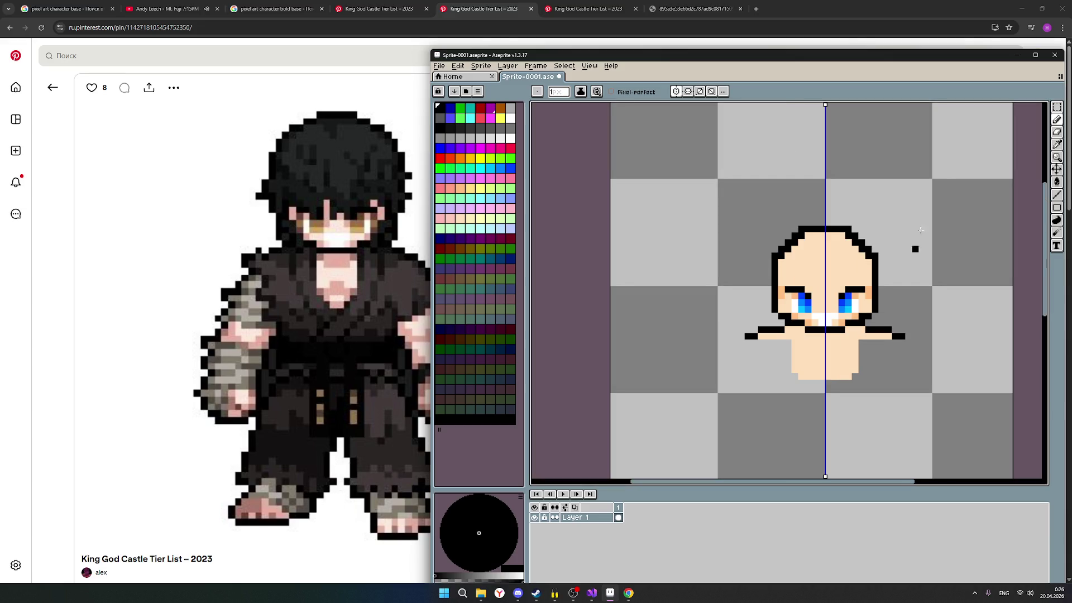
Step: Step the black outline diagonally down to the end of each arm
{"action": "left_click_drag", "start_coordinate": [693, 59], "coordinate": [749, 62]}
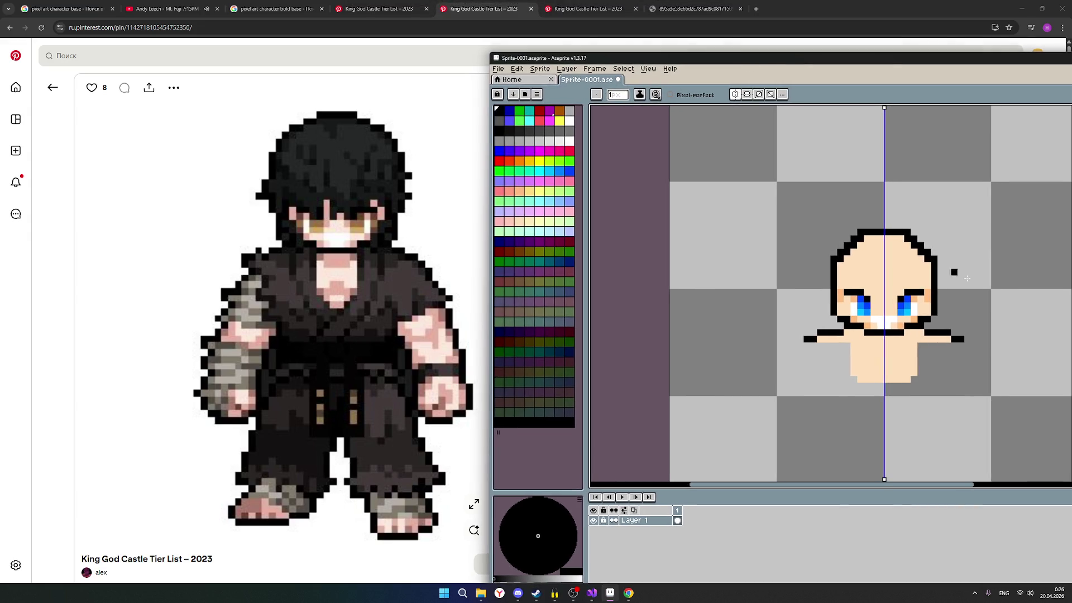
{"action": "left_click", "coordinate": [976, 358]}
{"action": "left_click", "coordinate": [988, 375]}
{"action": "left_click", "coordinate": [993, 381]}
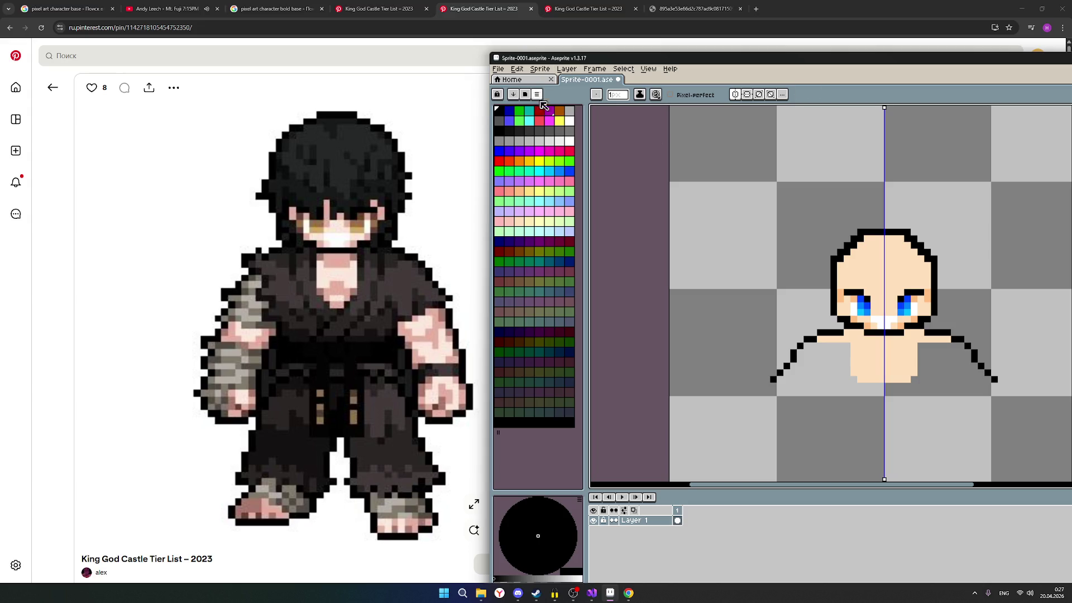
Step: Fill beneath the sloping shoulder outline with skin tone on both sides
{"action": "left_click", "coordinate": [521, 221]}
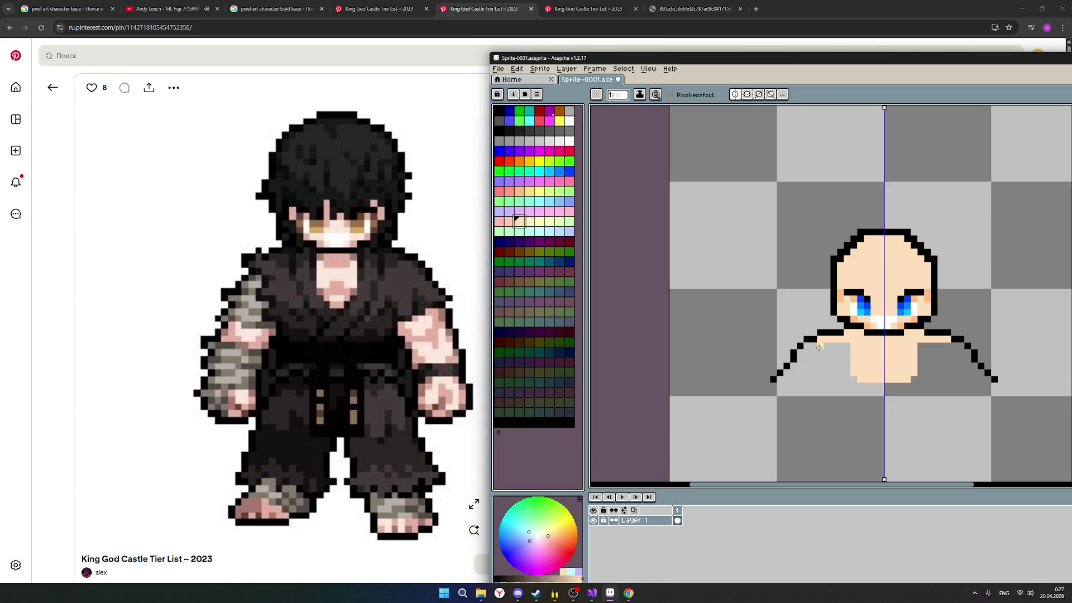
{"action": "mouse_move", "coordinate": [809, 346]}
{"action": "left_mouse_down"}
{"action": "mouse_move", "coordinate": [846, 349]}
{"action": "mouse_move", "coordinate": [814, 357]}
{"action": "mouse_move", "coordinate": [854, 370]}
{"action": "mouse_move", "coordinate": [980, 372]}
{"action": "mouse_move", "coordinate": [965, 354]}
{"action": "left_mouse_up"}
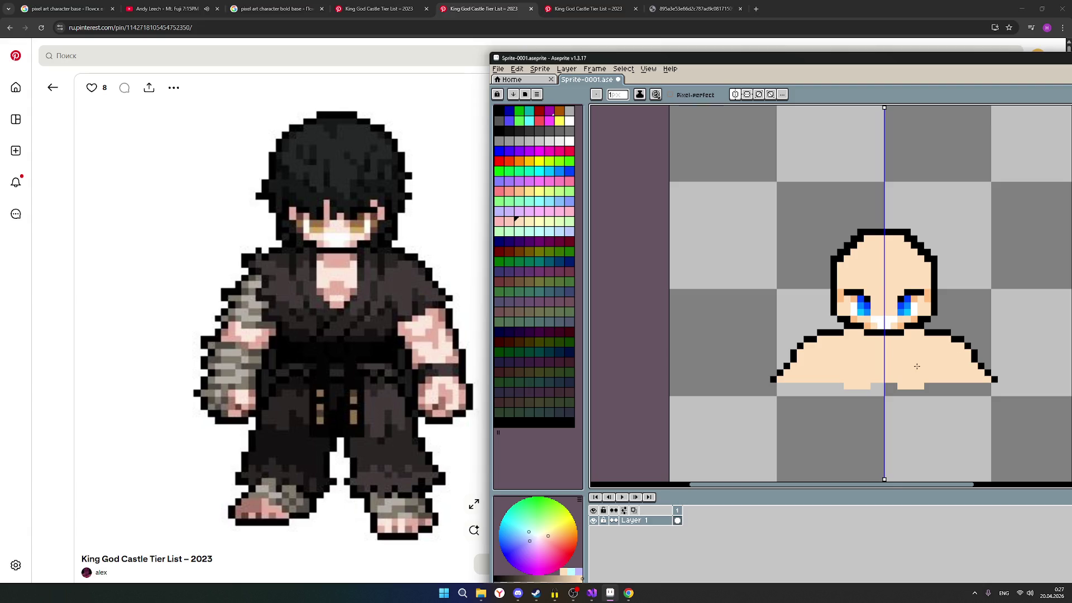
{"action": "scroll", "coordinate": [965, 355], "scroll_direction": "down", "scroll_amount": 1}
{"action": "scroll", "coordinate": [956, 377], "scroll_direction": "down", "scroll_amount": 1}
{"action": "scroll", "coordinate": [953, 379], "scroll_direction": "up", "scroll_amount": 1}
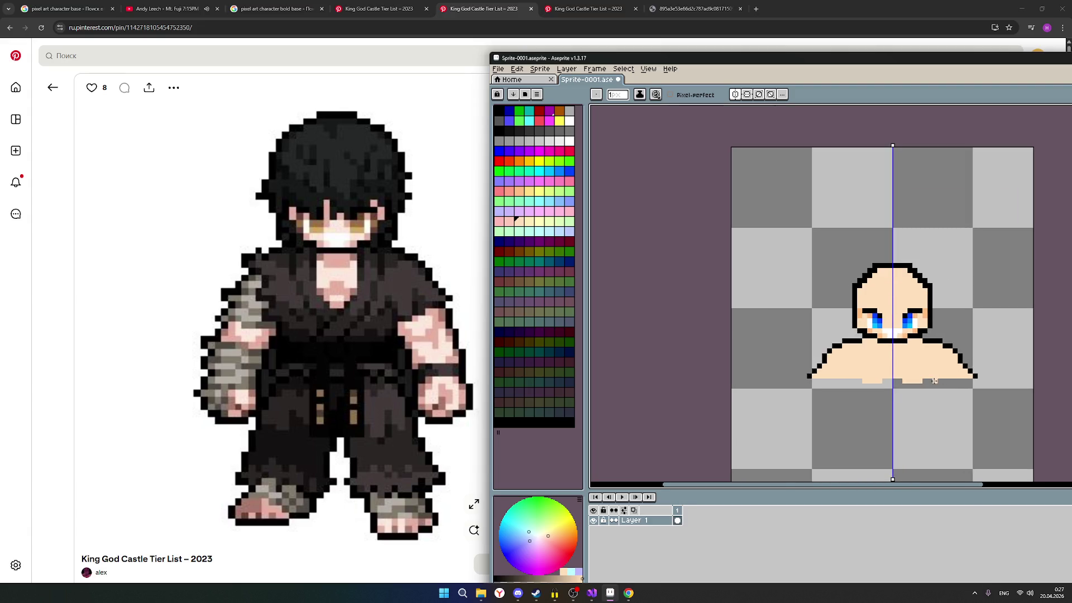
{"action": "scroll", "coordinate": [930, 380], "scroll_direction": "up", "scroll_amount": 1}
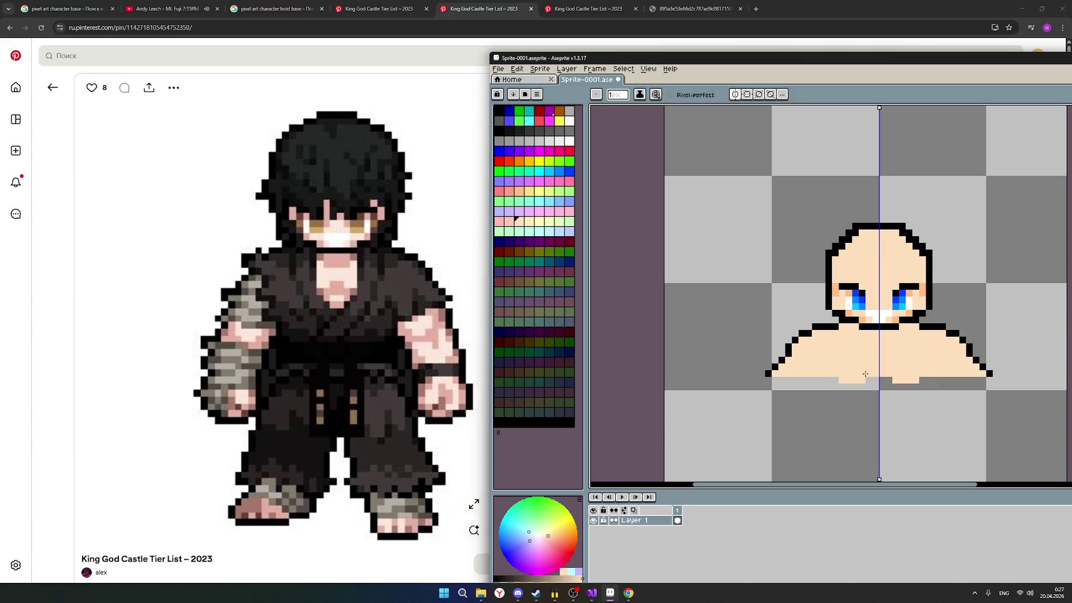
{"action": "scroll", "coordinate": [865, 375], "scroll_direction": "down", "scroll_amount": 1}
{"action": "scroll", "coordinate": [936, 360], "scroll_direction": "up", "scroll_amount": 1}
{"action": "scroll", "coordinate": [933, 365], "scroll_direction": "up", "scroll_amount": 1}
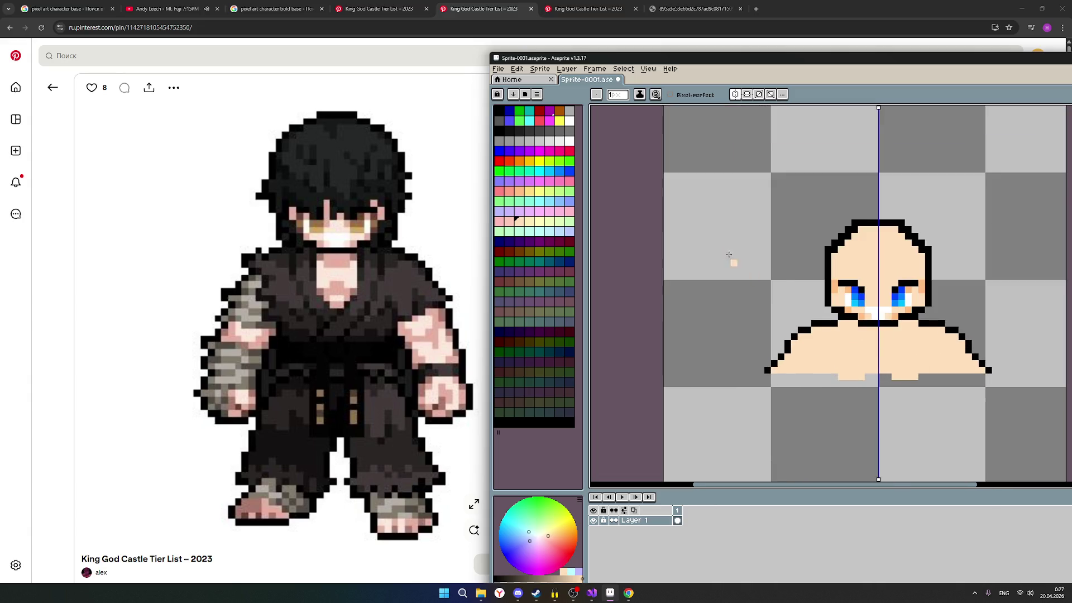
{"action": "scroll", "coordinate": [902, 310], "scroll_direction": "down", "scroll_amount": 1}
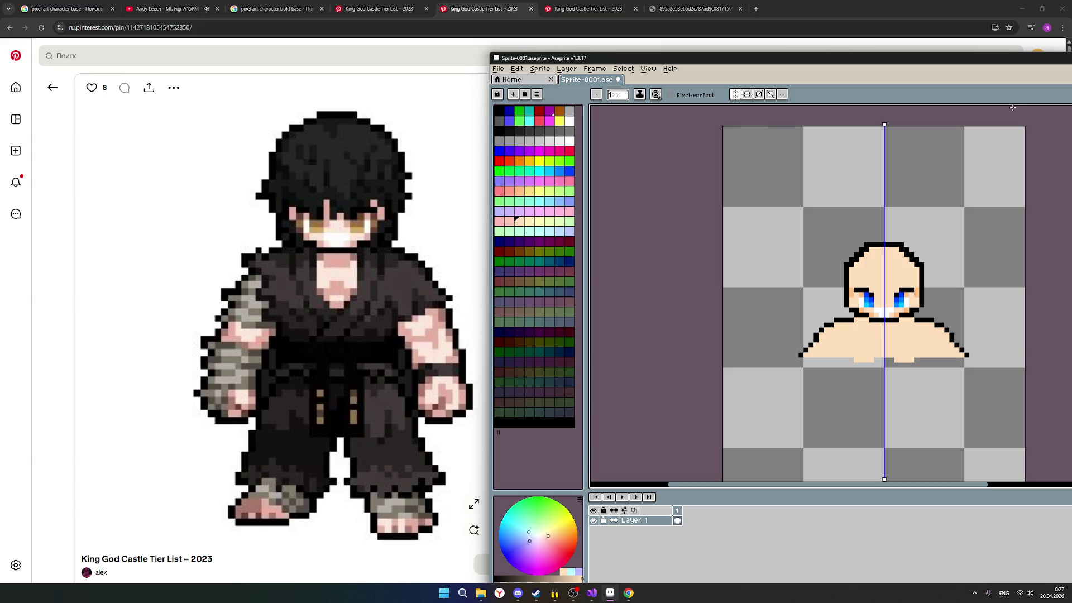
{"action": "left_click_drag", "start_coordinate": [781, 60], "coordinate": [670, 71]}
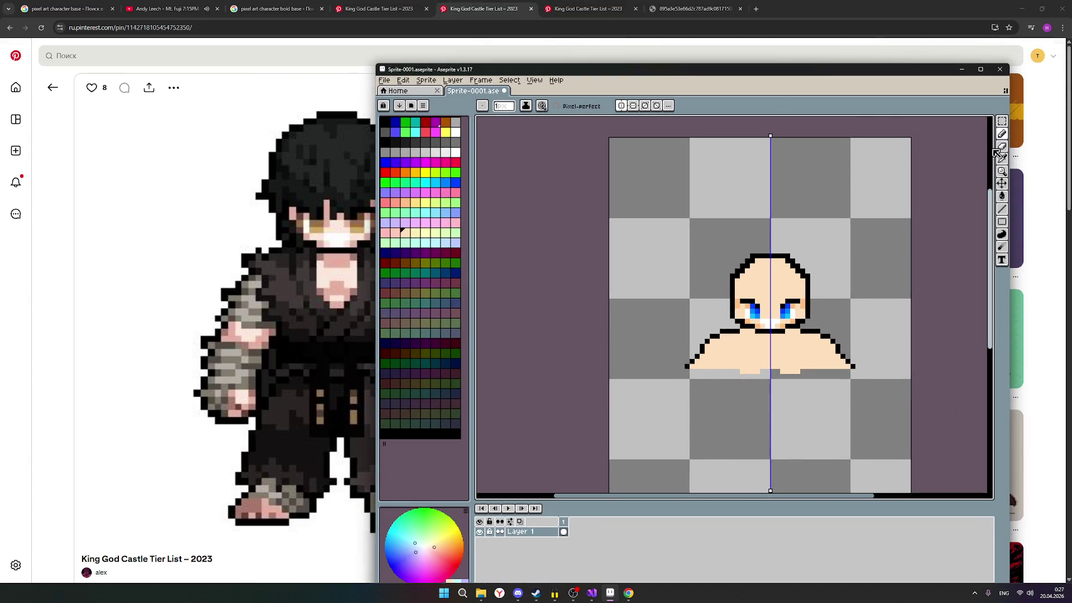
Step: Erase the leftover light pixels below the body, then show the red-coated reference pin
{"action": "left_click", "coordinate": [1001, 153]}
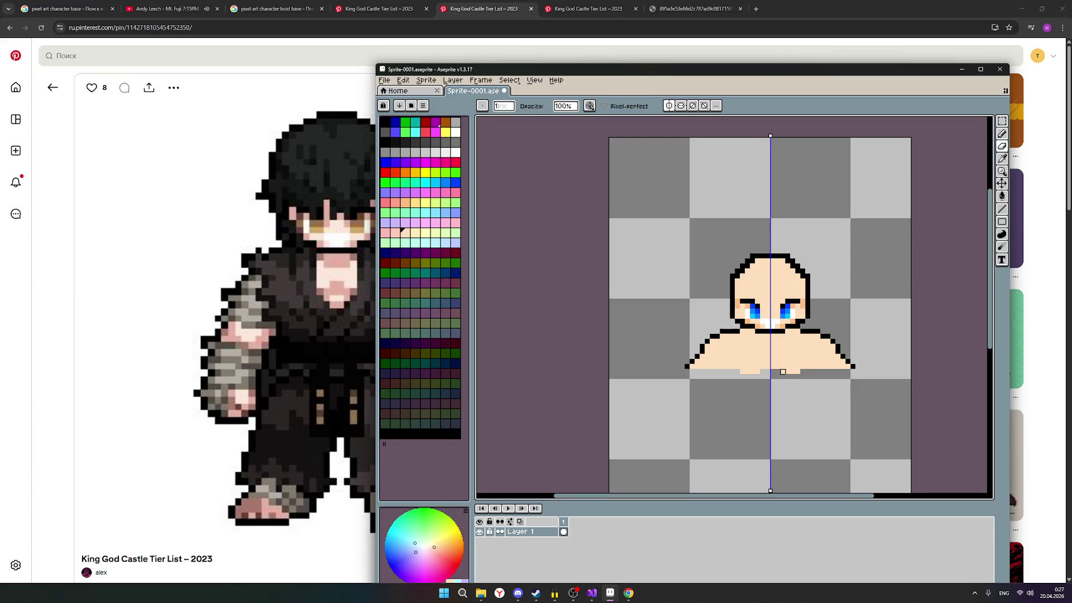
{"action": "left_click_drag", "start_coordinate": [744, 371], "coordinate": [797, 373]}
{"action": "left_click", "coordinate": [379, 9]}
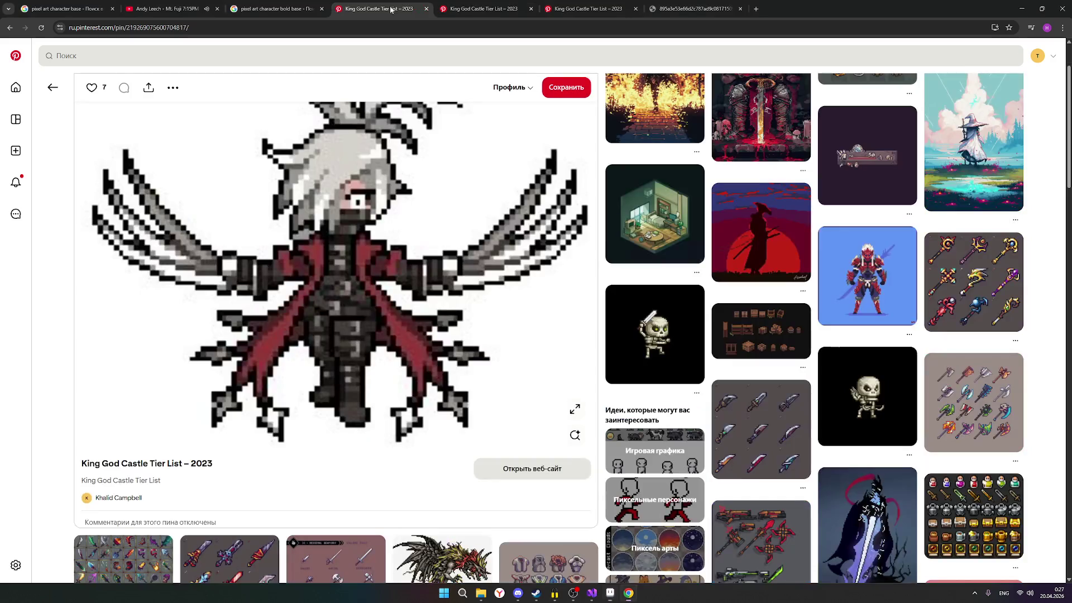
Step: Revisit the antlered and black-clad fighter reference pins, then bring Aseprite back to the front
{"action": "left_click", "coordinate": [466, 9]}
{"action": "left_click", "coordinate": [588, 8]}
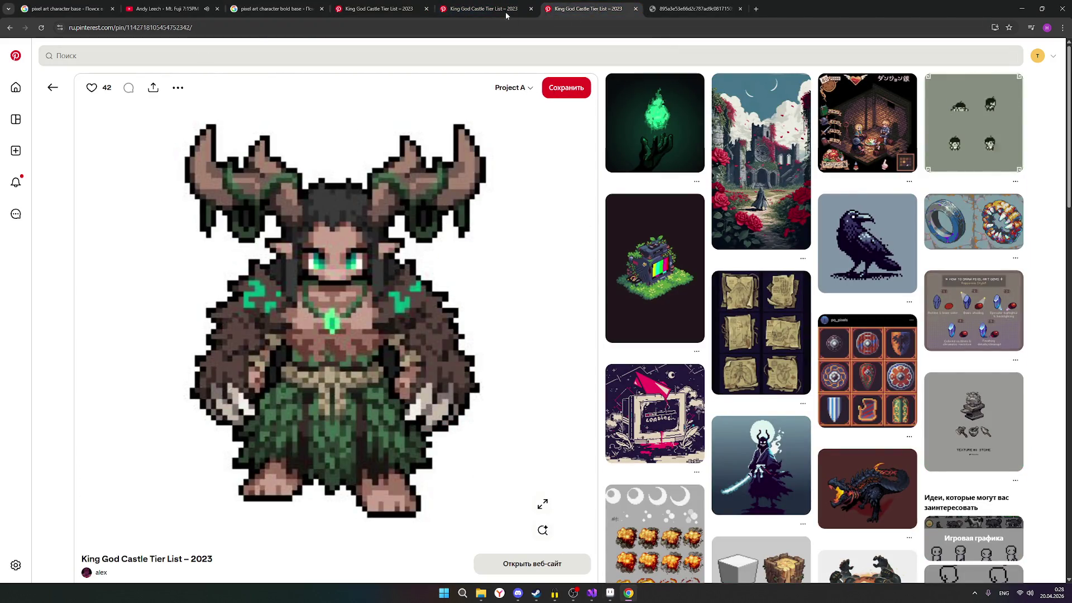
{"action": "left_click", "coordinate": [491, 10]}
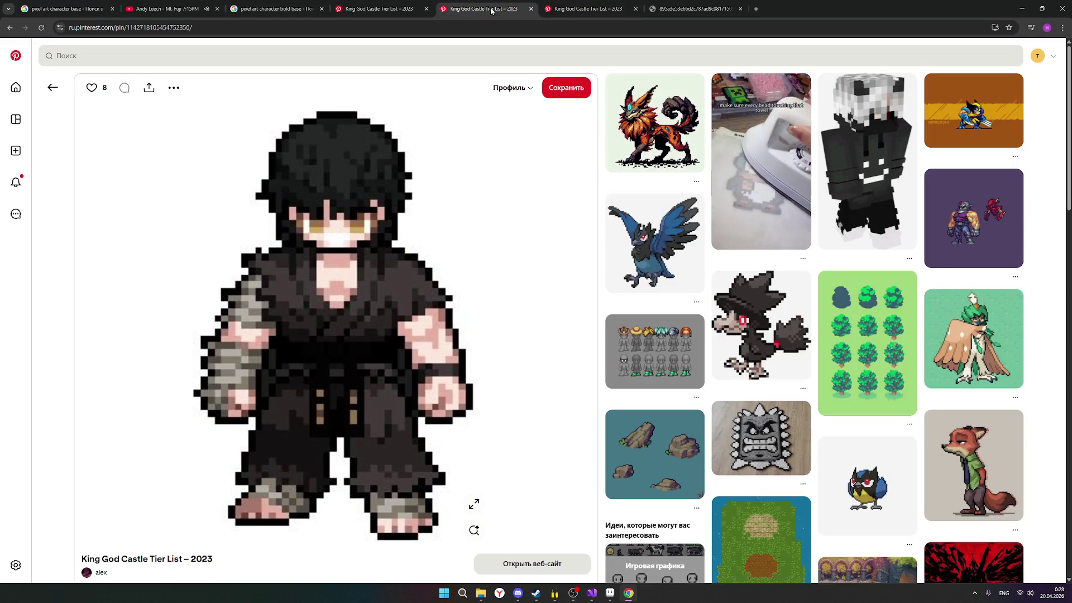
{"action": "left_click", "coordinate": [610, 593]}
{"action": "scroll", "coordinate": [753, 319], "scroll_direction": "up", "scroll_amount": 2}
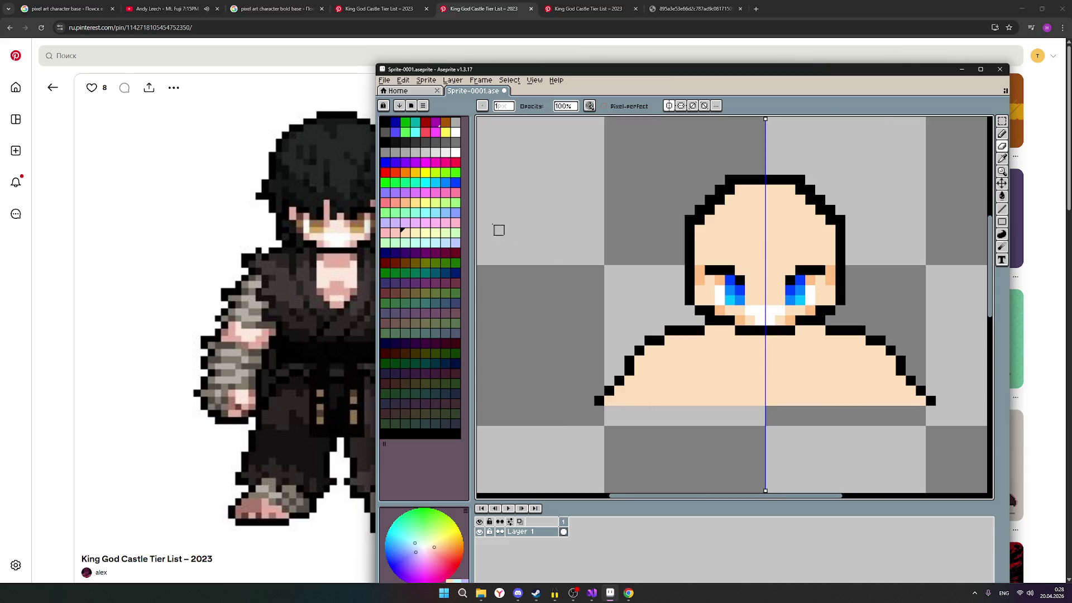
Step: Shade the neck with a darker skin swatch using the pencil, then show the antlered reference pin
{"action": "left_click", "coordinate": [408, 205]}
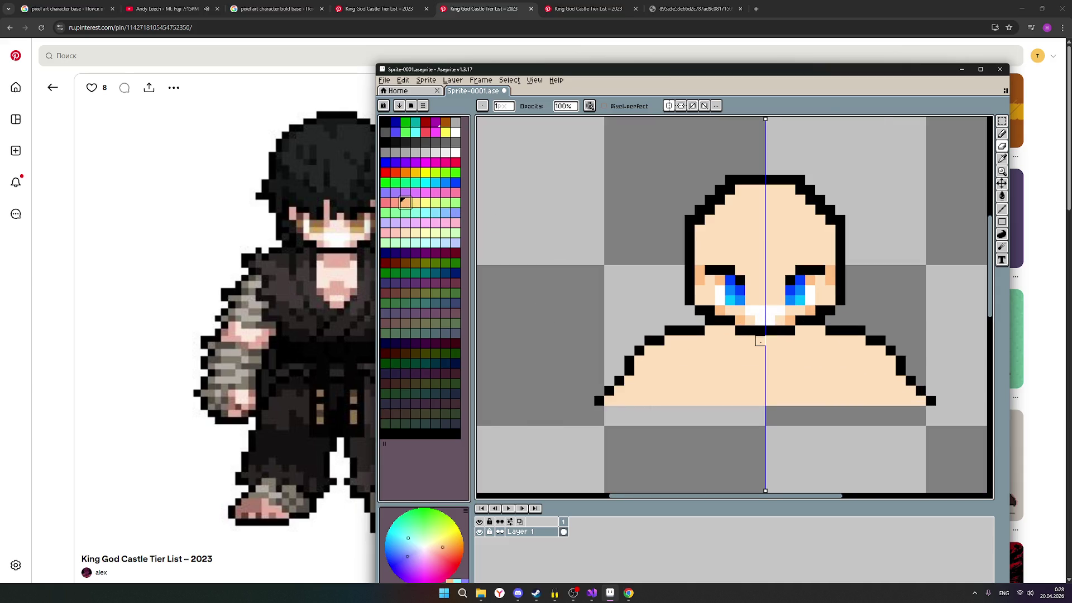
{"action": "key", "text": "b"}
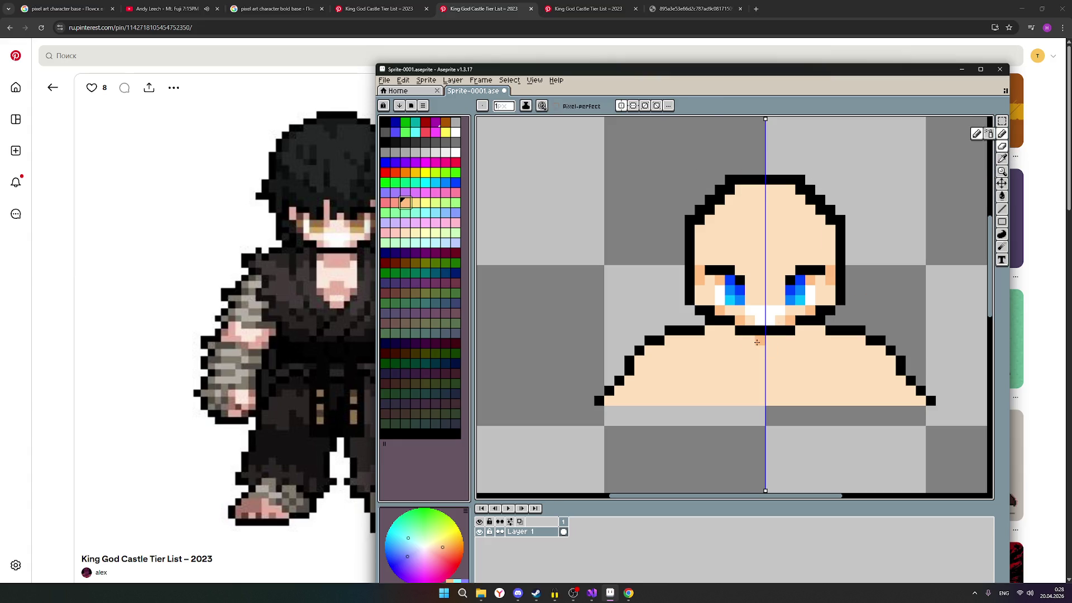
{"action": "left_click", "coordinate": [759, 346]}
{"action": "left_click", "coordinate": [752, 351]}
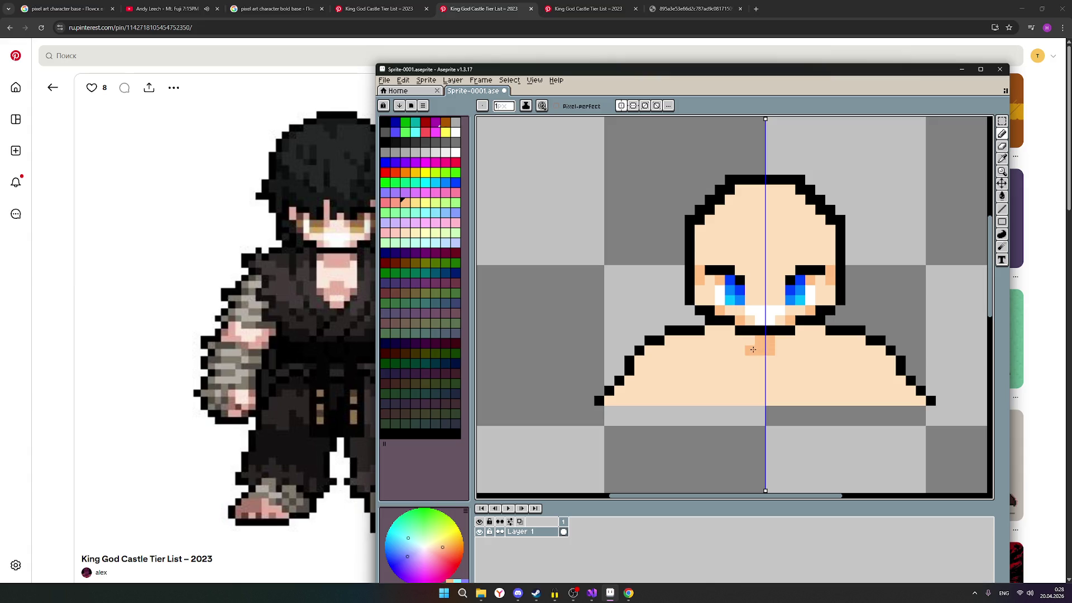
{"action": "left_click", "coordinate": [750, 341]}
{"action": "left_click", "coordinate": [780, 341]}
{"action": "left_click", "coordinate": [584, 9]}
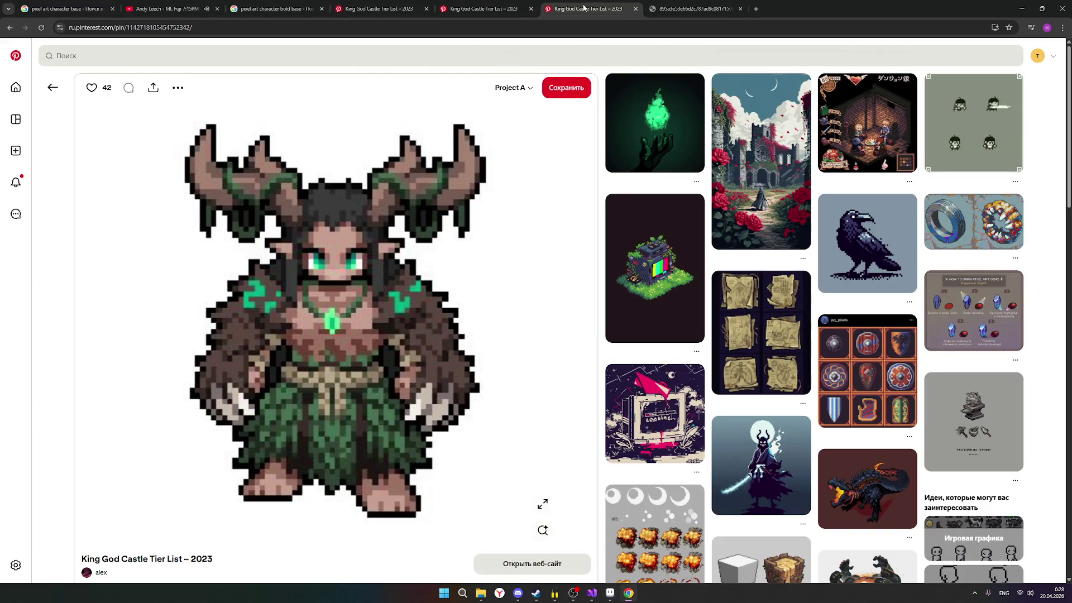
Step: Flip between the fighter and red-coated pins and open the pin author's profile in a new tab
{"action": "left_click", "coordinate": [484, 9]}
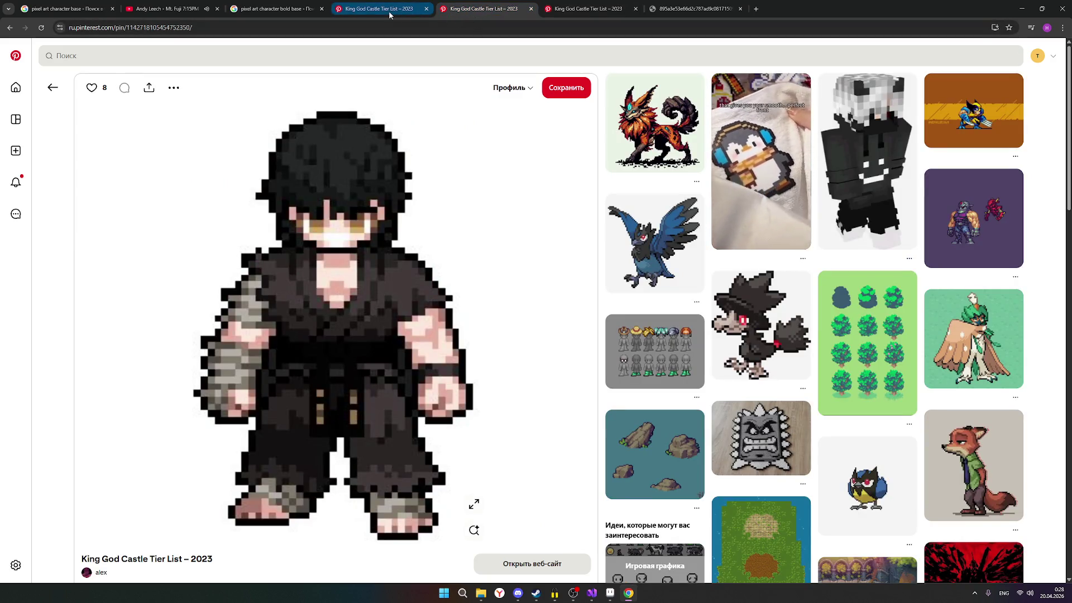
{"action": "left_click", "coordinate": [356, 13]}
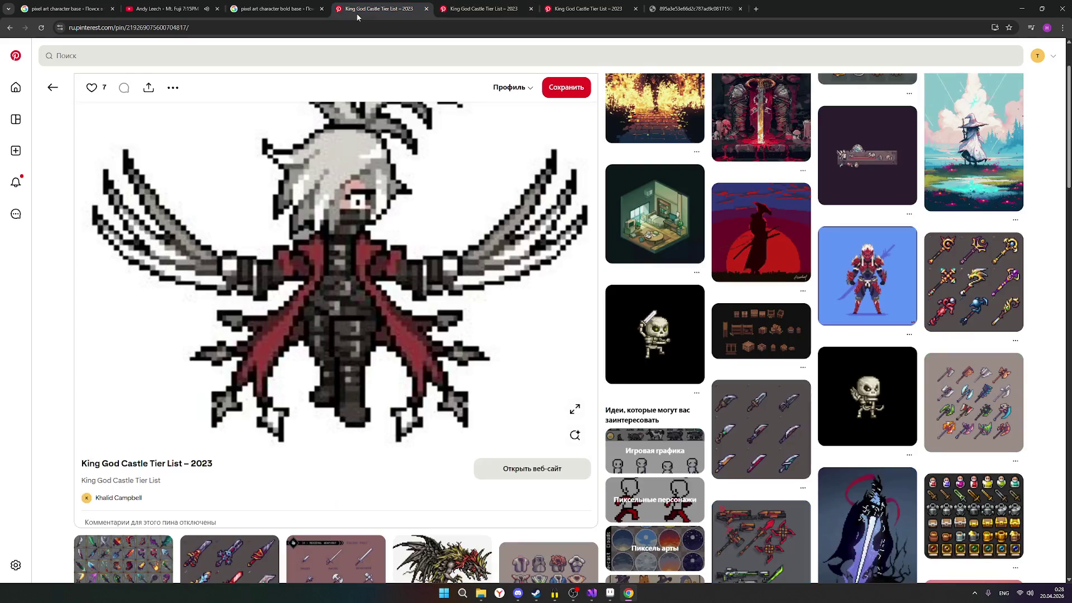
{"action": "left_click", "coordinate": [485, 9]}
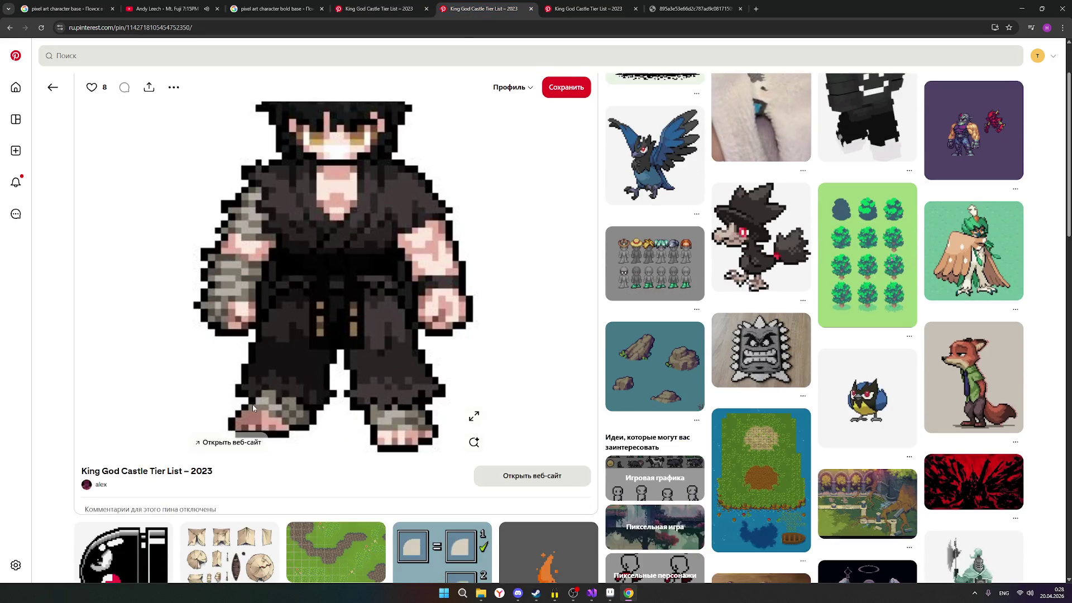
{"action": "scroll", "coordinate": [335, 293], "scroll_direction": "down", "scroll_amount": 1}
{"action": "right_click", "coordinate": [102, 486]}
{"action": "left_click", "coordinate": [156, 381]}
{"action": "left_click", "coordinate": [585, 9]}
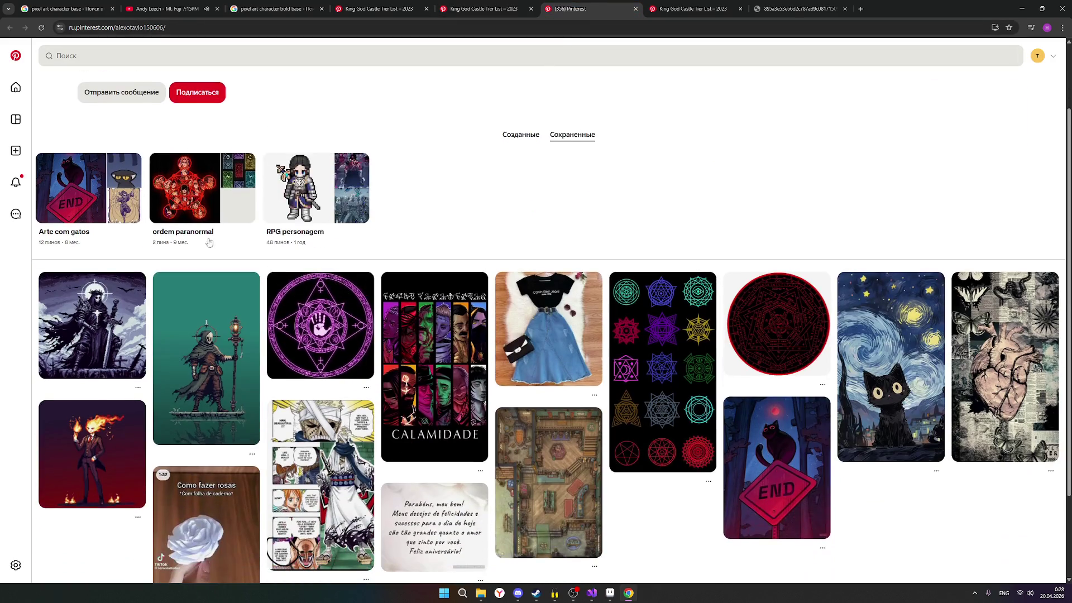
Step: Browse the RPG personagem board of pixel-art characters, then return to the sprite in Aseprite
{"action": "left_click", "coordinate": [309, 276]}
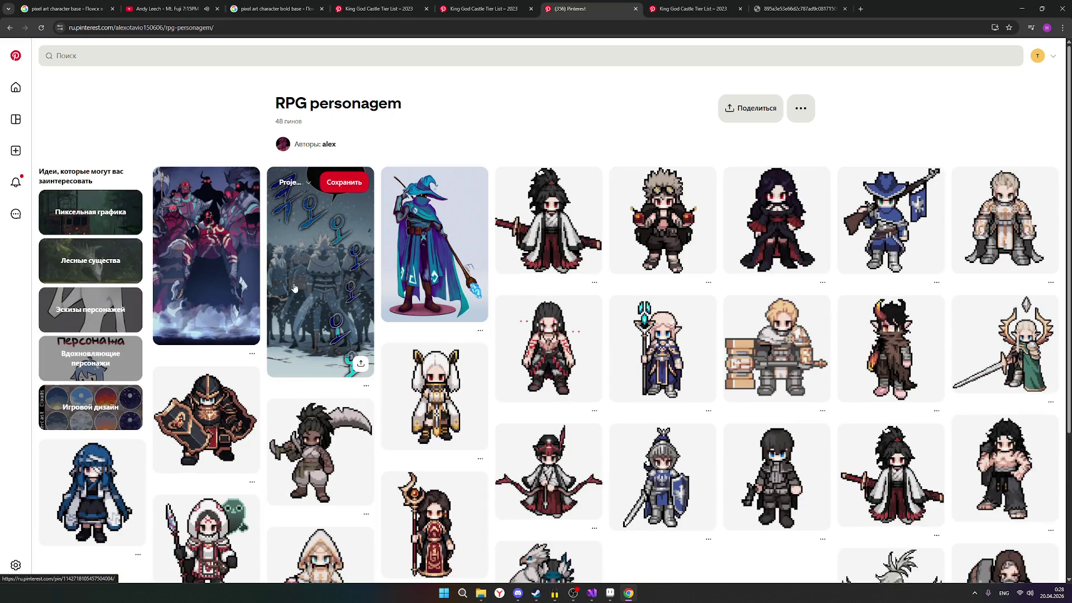
{"action": "scroll", "coordinate": [337, 297], "scroll_direction": "down", "scroll_amount": 3}
{"action": "scroll", "coordinate": [327, 318], "scroll_direction": "down", "scroll_amount": 3}
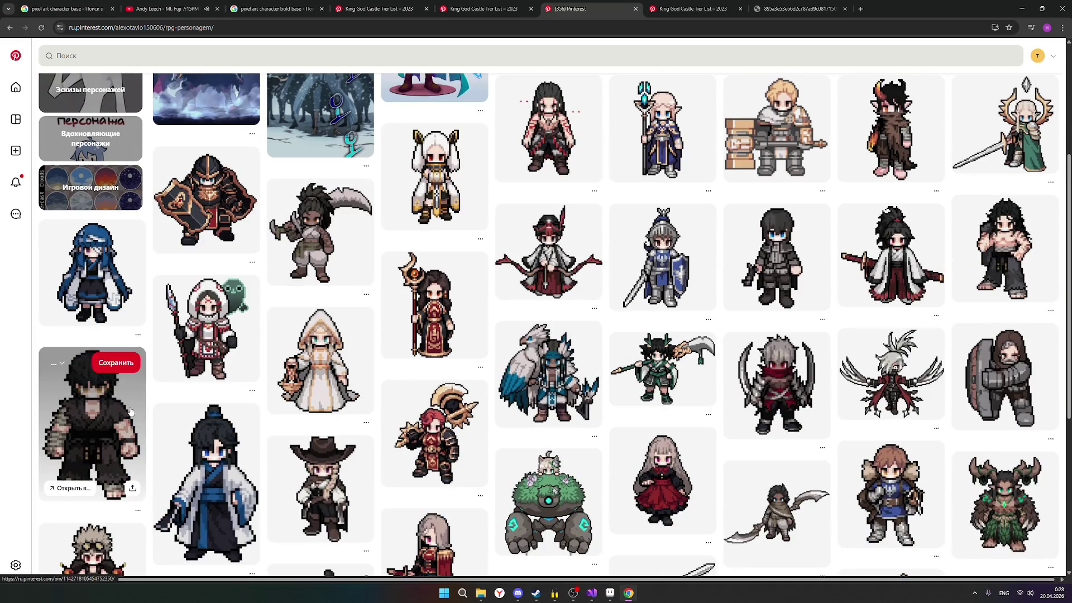
{"action": "mouse_move", "coordinate": [320, 486]}
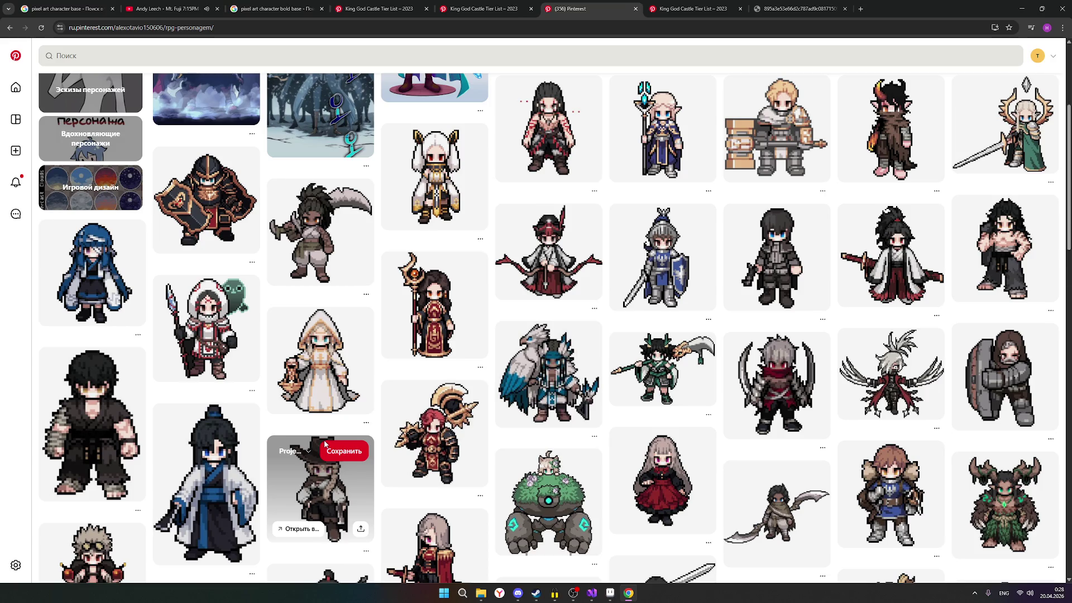
{"action": "scroll", "coordinate": [330, 442], "scroll_direction": "up", "scroll_amount": 1}
{"action": "scroll", "coordinate": [330, 443], "scroll_direction": "up", "scroll_amount": 1}
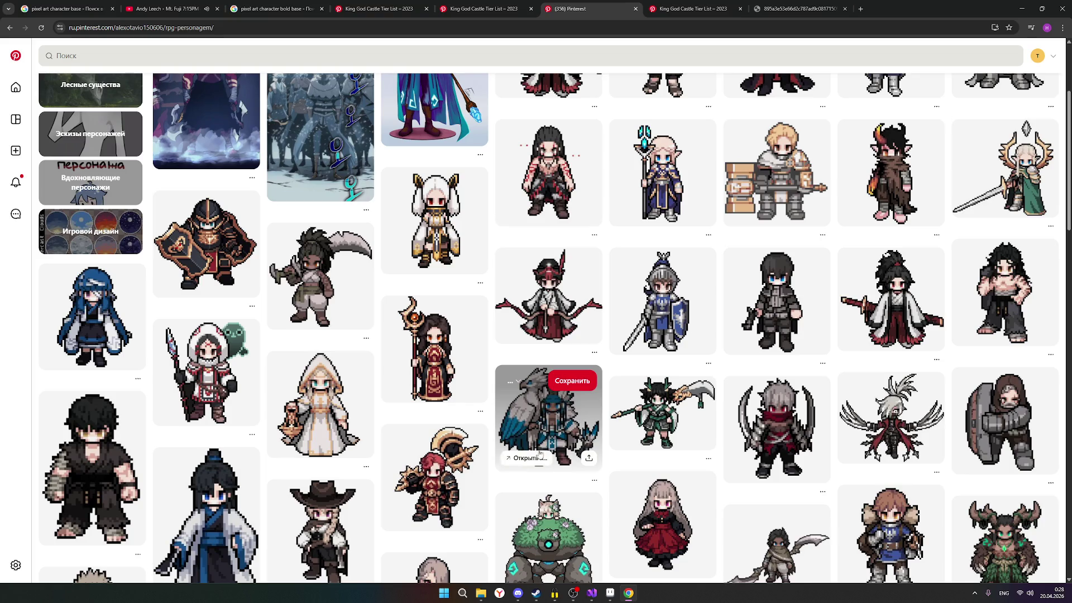
{"action": "left_click", "coordinate": [610, 593]}
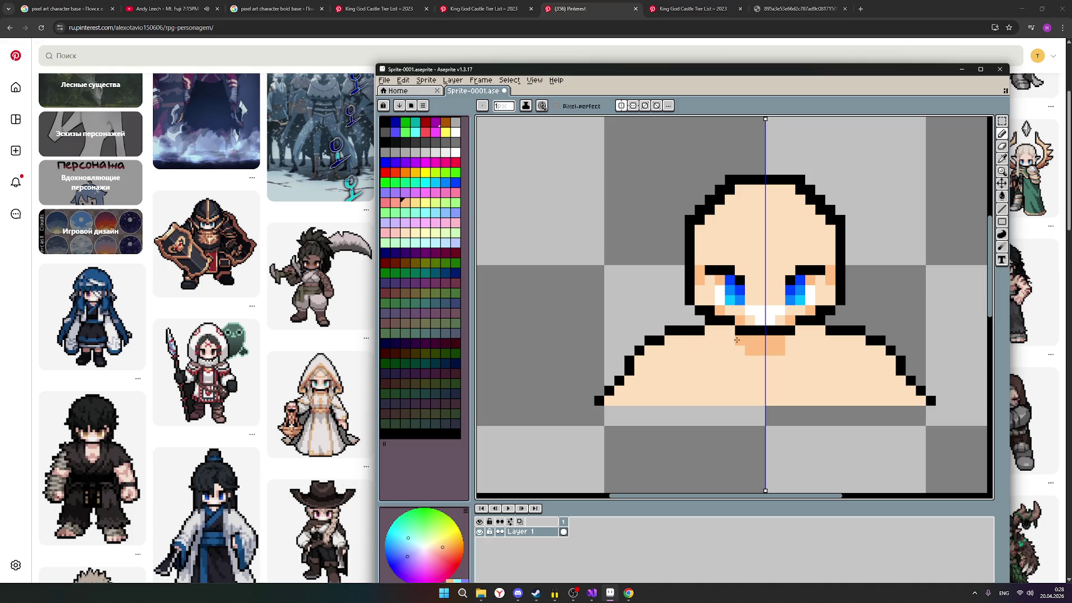
Step: Add a darker skin pixel beside the neck shadow and lighten the shadow under the chin with peach
{"action": "left_click", "coordinate": [791, 341]}
{"action": "left_click", "coordinate": [404, 233]}
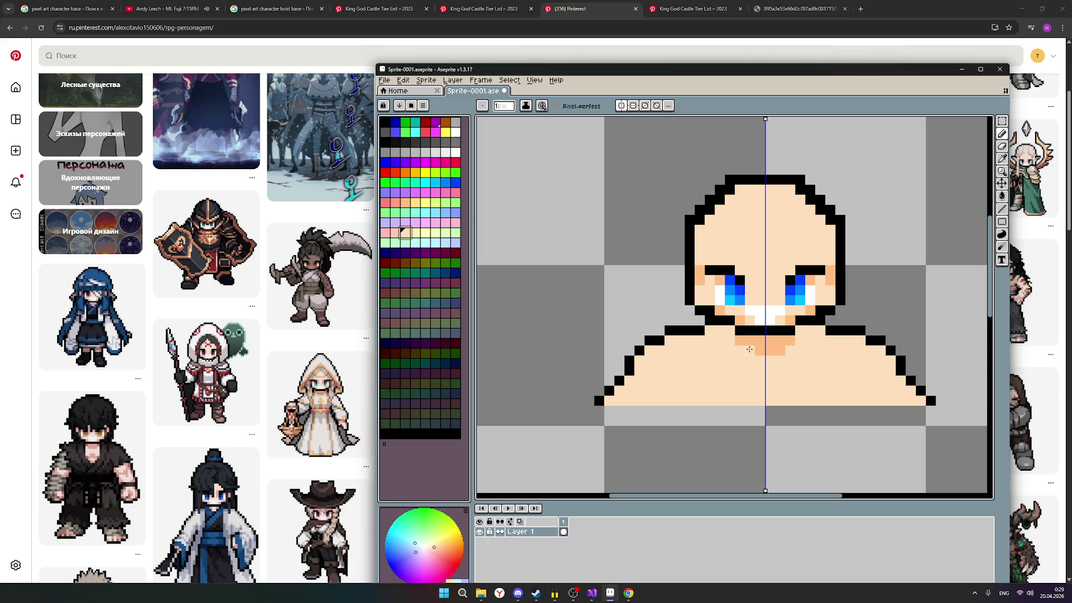
{"action": "left_click", "coordinate": [415, 235]}
{"action": "left_click_drag", "start_coordinate": [750, 343], "coordinate": [783, 350]}
{"action": "left_click", "coordinate": [763, 349]}
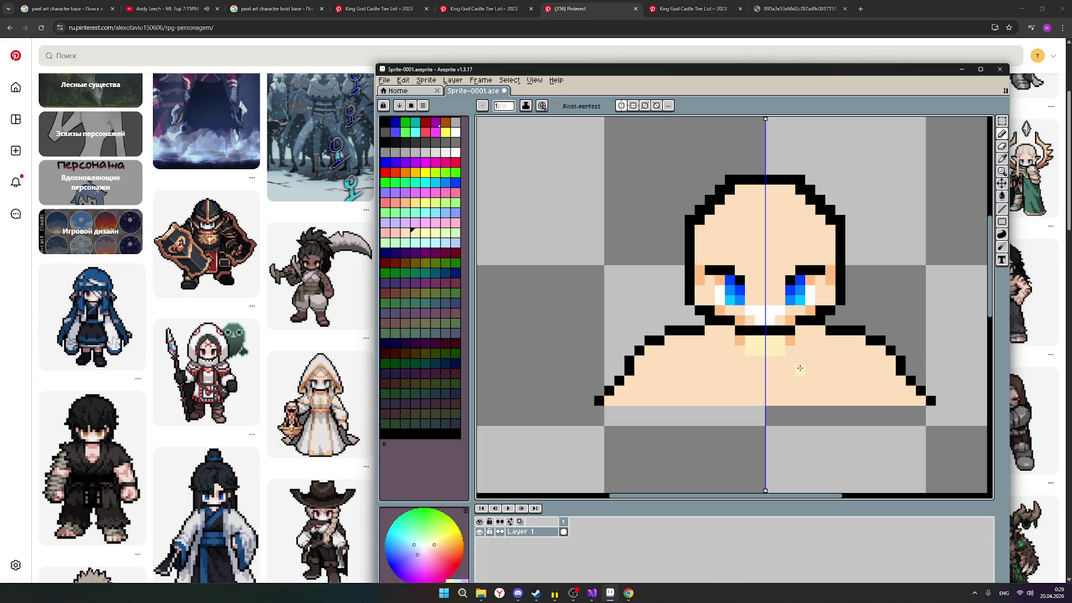
Step: Try several swatches and paint a pale yellow pendant shape below the neck
{"action": "left_click", "coordinate": [422, 269]}
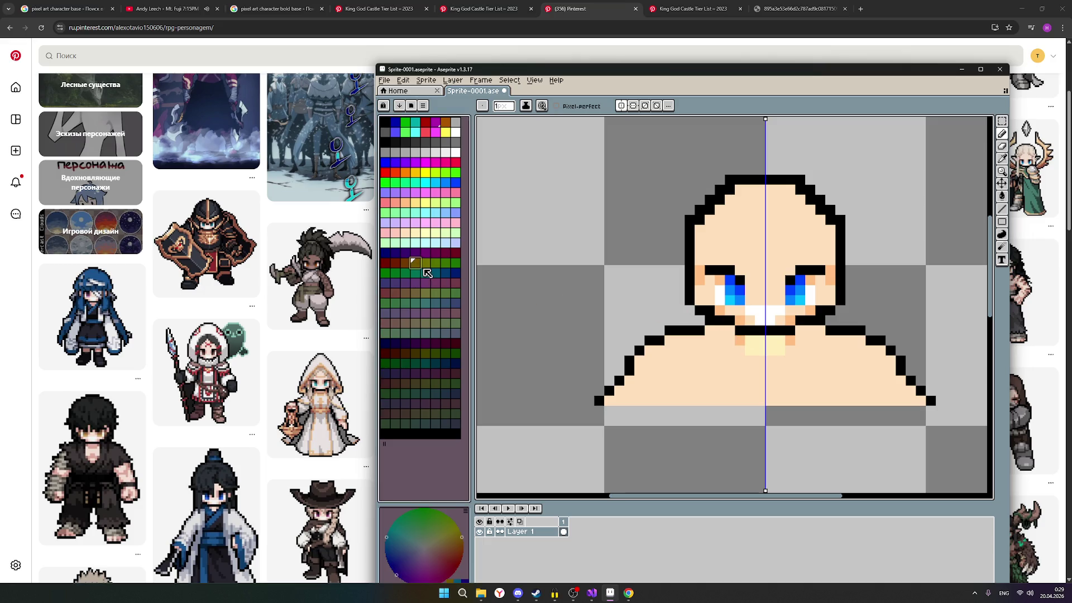
{"action": "left_click", "coordinate": [416, 294]}
{"action": "left_click", "coordinate": [404, 293]}
{"action": "left_click", "coordinate": [406, 323]}
{"action": "left_click", "coordinate": [411, 241]}
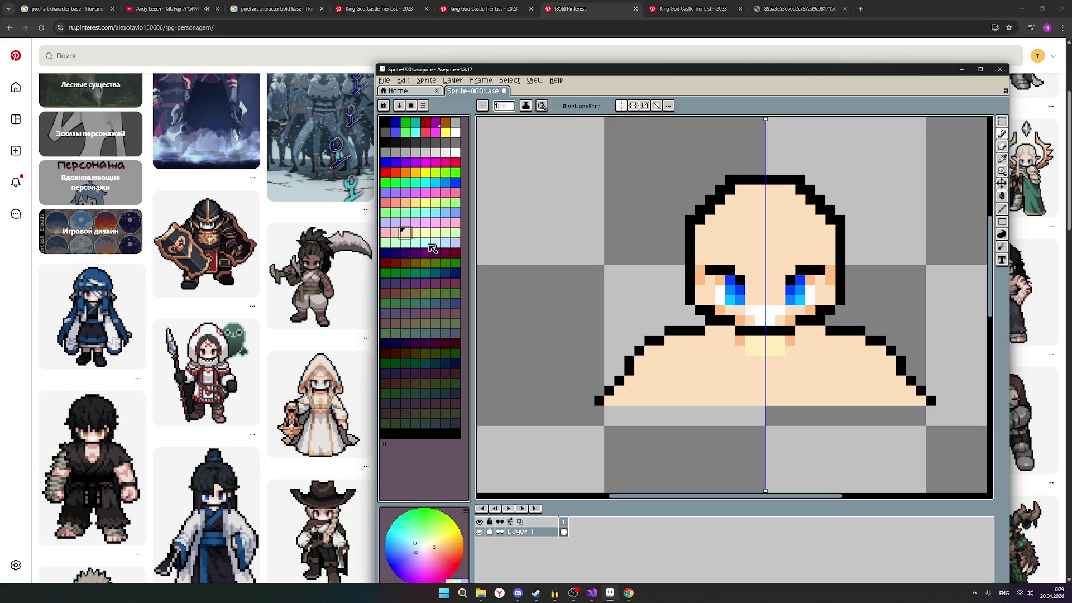
{"action": "left_click", "coordinate": [752, 343]}
{"action": "left_click", "coordinate": [418, 239]}
{"action": "left_click", "coordinate": [406, 207]}
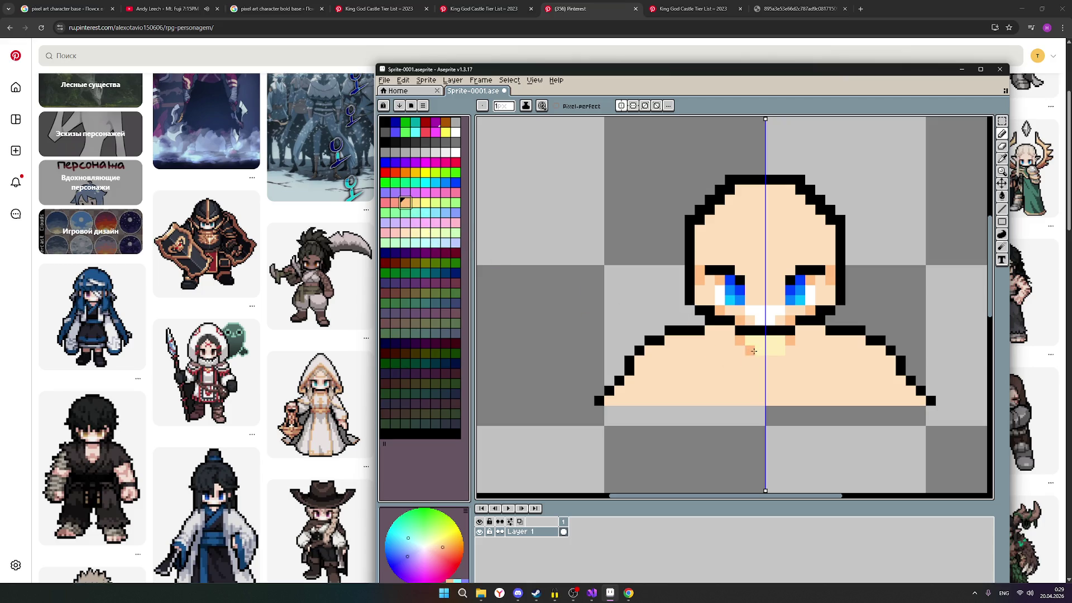
{"action": "left_click", "coordinate": [416, 206]}
{"action": "left_click_drag", "start_coordinate": [753, 341], "coordinate": [764, 356]}
{"action": "scroll", "coordinate": [782, 352], "scroll_direction": "down", "scroll_amount": 2}
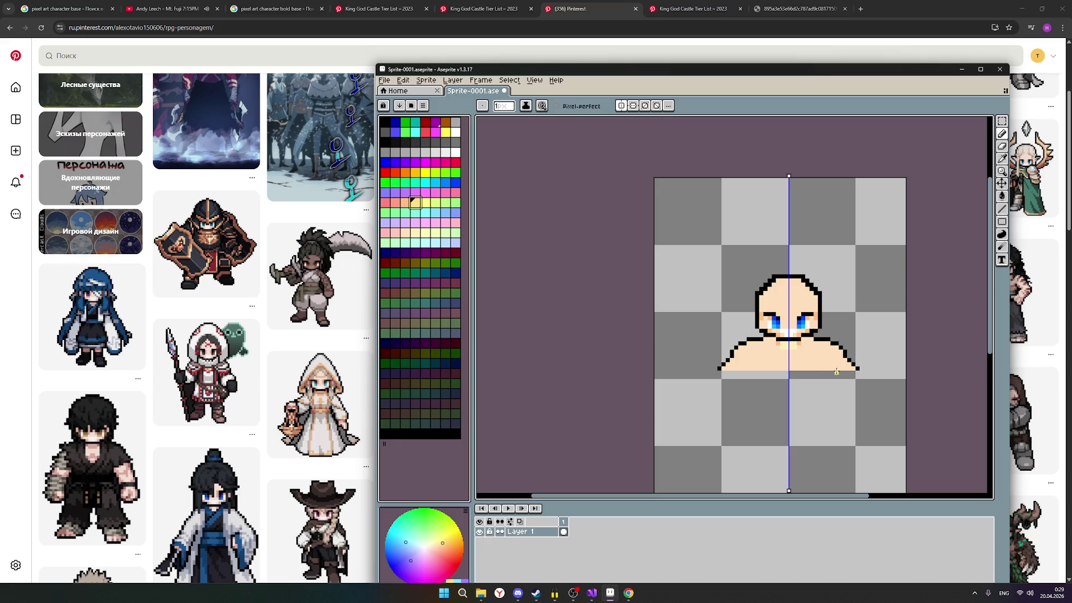
{"action": "scroll", "coordinate": [837, 372], "scroll_direction": "up", "scroll_amount": 1}
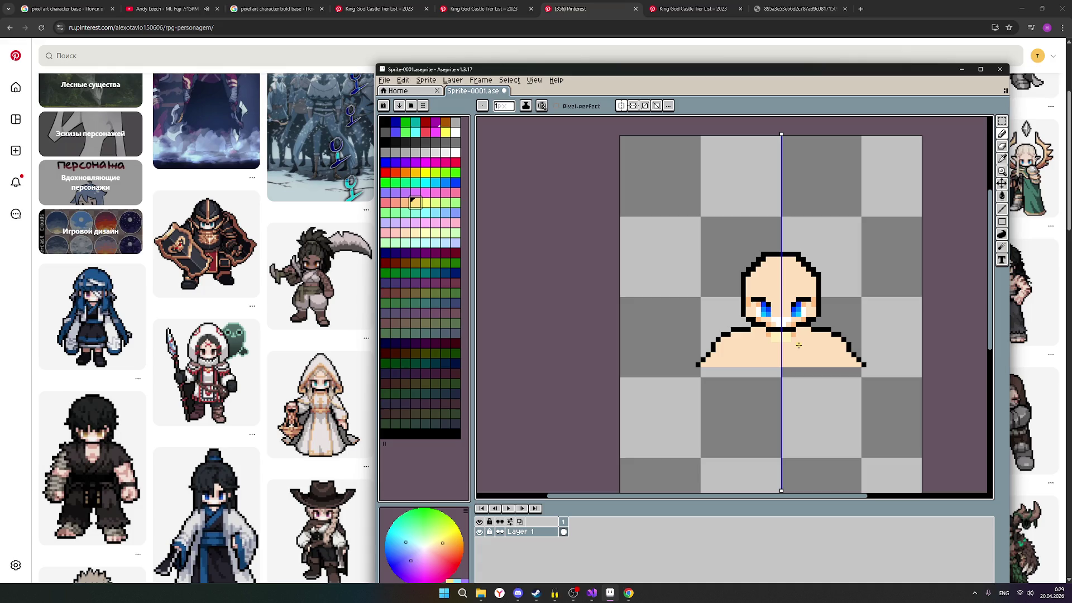
{"action": "scroll", "coordinate": [796, 345], "scroll_direction": "up", "scroll_amount": 1}
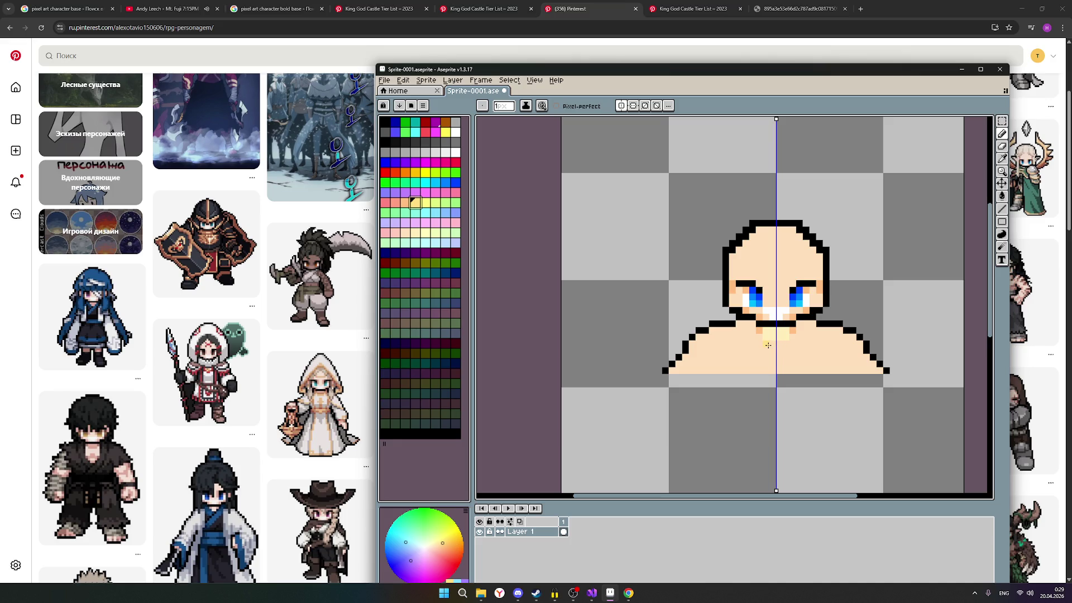
{"action": "scroll", "coordinate": [828, 329], "scroll_direction": "down", "scroll_amount": 2}
{"action": "scroll", "coordinate": [828, 330], "scroll_direction": "down", "scroll_amount": 1}
{"action": "scroll", "coordinate": [827, 332], "scroll_direction": "up", "scroll_amount": 2}
{"action": "scroll", "coordinate": [827, 331], "scroll_direction": "up", "scroll_amount": 1}
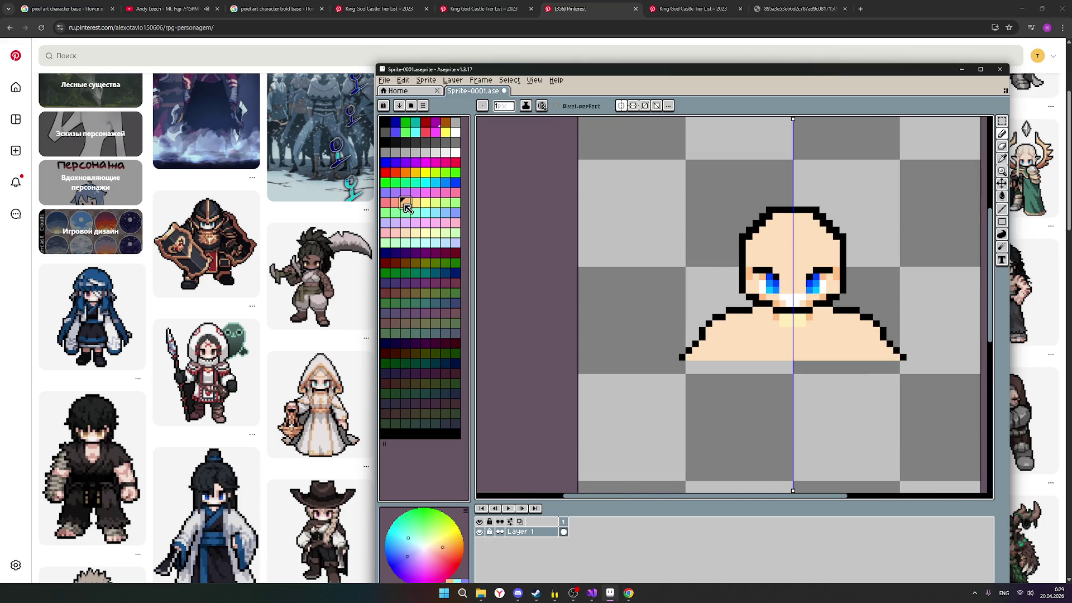
Step: Paint light pink pixels at the neck with a pale yellow row beneath, then show the fighter reference pin
{"action": "left_click", "coordinate": [407, 235]}
{"action": "left_click", "coordinate": [396, 233]}
{"action": "scroll", "coordinate": [782, 325], "scroll_direction": "up", "scroll_amount": 1}
{"action": "left_click_drag", "start_coordinate": [783, 323], "coordinate": [825, 324]}
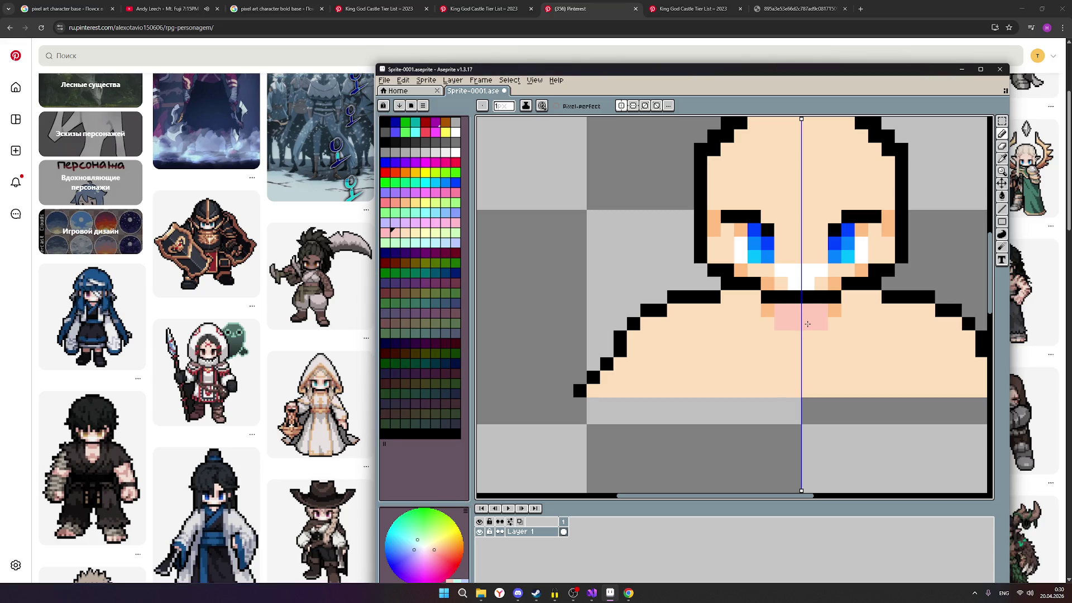
{"action": "left_click", "coordinate": [819, 335]}
{"action": "scroll", "coordinate": [817, 333], "scroll_direction": "down", "scroll_amount": 1}
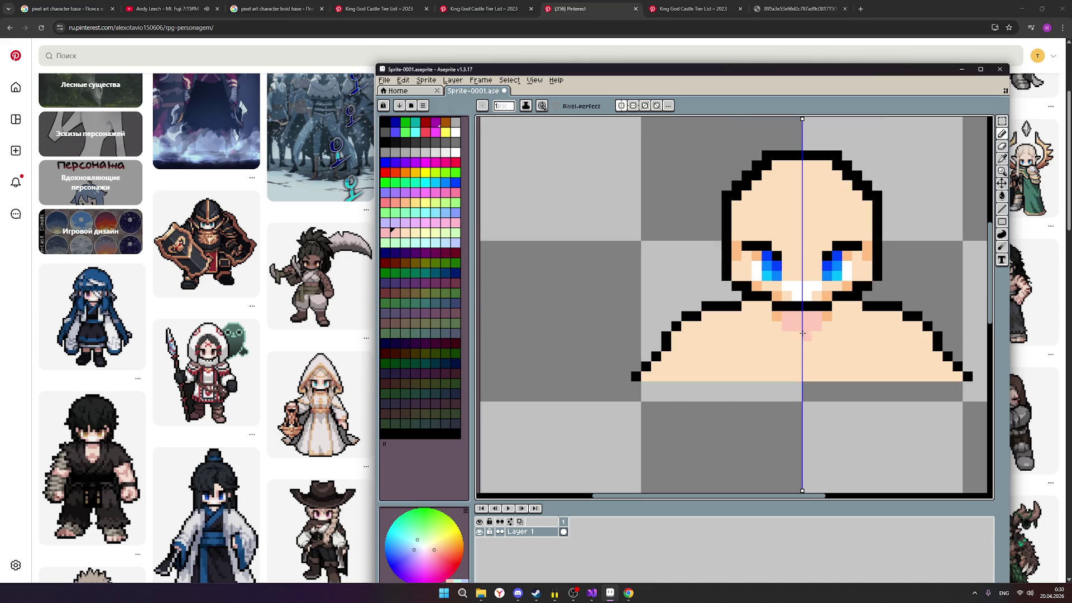
{"action": "left_click", "coordinate": [414, 232]}
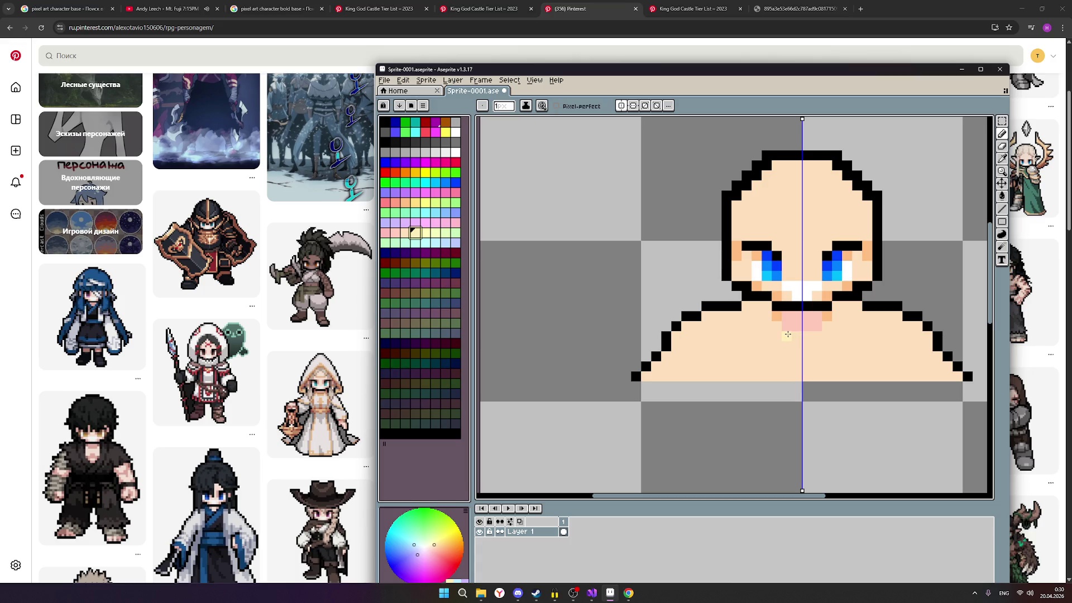
{"action": "left_click_drag", "start_coordinate": [787, 334], "coordinate": [807, 334]}
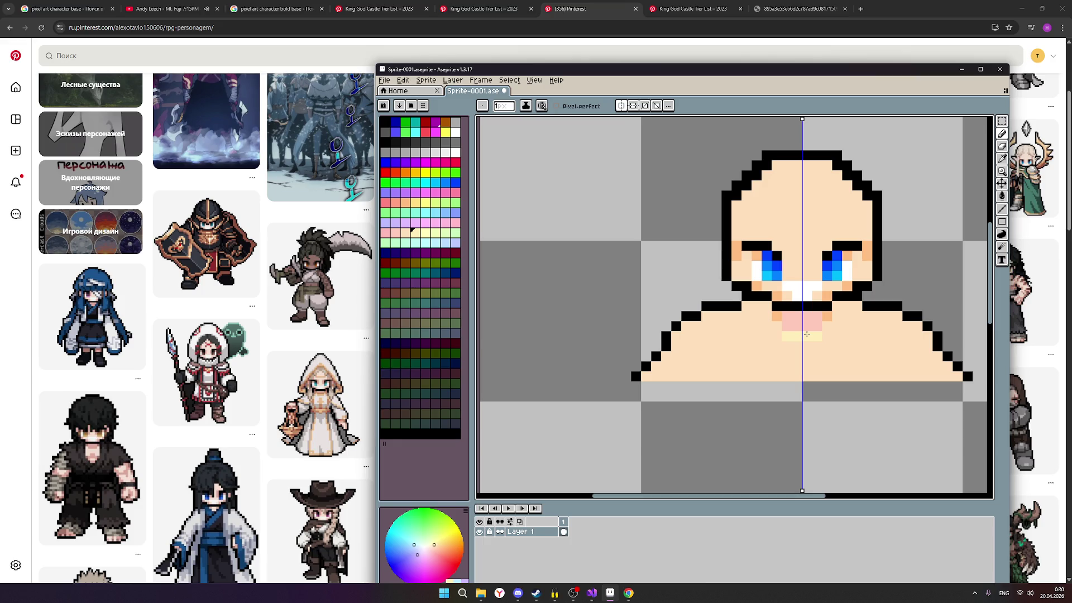
{"action": "left_click", "coordinate": [484, 9]}
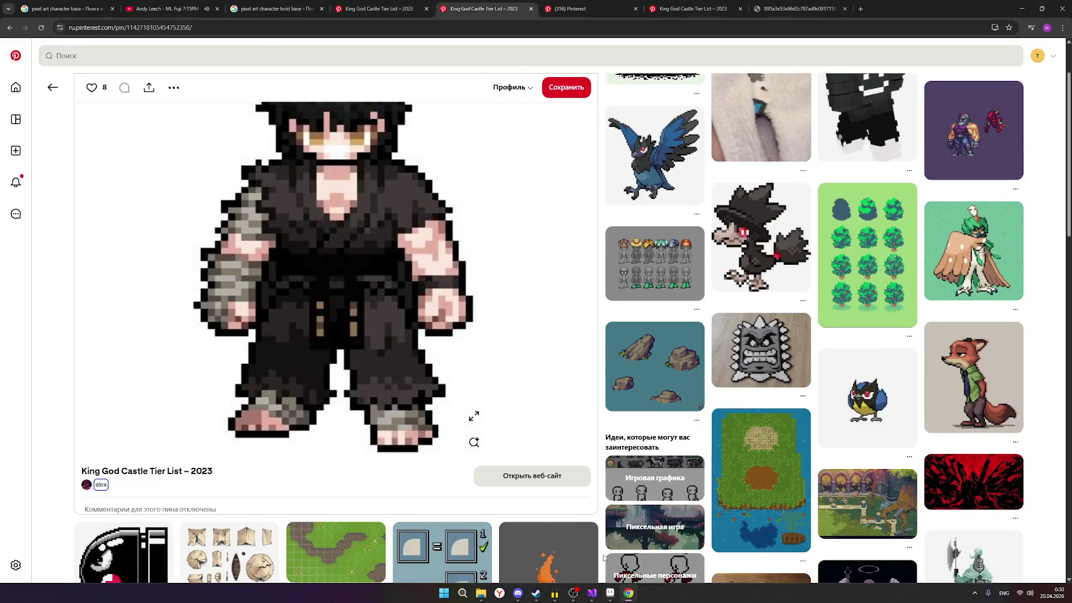
Step: Extend pale yellow and pink pixels down the chest on both sides, checking against the reference
{"action": "left_click", "coordinate": [611, 593]}
{"action": "left_click_drag", "start_coordinate": [785, 345], "coordinate": [796, 345]}
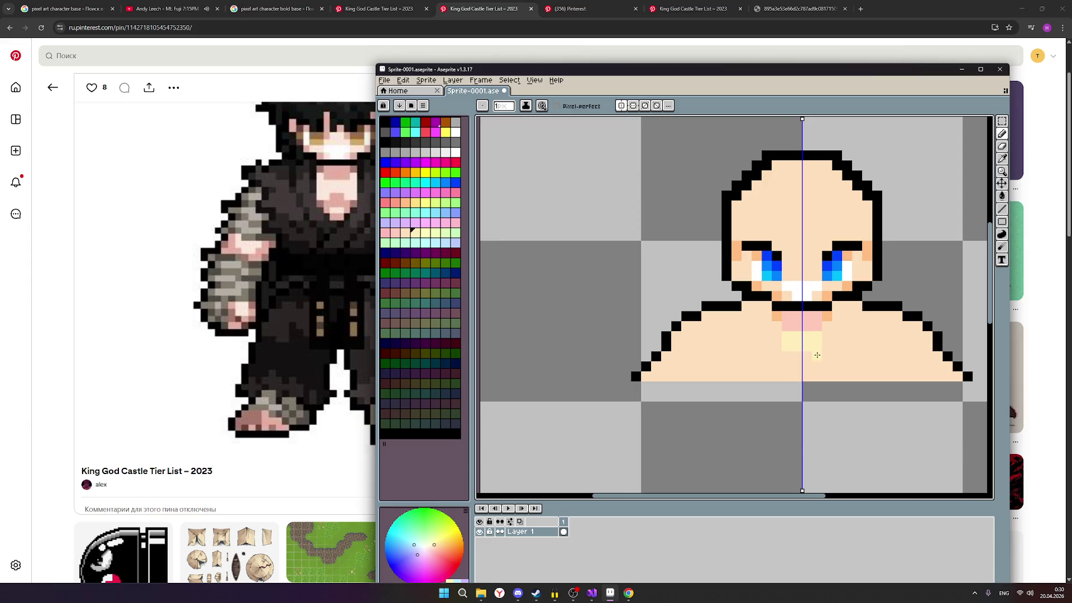
{"action": "left_click", "coordinate": [826, 327]}
{"action": "left_click_drag", "start_coordinate": [825, 331], "coordinate": [826, 354]}
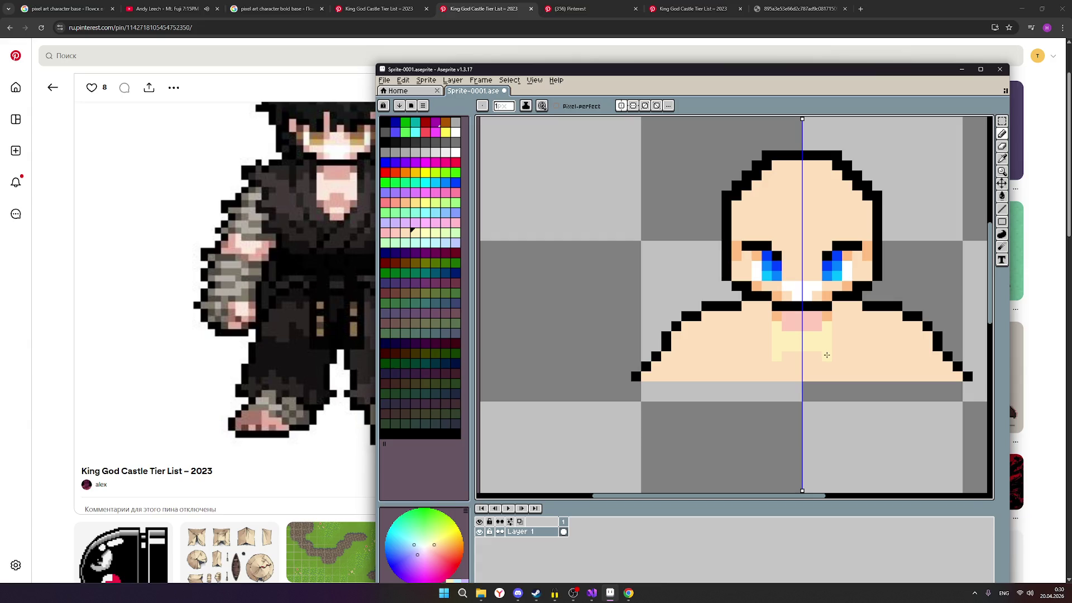
{"action": "scroll", "coordinate": [858, 356], "scroll_direction": "down", "scroll_amount": 1}
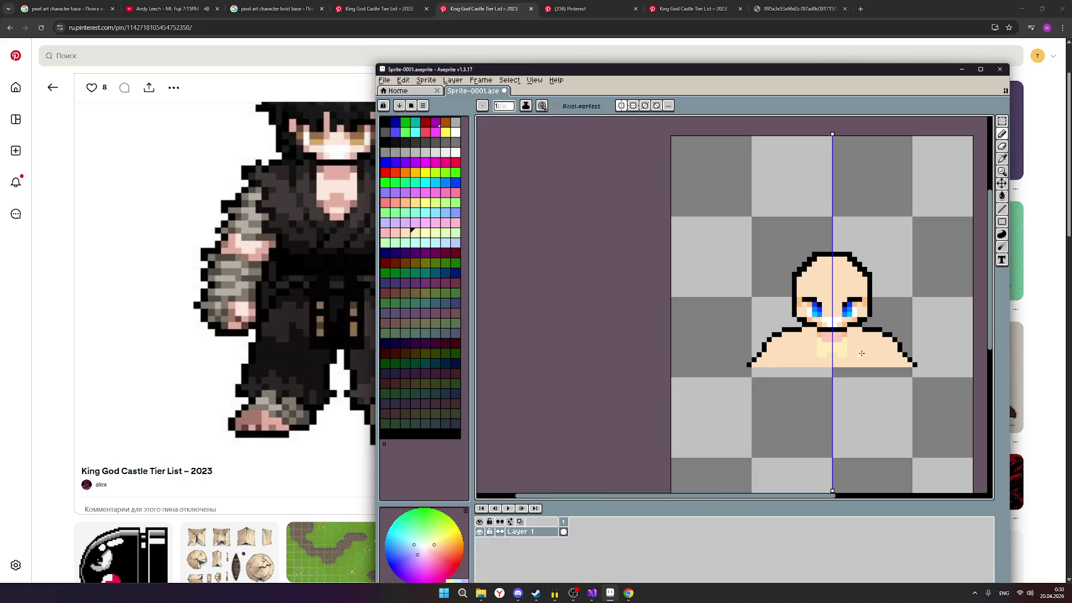
{"action": "scroll", "coordinate": [862, 354], "scroll_direction": "up", "scroll_amount": 1}
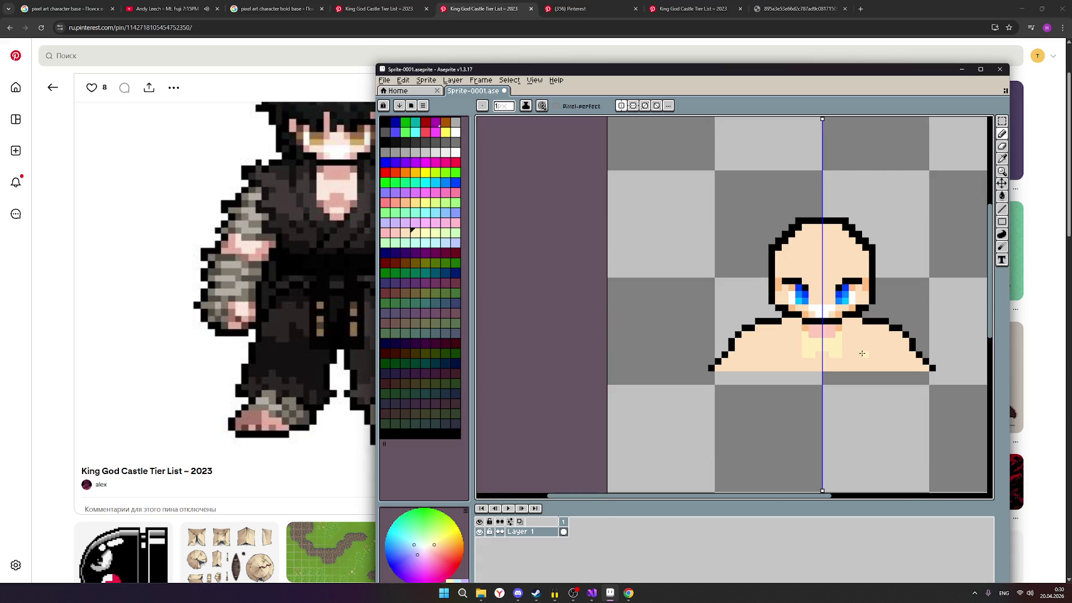
{"action": "scroll", "coordinate": [862, 353], "scroll_direction": "up", "scroll_amount": 1}
{"action": "scroll", "coordinate": [862, 354], "scroll_direction": "down", "scroll_amount": 1}
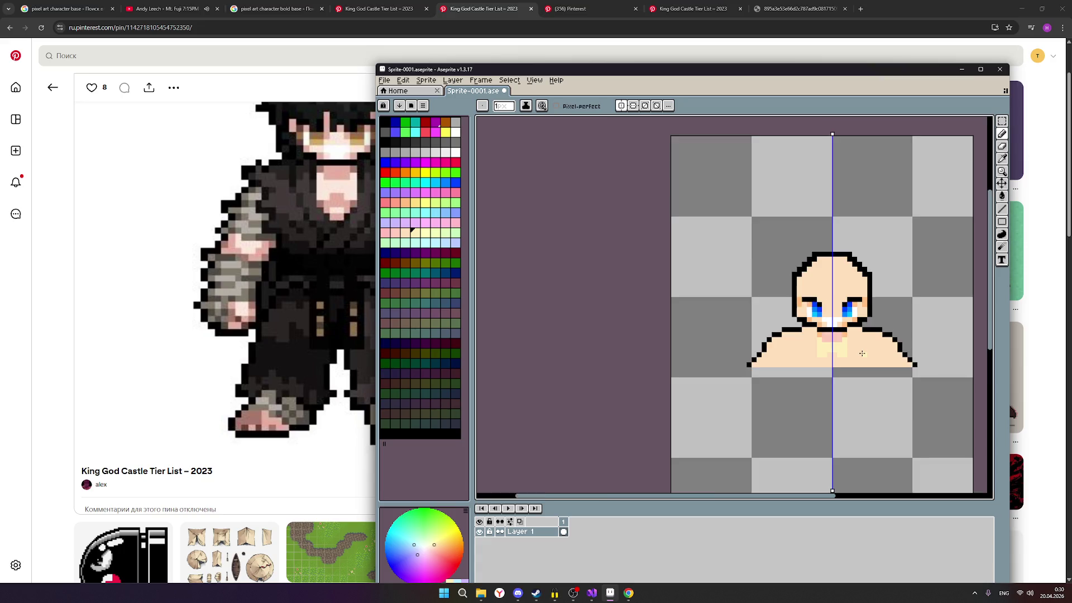
{"action": "scroll", "coordinate": [861, 353], "scroll_direction": "down", "scroll_amount": 1}
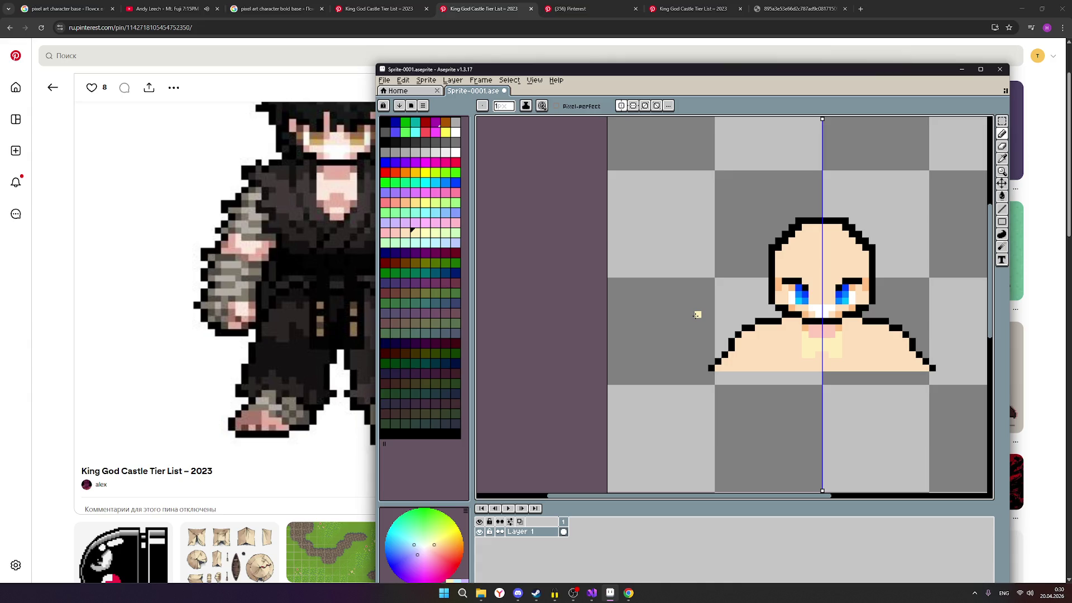
{"action": "key", "text": "alt+Tab"}
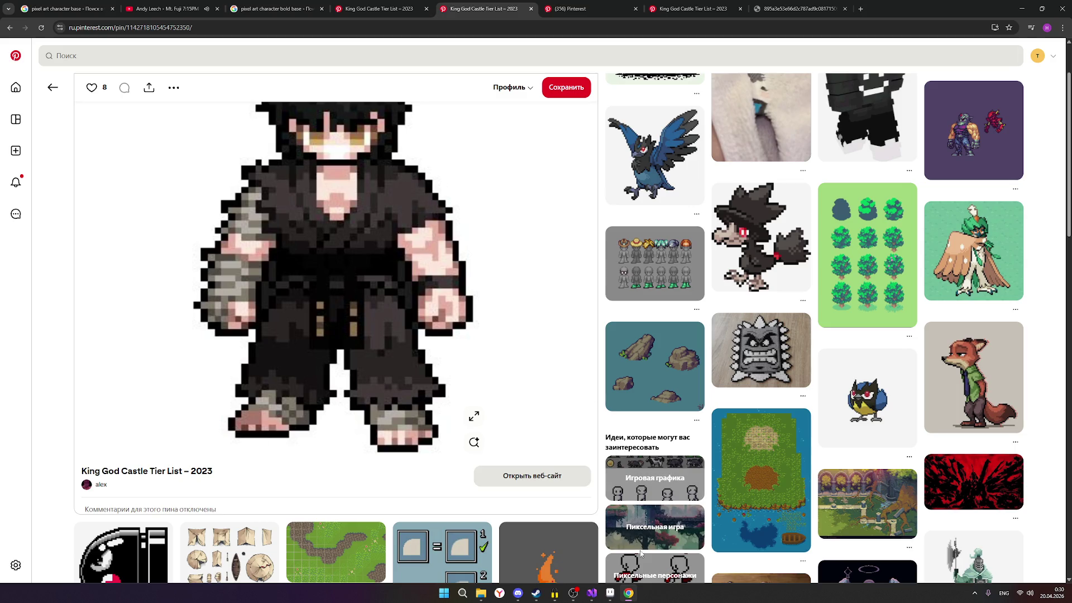
{"action": "left_click", "coordinate": [610, 593]}
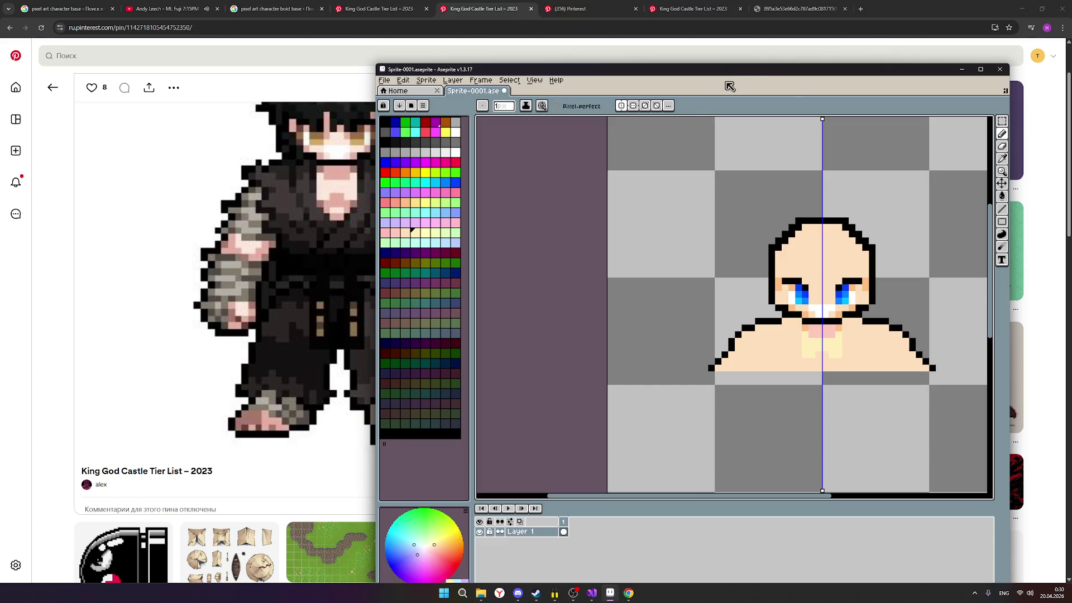
Step: Switch to black and place the first outline pixels beneath both sloping shoulders
{"action": "left_click_drag", "start_coordinate": [593, 71], "coordinate": [676, 59]}
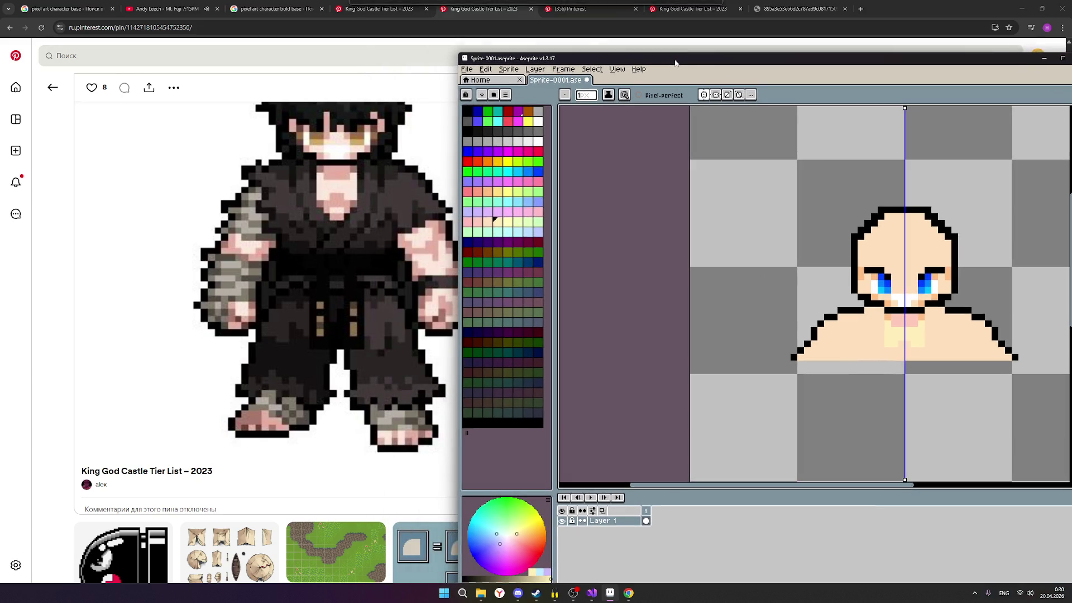
{"action": "left_click", "coordinate": [466, 69]}
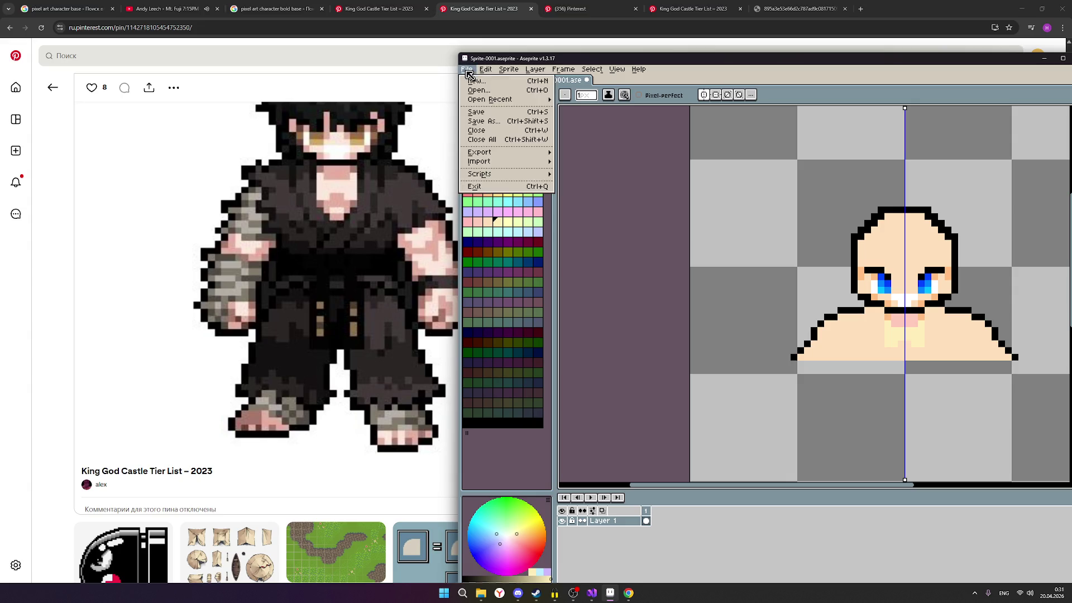
{"action": "left_click", "coordinate": [482, 121]}
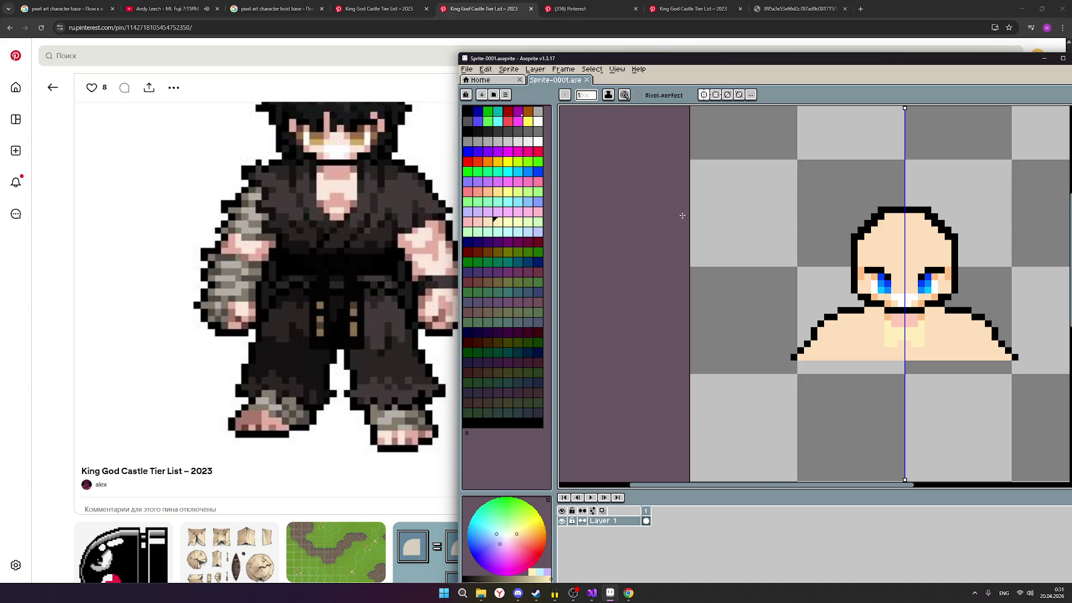
{"action": "left_click", "coordinate": [468, 118]}
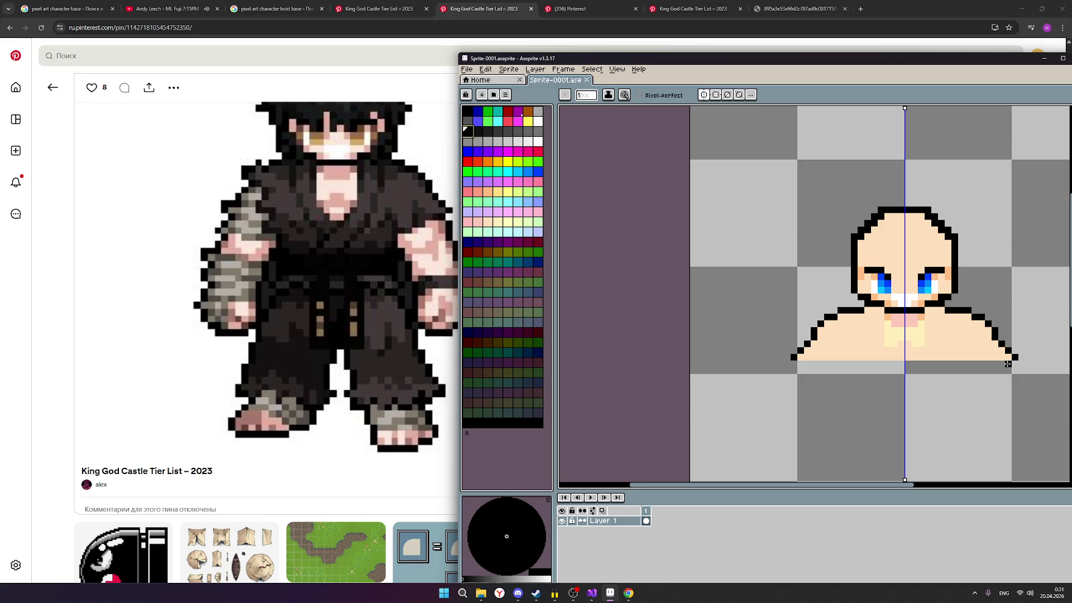
{"action": "left_click", "coordinate": [1008, 363]}
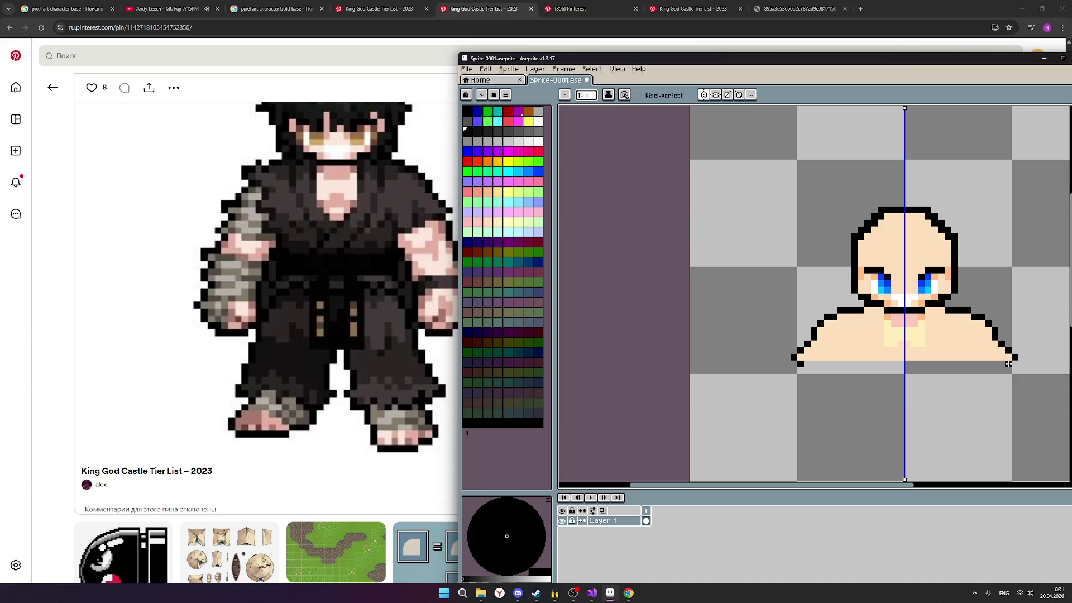
{"action": "left_click_drag", "start_coordinate": [1008, 363], "coordinate": [997, 363]}
Step: Extend the black outline below the shoulder base, then move the editor aside to reveal the reference
{"action": "left_click_drag", "start_coordinate": [989, 369], "coordinate": [980, 369]}
{"action": "left_click_drag", "start_coordinate": [981, 370], "coordinate": [969, 377]}
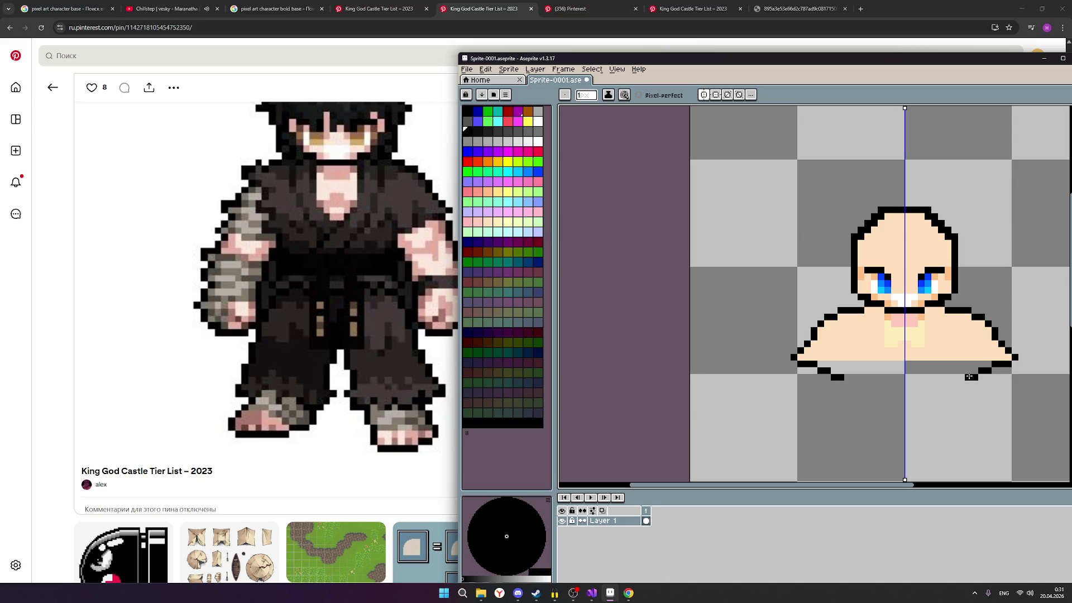
{"action": "mouse_move", "coordinate": [439, 232]}
{"action": "scroll", "coordinate": [963, 379], "scroll_direction": "down", "scroll_amount": 1}
{"action": "scroll", "coordinate": [974, 383], "scroll_direction": "up", "scroll_amount": 1}
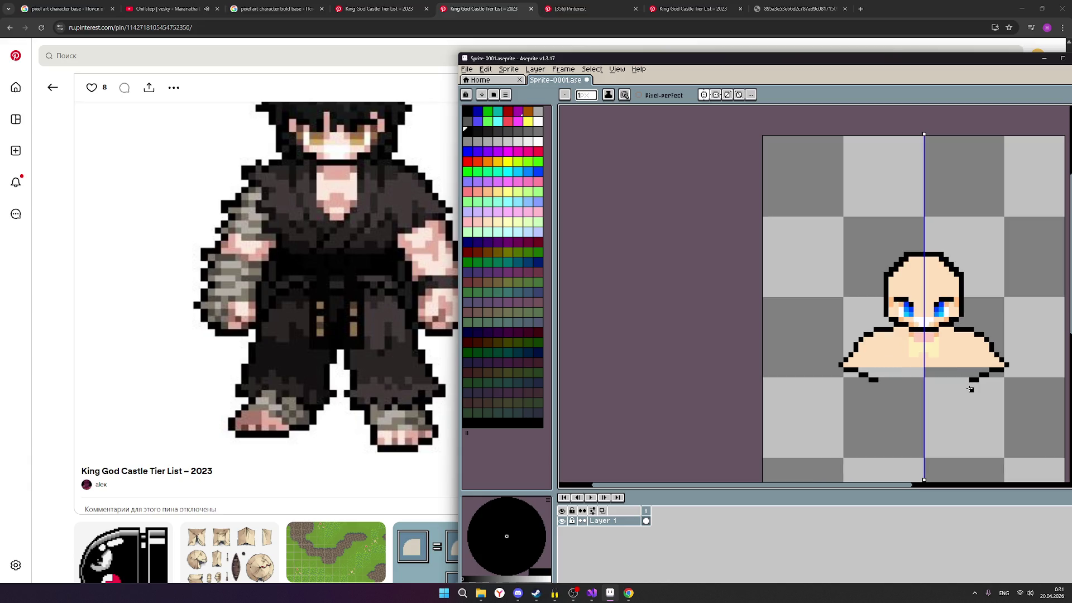
{"action": "scroll", "coordinate": [972, 387], "scroll_direction": "up", "scroll_amount": 1}
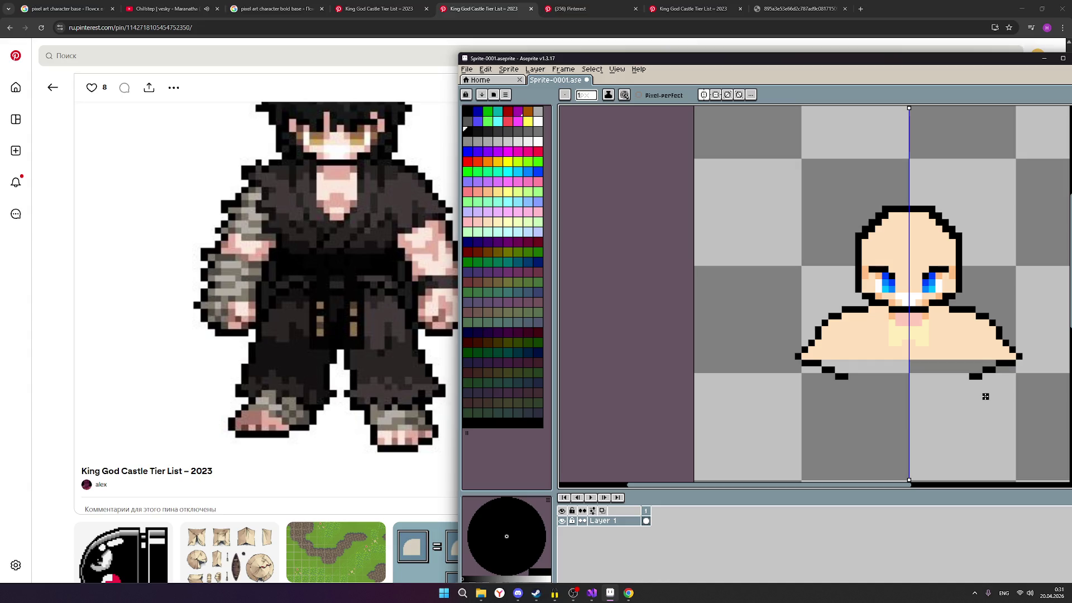
{"action": "scroll", "coordinate": [986, 390], "scroll_direction": "down", "scroll_amount": 1}
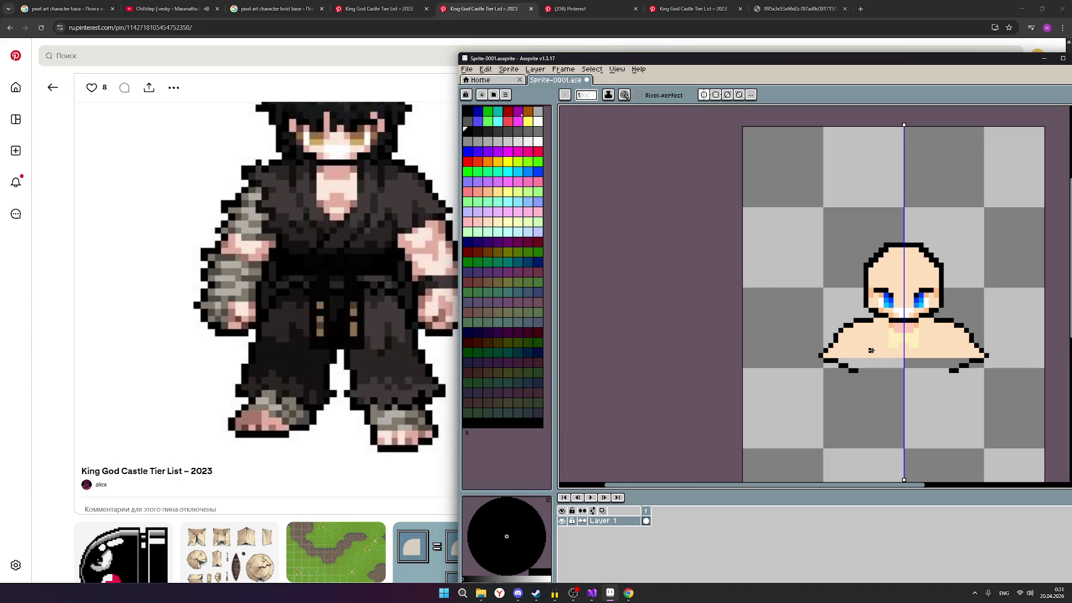
{"action": "mouse_move", "coordinate": [743, 63]}
{"action": "left_mouse_down"}
{"action": "mouse_move", "coordinate": [916, 84]}
{"action": "mouse_move", "coordinate": [779, 76]}
{"action": "left_mouse_up"}
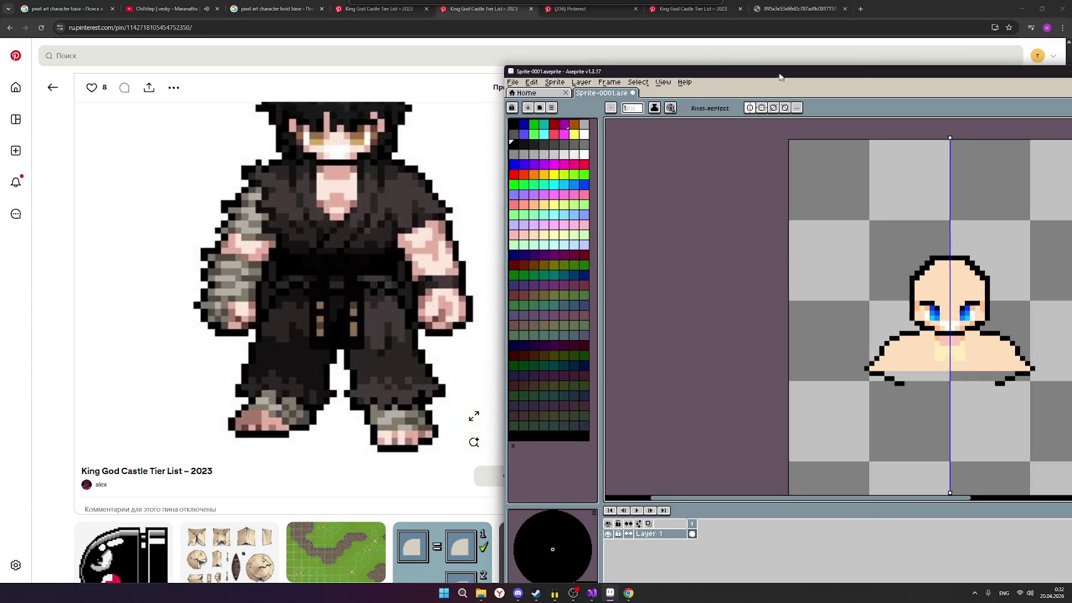
{"action": "scroll", "coordinate": [1017, 357], "scroll_direction": "up", "scroll_amount": 1}
{"action": "scroll", "coordinate": [1017, 357], "scroll_direction": "up", "scroll_amount": 2}
{"action": "scroll", "coordinate": [1018, 357], "scroll_direction": "up", "scroll_amount": 1}
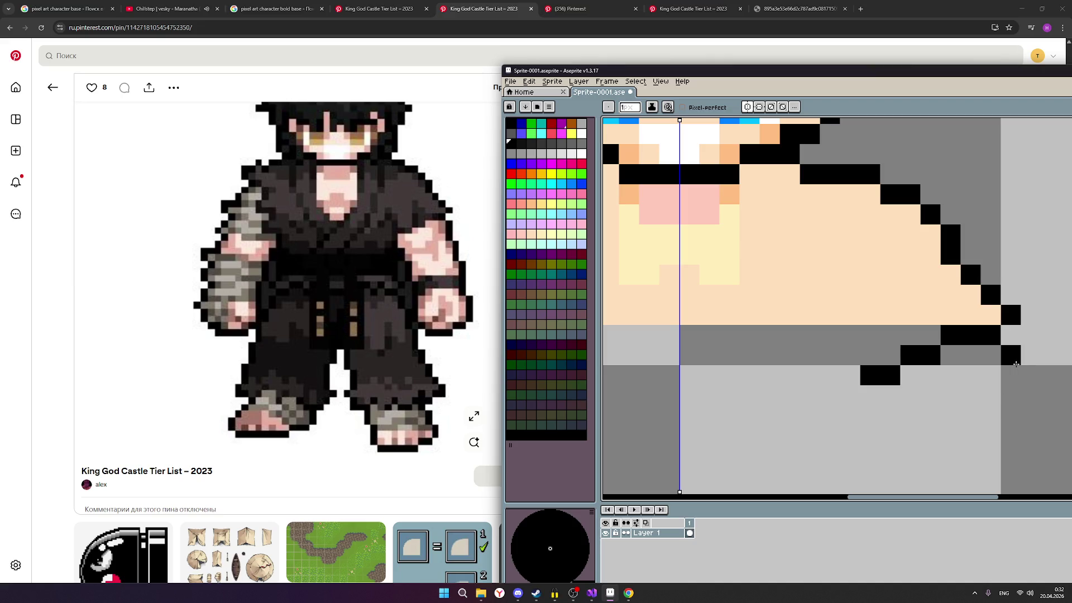
Step: Draw the black arm outline down from the shoulder, angling outward as it descends (mirrored by symmetry)
{"action": "left_click_drag", "start_coordinate": [1016, 362], "coordinate": [1016, 397]}
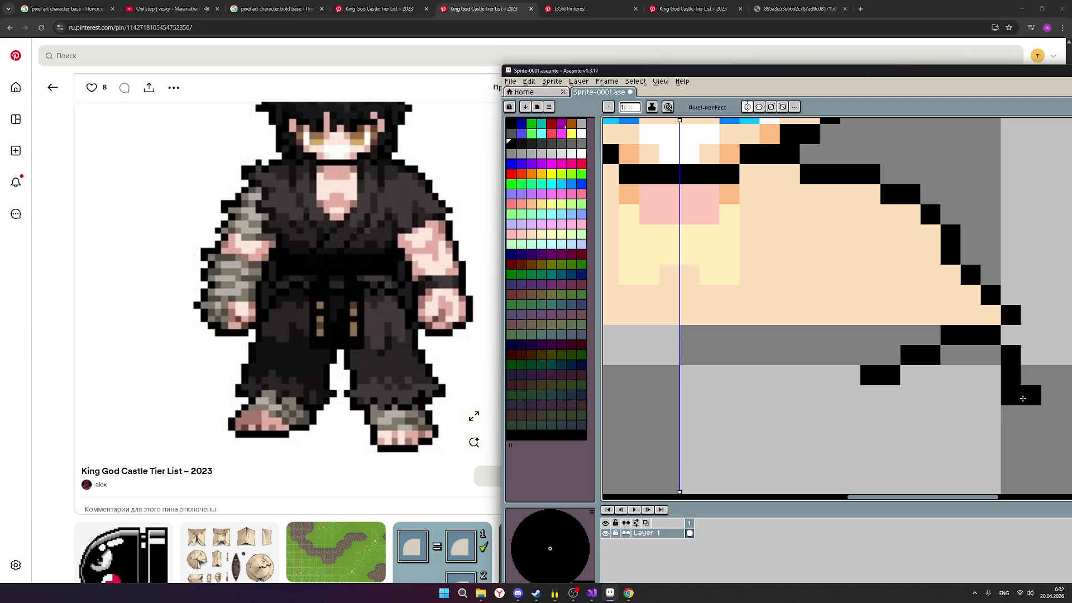
{"action": "left_click", "coordinate": [1029, 410]}
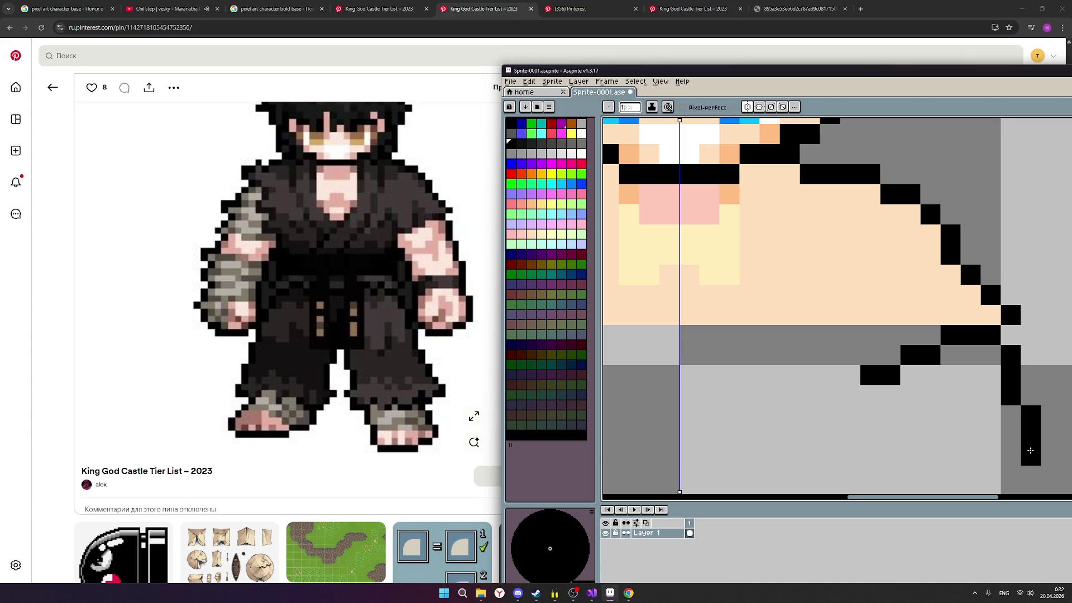
{"action": "scroll", "coordinate": [1030, 450], "scroll_direction": "down", "scroll_amount": 1}
{"action": "left_click_drag", "start_coordinate": [1030, 450], "coordinate": [1047, 467]}
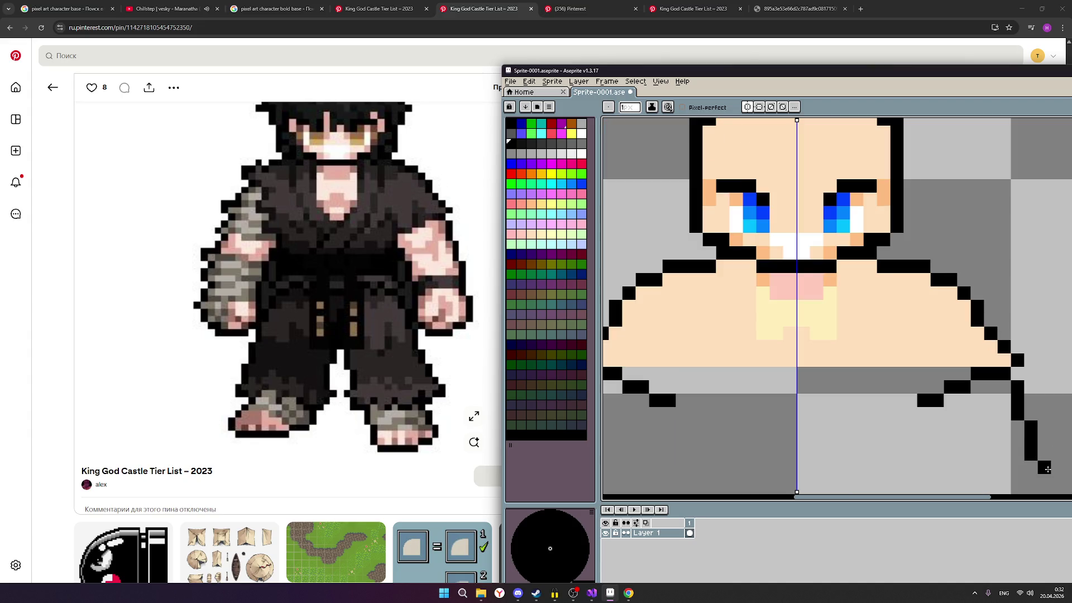
{"action": "left_click", "coordinate": [1047, 482]}
{"action": "scroll", "coordinate": [1046, 479], "scroll_direction": "down", "scroll_amount": 1}
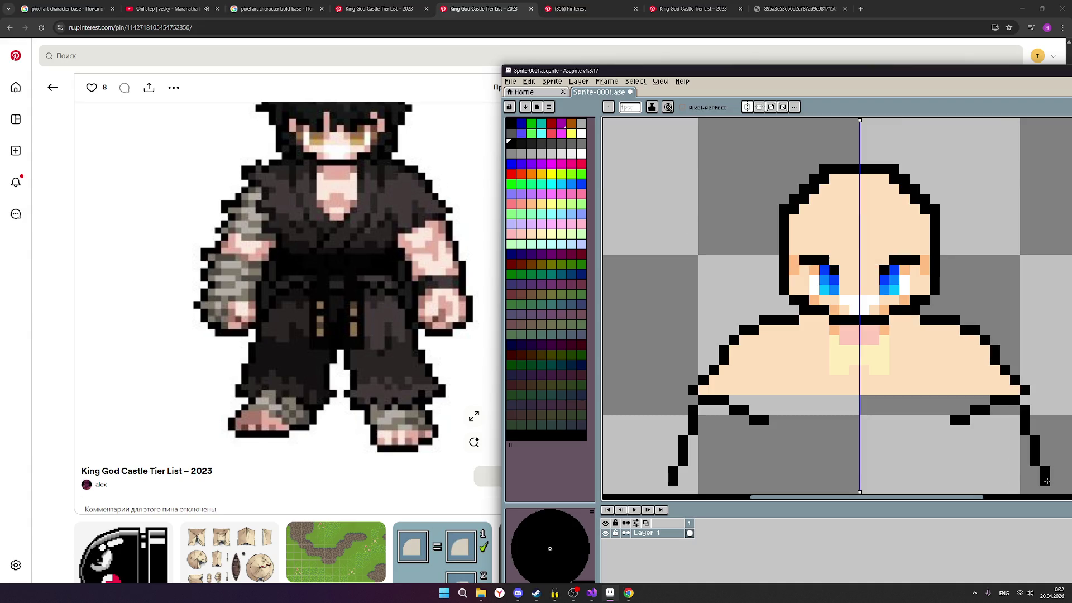
{"action": "scroll", "coordinate": [1046, 480], "scroll_direction": "down", "scroll_amount": 1}
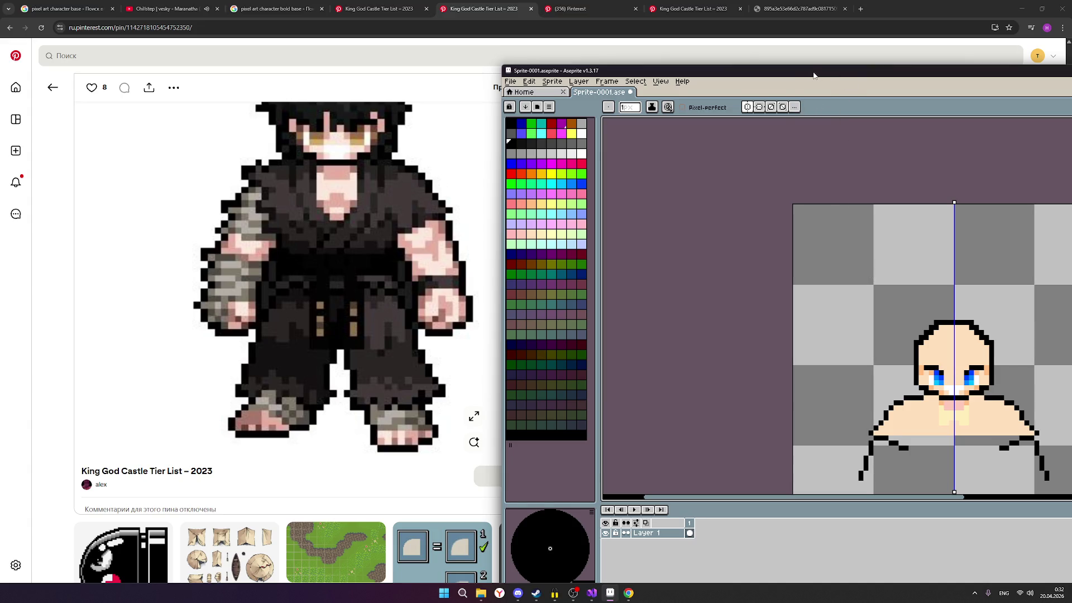
{"action": "left_click_drag", "start_coordinate": [811, 74], "coordinate": [774, 12]}
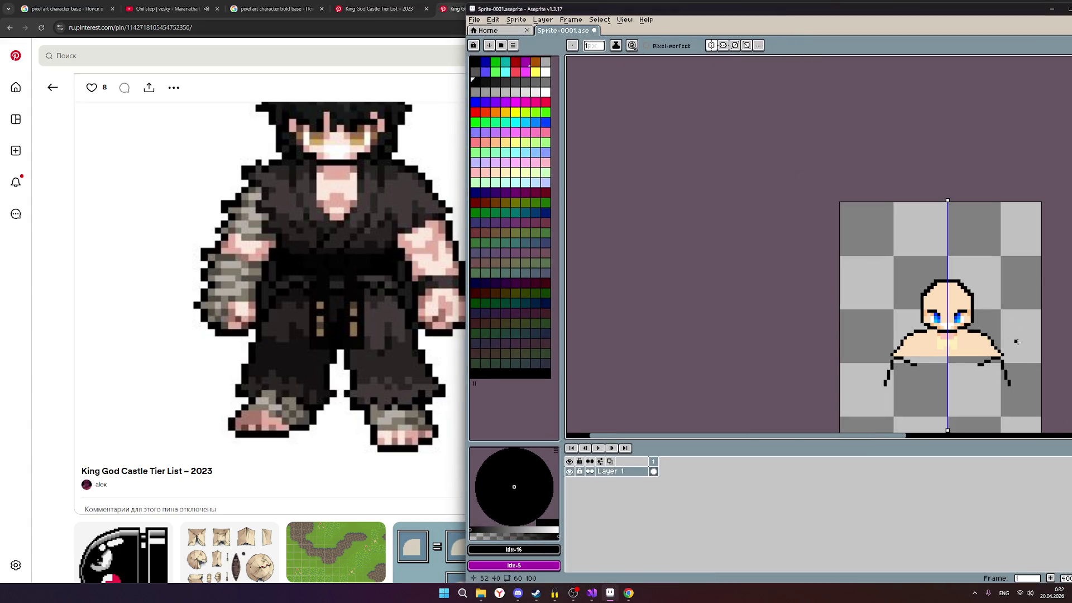
{"action": "scroll", "coordinate": [921, 277], "scroll_direction": "up", "scroll_amount": 1}
{"action": "left_click_drag", "start_coordinate": [988, 352], "coordinate": [919, 279]}
{"action": "scroll", "coordinate": [919, 279], "scroll_direction": "up", "scroll_amount": 2}
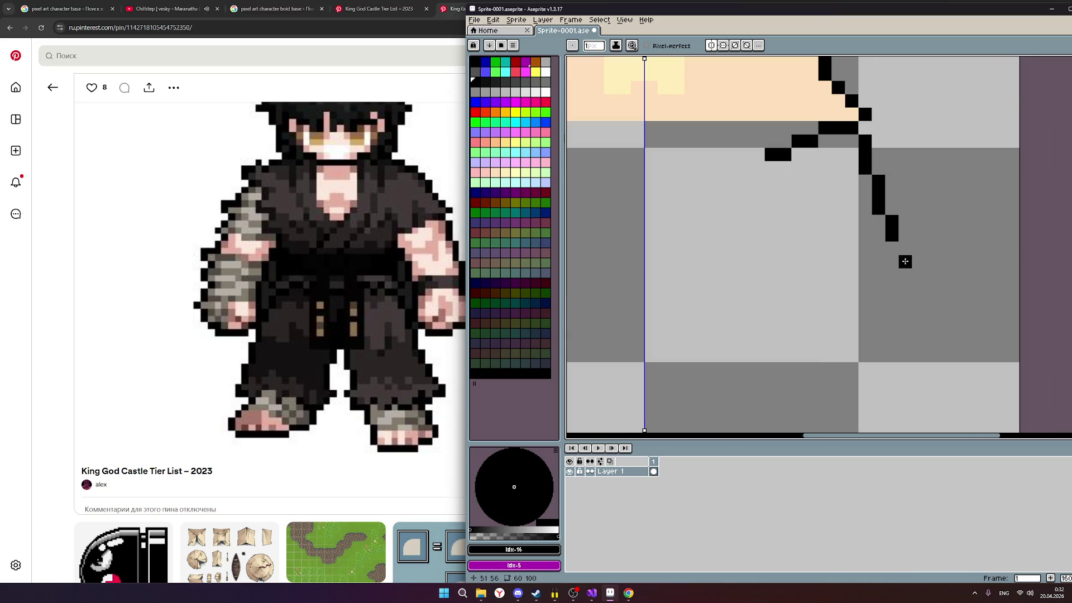
{"action": "left_click_drag", "start_coordinate": [893, 245], "coordinate": [892, 276]}
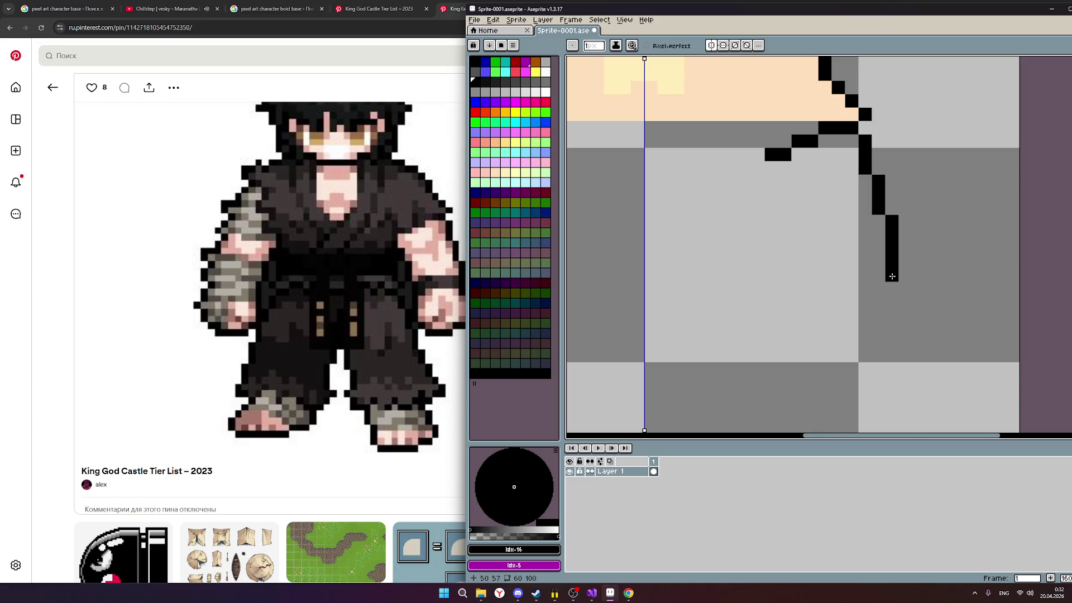
{"action": "mouse_move", "coordinate": [700, 15]}
{"action": "left_mouse_down"}
{"action": "mouse_move", "coordinate": [854, 33]}
{"action": "mouse_move", "coordinate": [771, 33]}
{"action": "left_mouse_up"}
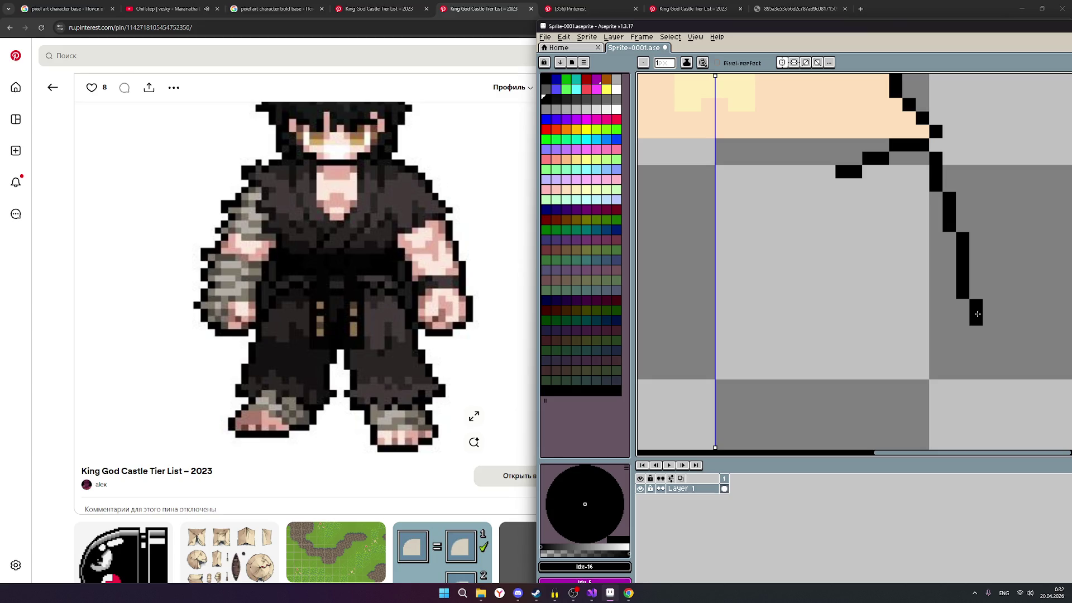
{"action": "left_click_drag", "start_coordinate": [977, 320], "coordinate": [976, 340]}
Step: Shape the hand at the arm's end: step inward, draw a flat bottom and curve back up into a hook
{"action": "left_click", "coordinate": [962, 359]}
{"action": "left_click", "coordinate": [952, 359]}
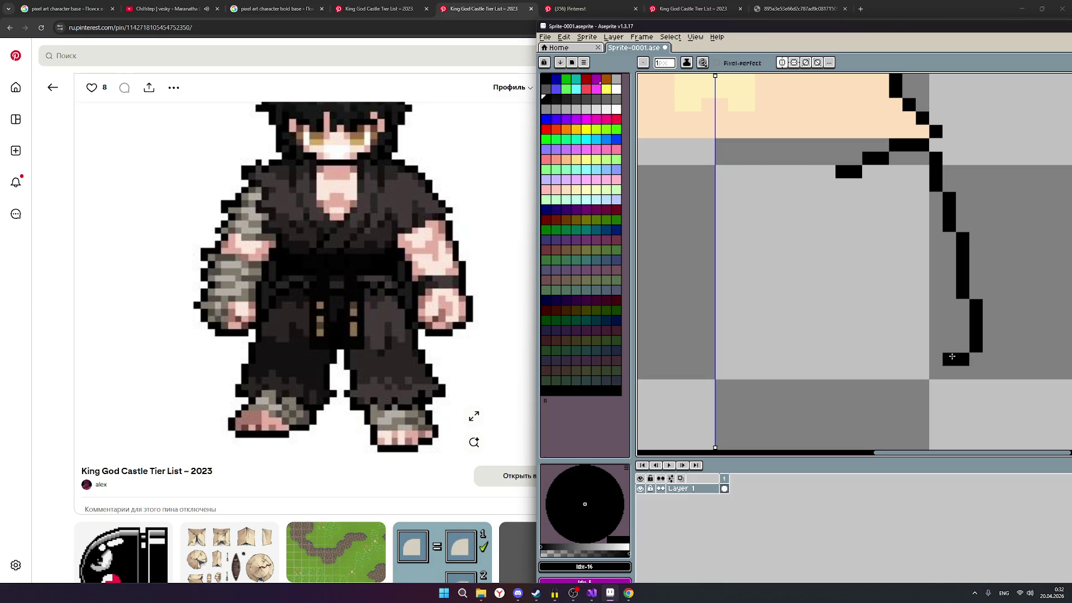
{"action": "left_click", "coordinate": [935, 371]}
{"action": "left_click", "coordinate": [926, 370]}
{"action": "left_click_drag", "start_coordinate": [926, 371], "coordinate": [893, 371]}
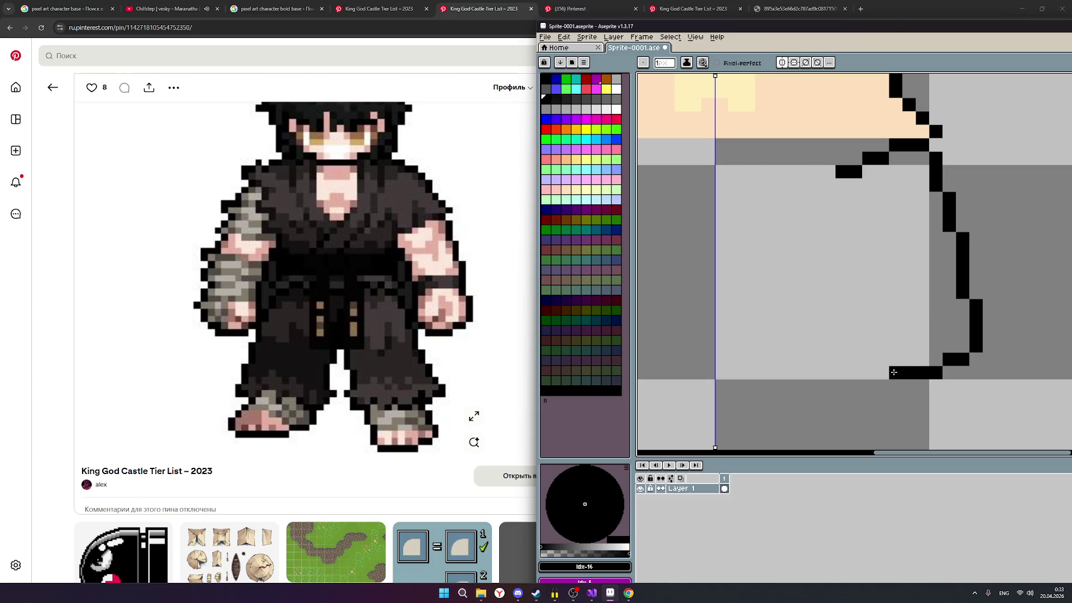
{"action": "left_click_drag", "start_coordinate": [893, 372], "coordinate": [884, 359]}
{"action": "left_click", "coordinate": [870, 346]}
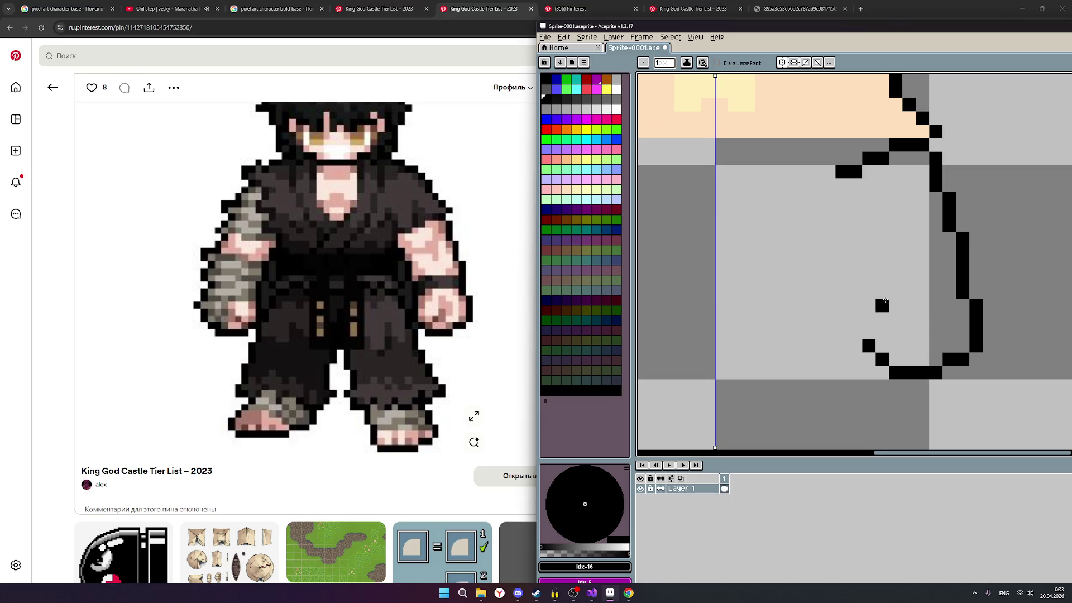
{"action": "scroll", "coordinate": [879, 306], "scroll_direction": "down", "scroll_amount": 3}
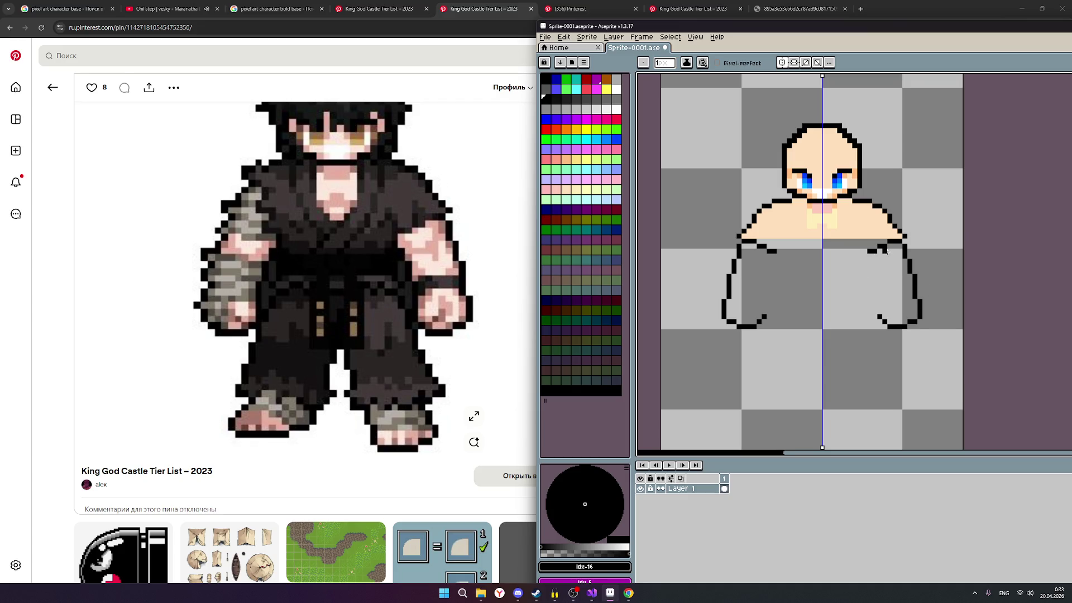
{"action": "scroll", "coordinate": [925, 287], "scroll_direction": "down", "scroll_amount": 1}
{"action": "scroll", "coordinate": [924, 277], "scroll_direction": "up", "scroll_amount": 1}
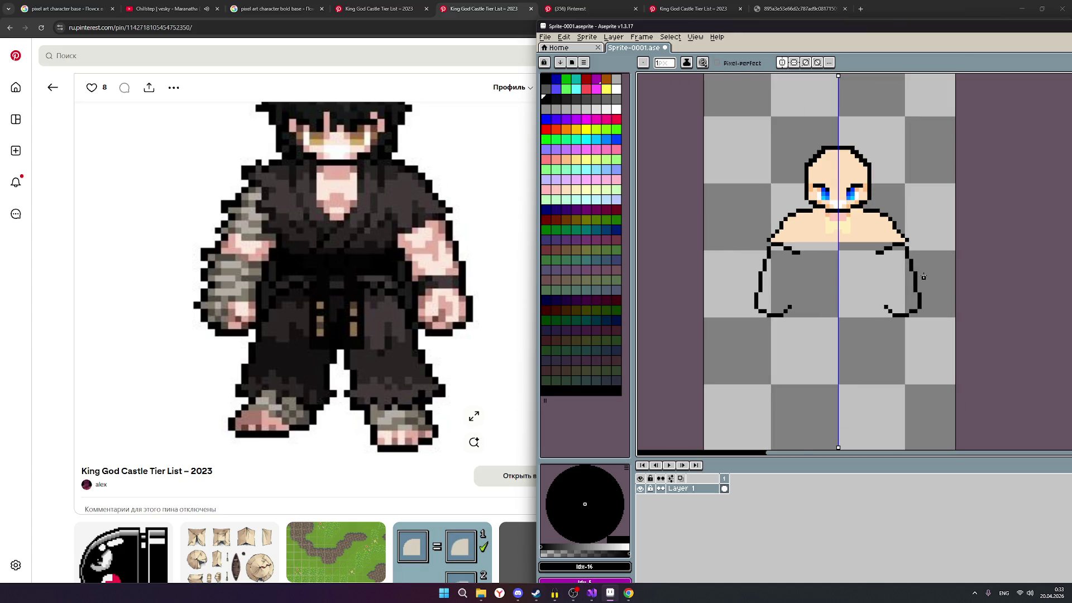
{"action": "scroll", "coordinate": [924, 277], "scroll_direction": "up", "scroll_amount": 1}
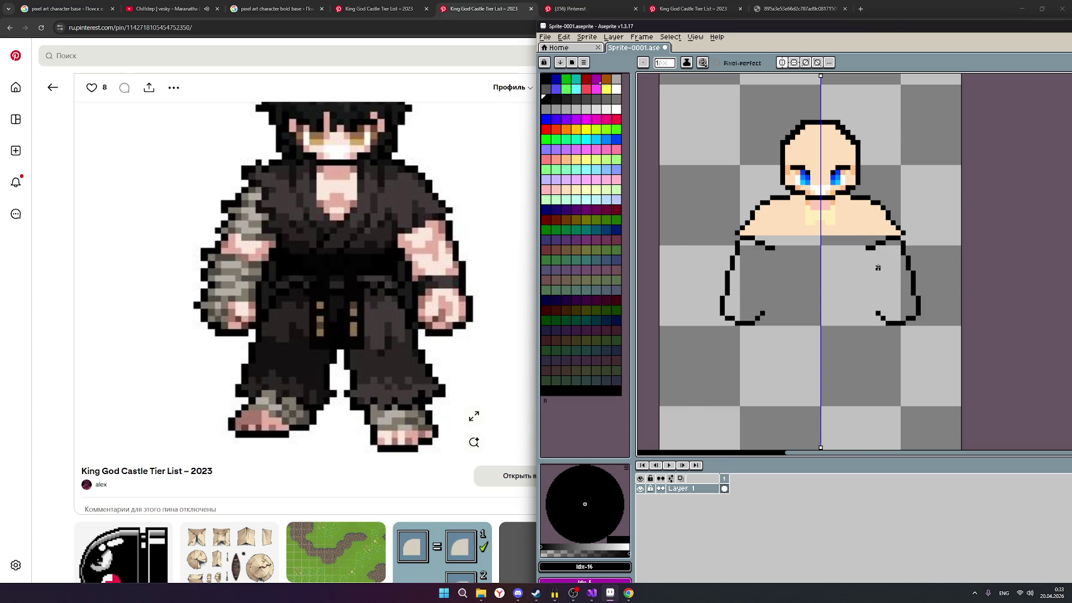
{"action": "scroll", "coordinate": [877, 268], "scroll_direction": "up", "scroll_amount": 1}
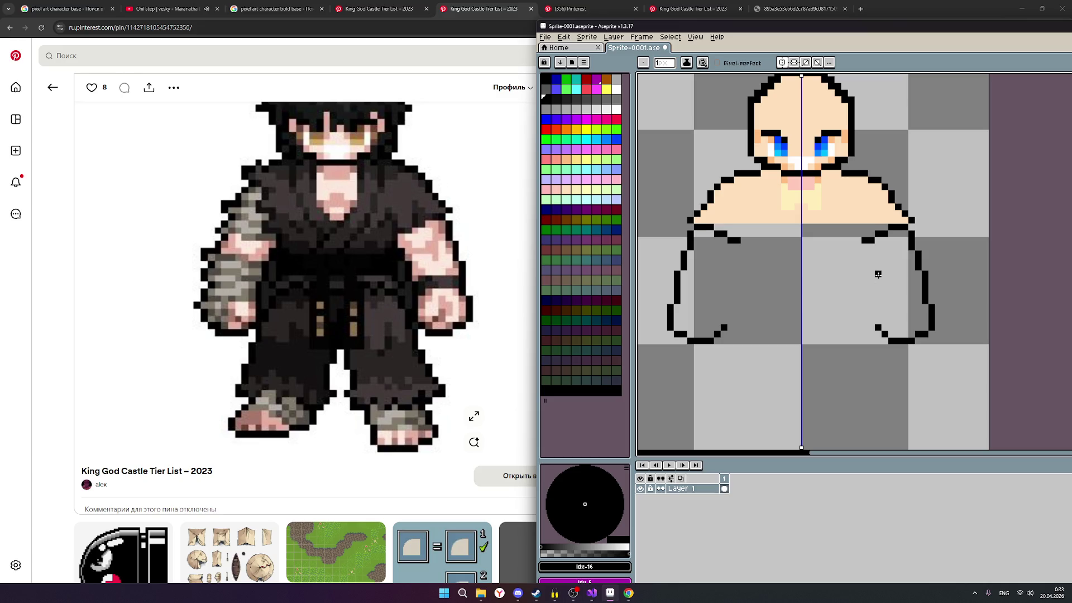
{"action": "scroll", "coordinate": [866, 254], "scroll_direction": "down", "scroll_amount": 1}
{"action": "scroll", "coordinate": [866, 254], "scroll_direction": "down", "scroll_amount": 1}
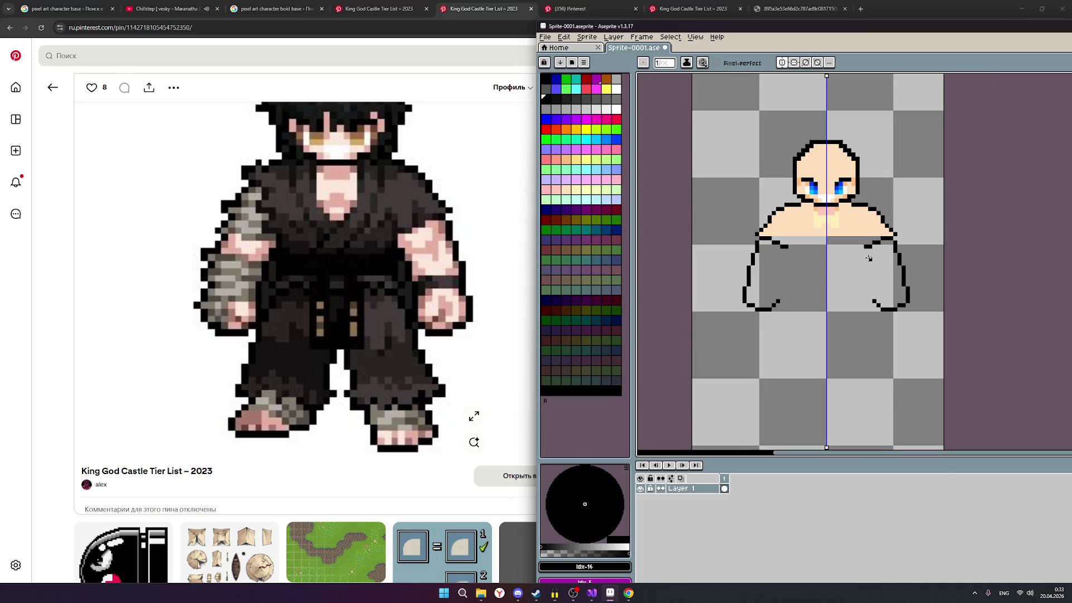
{"action": "scroll", "coordinate": [404, 265], "scroll_direction": "up", "scroll_amount": 1}
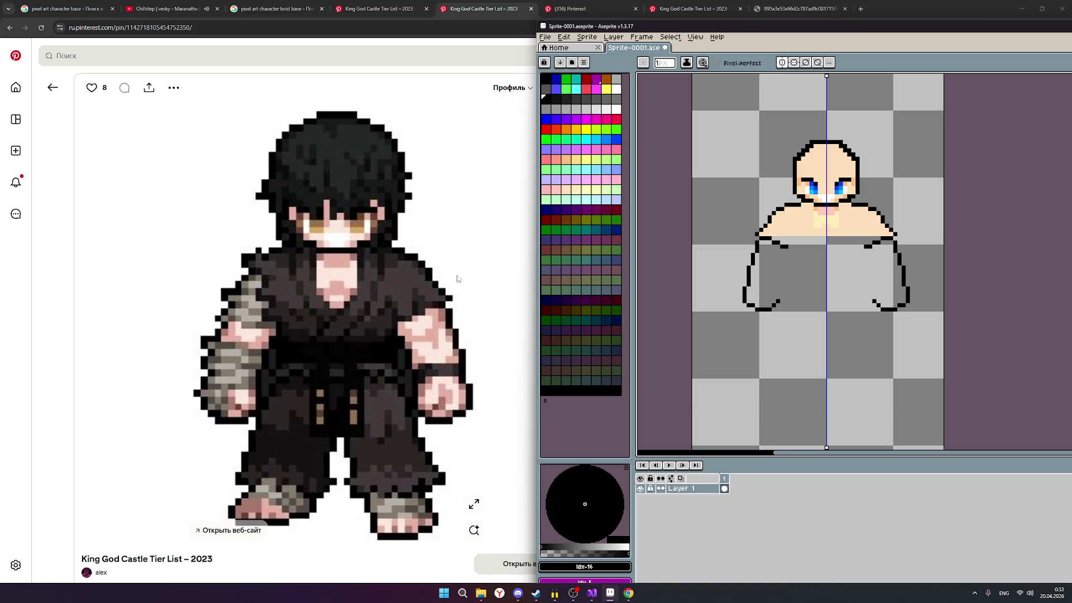
{"action": "scroll", "coordinate": [870, 318], "scroll_direction": "up", "scroll_amount": 1}
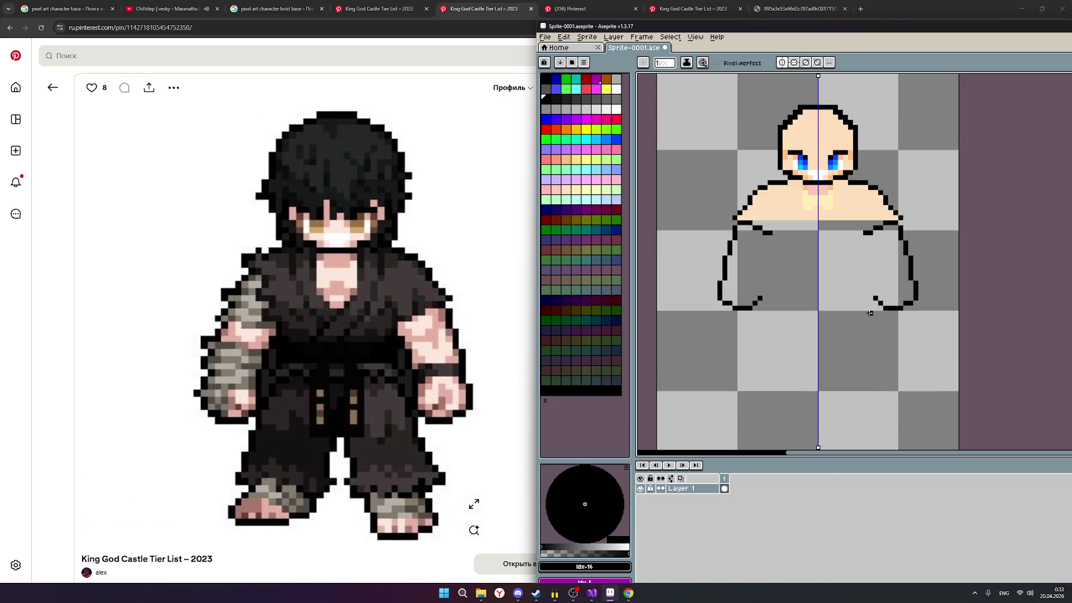
{"action": "scroll", "coordinate": [870, 313], "scroll_direction": "up", "scroll_amount": 1}
Step: Add a short vertical finger stroke inside the hand hook, undoing one stray pixel and lengthening it upward
{"action": "left_click_drag", "start_coordinate": [862, 294], "coordinate": [863, 284]}
{"action": "key", "text": "ctrl+z"}
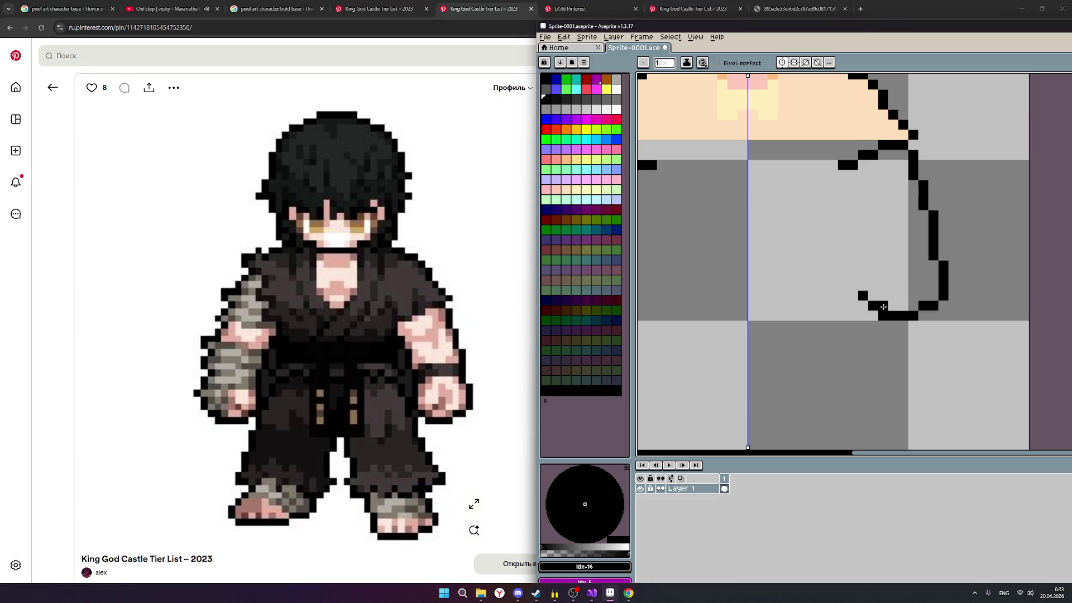
{"action": "left_click", "coordinate": [872, 307]}
{"action": "left_click", "coordinate": [862, 286]}
{"action": "left_click_drag", "start_coordinate": [862, 287], "coordinate": [864, 272]}
{"action": "left_click_drag", "start_coordinate": [863, 275], "coordinate": [863, 265]}
{"action": "scroll", "coordinate": [834, 244], "scroll_direction": "down", "scroll_amount": 2}
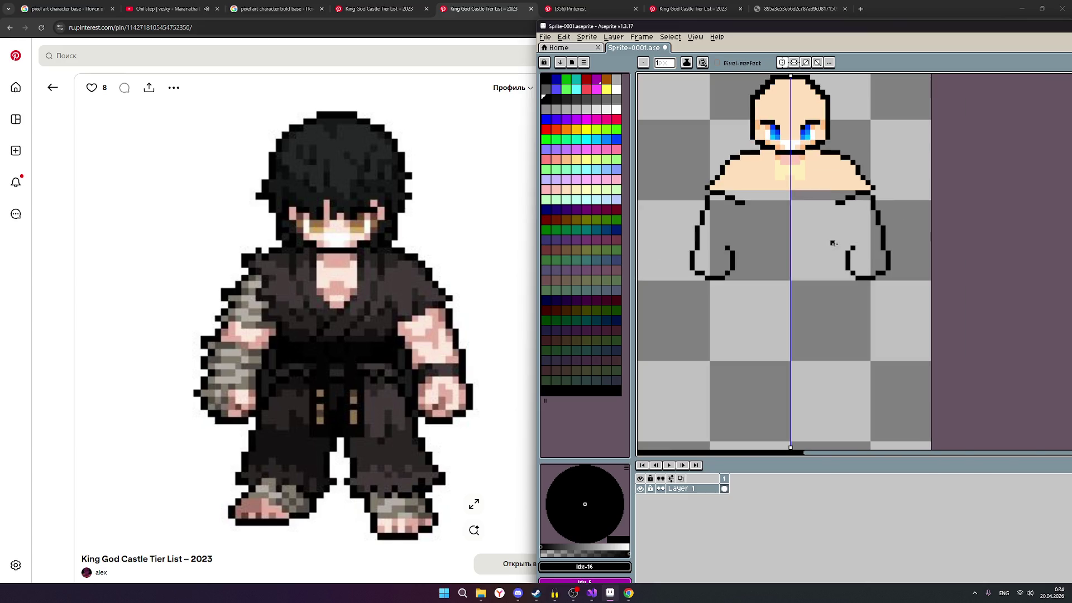
{"action": "scroll", "coordinate": [807, 251], "scroll_direction": "up", "scroll_amount": 1}
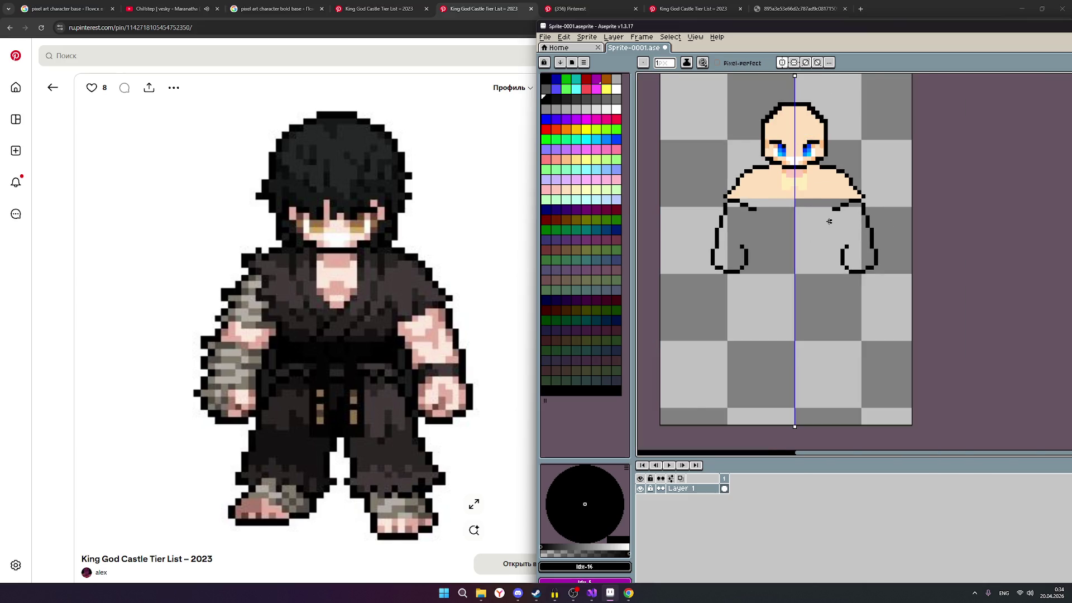
{"action": "scroll", "coordinate": [829, 220], "scroll_direction": "up", "scroll_amount": 2}
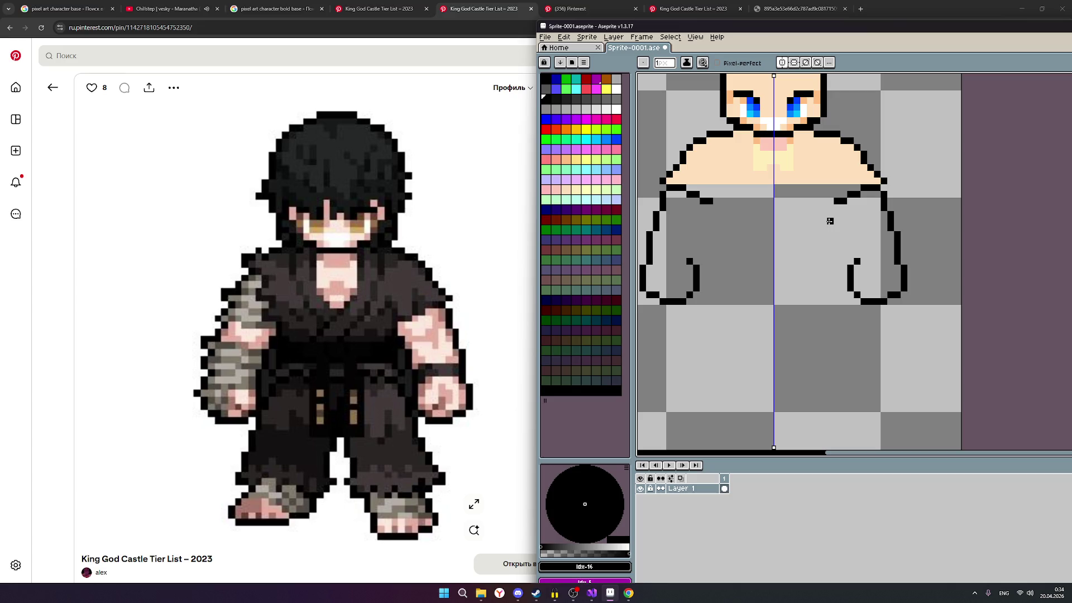
{"action": "scroll", "coordinate": [851, 222], "scroll_direction": "up", "scroll_amount": 1}
{"action": "scroll", "coordinate": [839, 212], "scroll_direction": "down", "scroll_amount": 1}
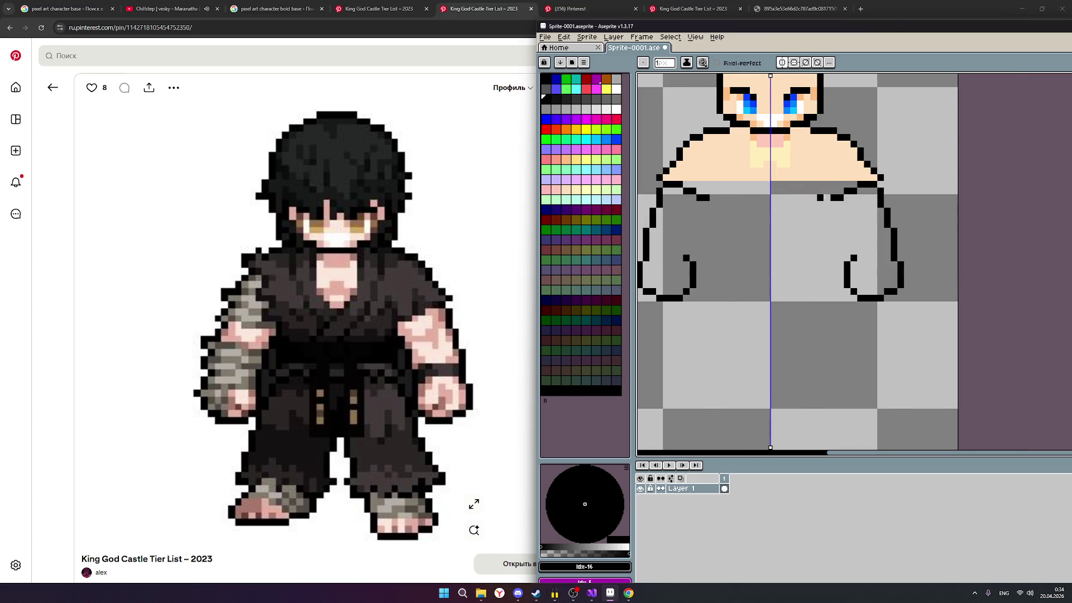
{"action": "scroll", "coordinate": [840, 210], "scroll_direction": "down", "scroll_amount": 1}
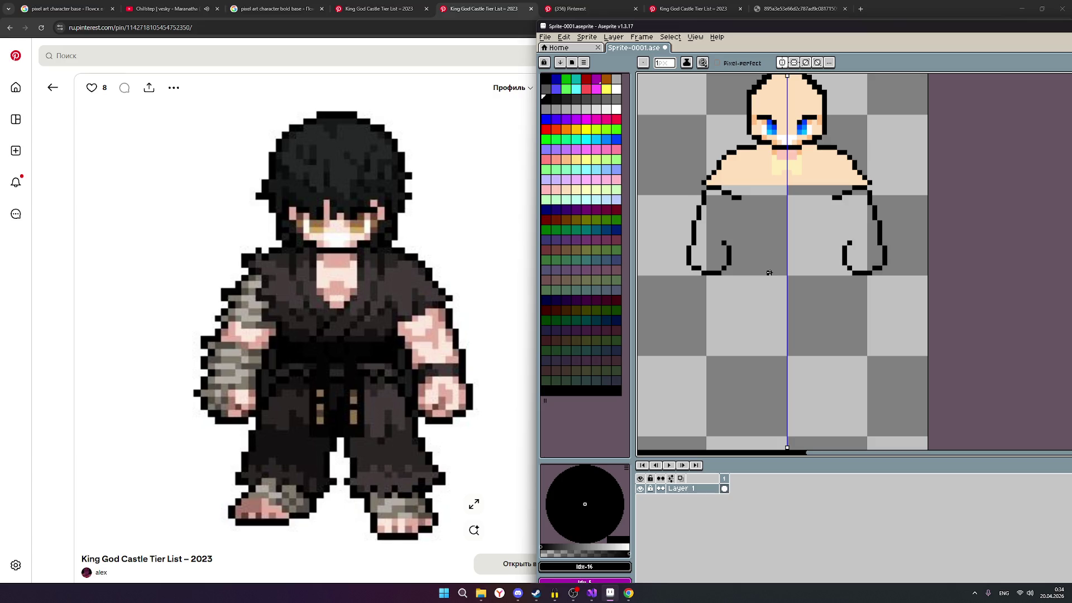
{"action": "scroll", "coordinate": [820, 174], "scroll_direction": "down", "scroll_amount": 1}
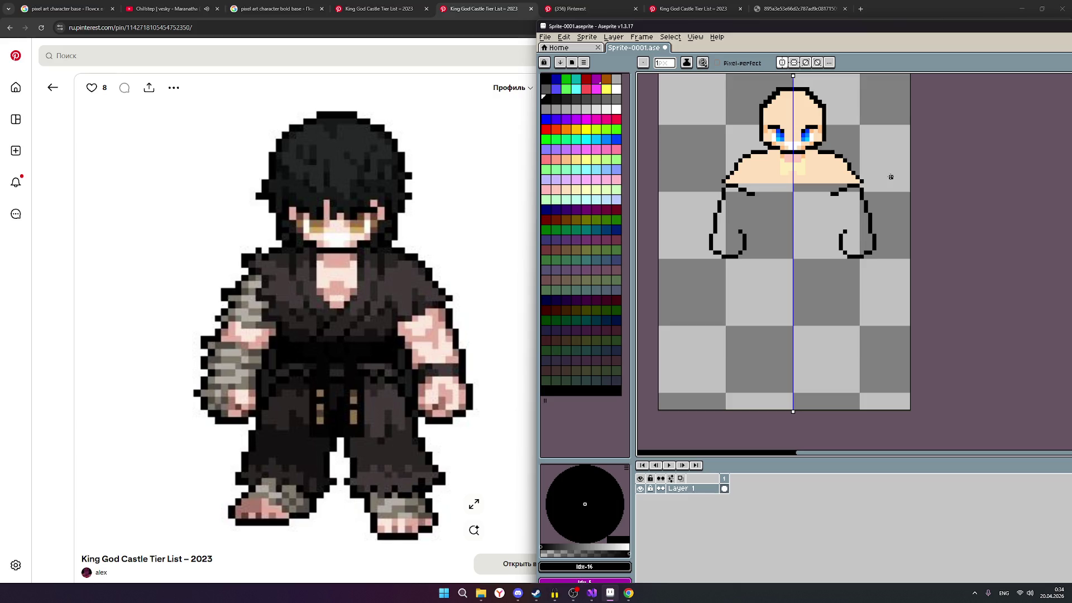
{"action": "scroll", "coordinate": [882, 181], "scroll_direction": "up", "scroll_amount": 1}
{"action": "scroll", "coordinate": [801, 202], "scroll_direction": "up", "scroll_amount": 1}
{"action": "scroll", "coordinate": [801, 202], "scroll_direction": "down", "scroll_amount": 1}
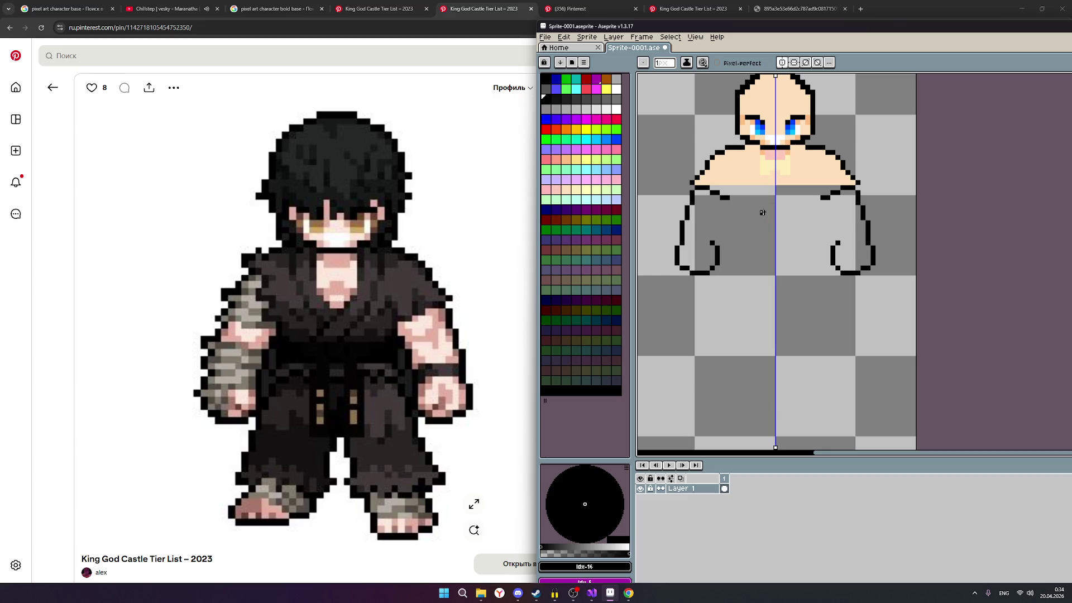
{"action": "scroll", "coordinate": [801, 207], "scroll_direction": "up", "scroll_amount": 1}
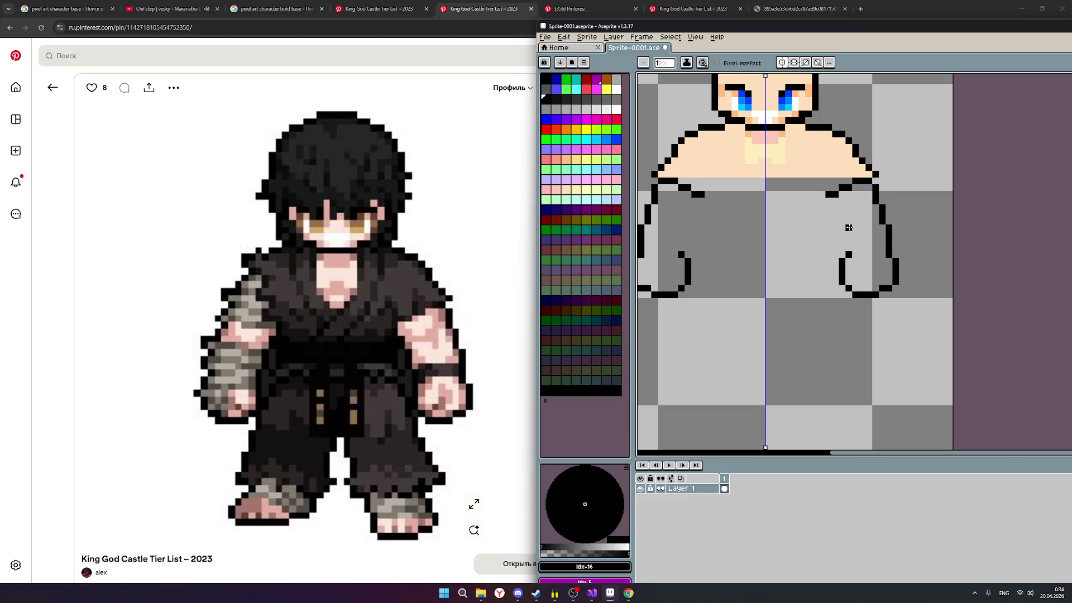
{"action": "scroll", "coordinate": [813, 227], "scroll_direction": "down", "scroll_amount": 1}
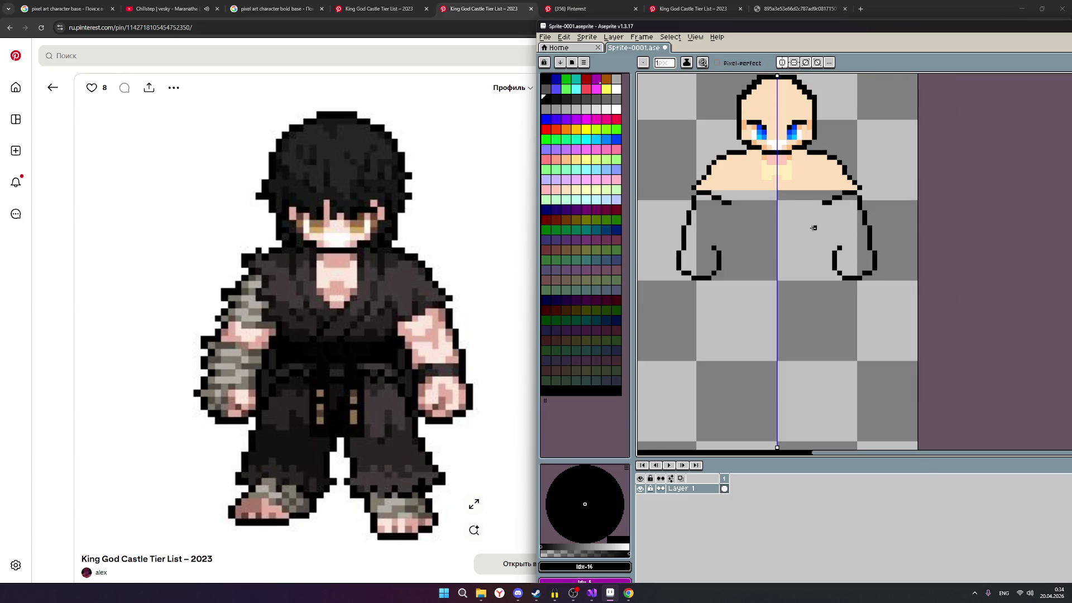
{"action": "scroll", "coordinate": [814, 228], "scroll_direction": "down", "scroll_amount": 1}
{"action": "scroll", "coordinate": [813, 228], "scroll_direction": "down", "scroll_amount": 1}
{"action": "scroll", "coordinate": [812, 228], "scroll_direction": "down", "scroll_amount": 1}
{"action": "scroll", "coordinate": [829, 228], "scroll_direction": "up", "scroll_amount": 1}
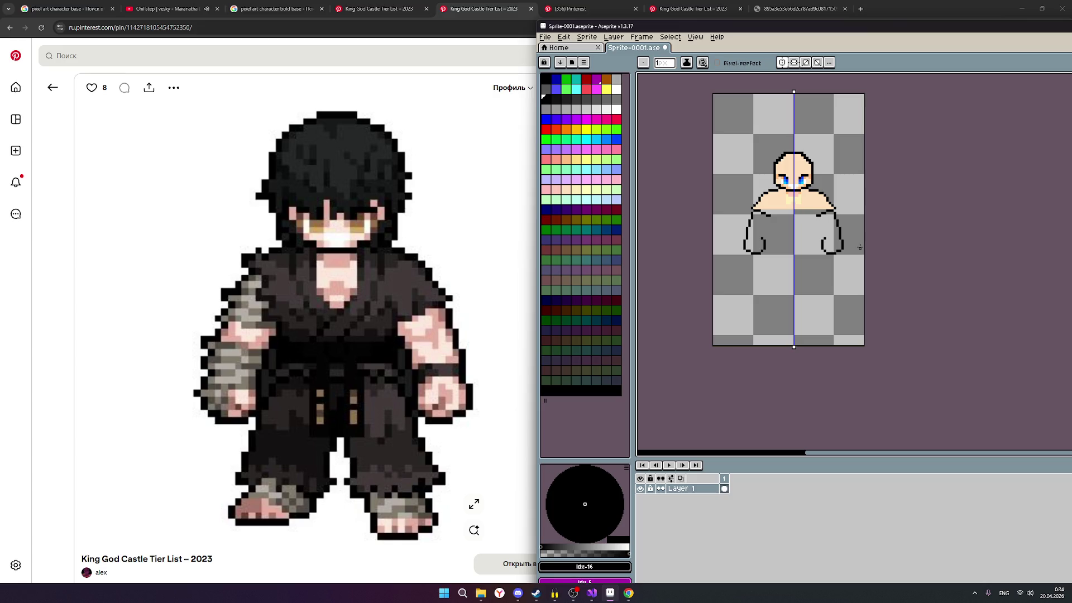
{"action": "scroll", "coordinate": [826, 206], "scroll_direction": "up", "scroll_amount": 1}
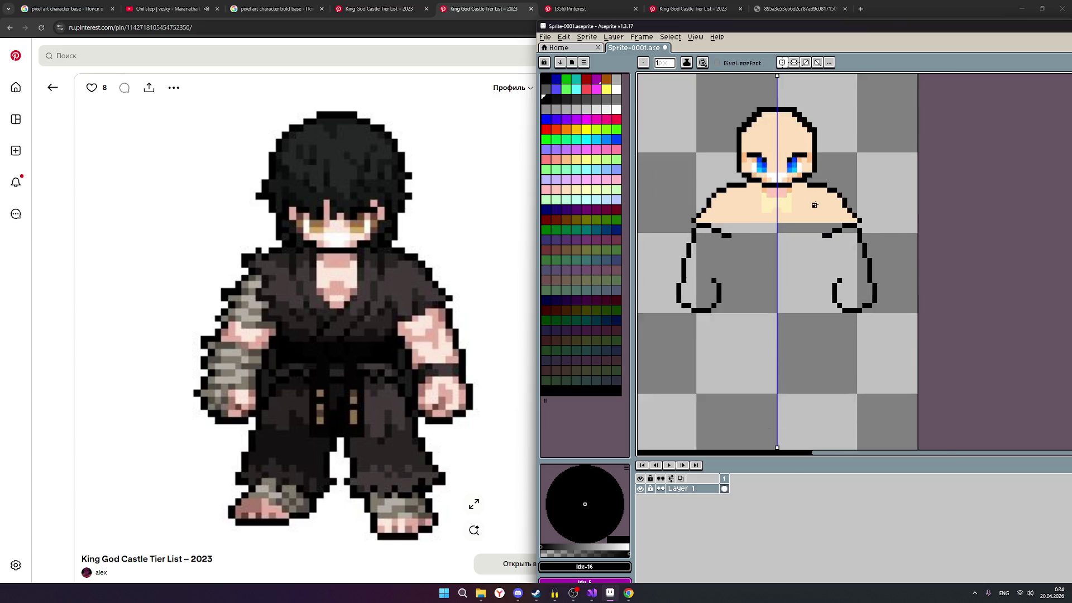
{"action": "scroll", "coordinate": [815, 205], "scroll_direction": "up", "scroll_amount": 2}
{"action": "scroll", "coordinate": [827, 233], "scroll_direction": "up", "scroll_amount": 1}
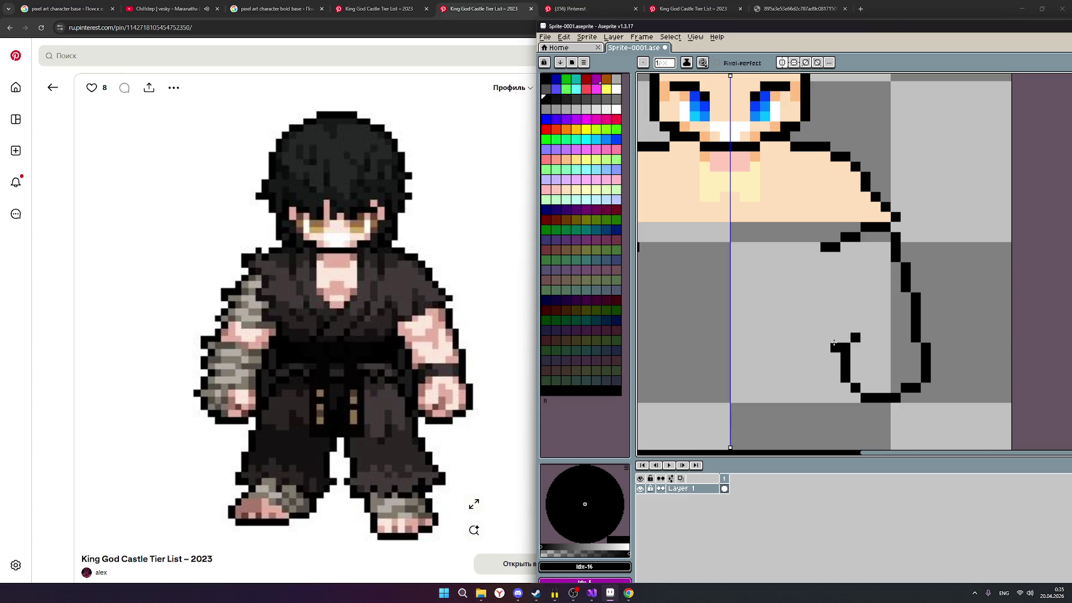
Step: Draw black pixels up the right arm's inner edge from the hand toward the shoulder, mirrored on the left
{"action": "left_click", "coordinate": [845, 336]}
{"action": "left_click_drag", "start_coordinate": [843, 328], "coordinate": [832, 327]}
{"action": "left_click_drag", "start_coordinate": [835, 316], "coordinate": [836, 297]}
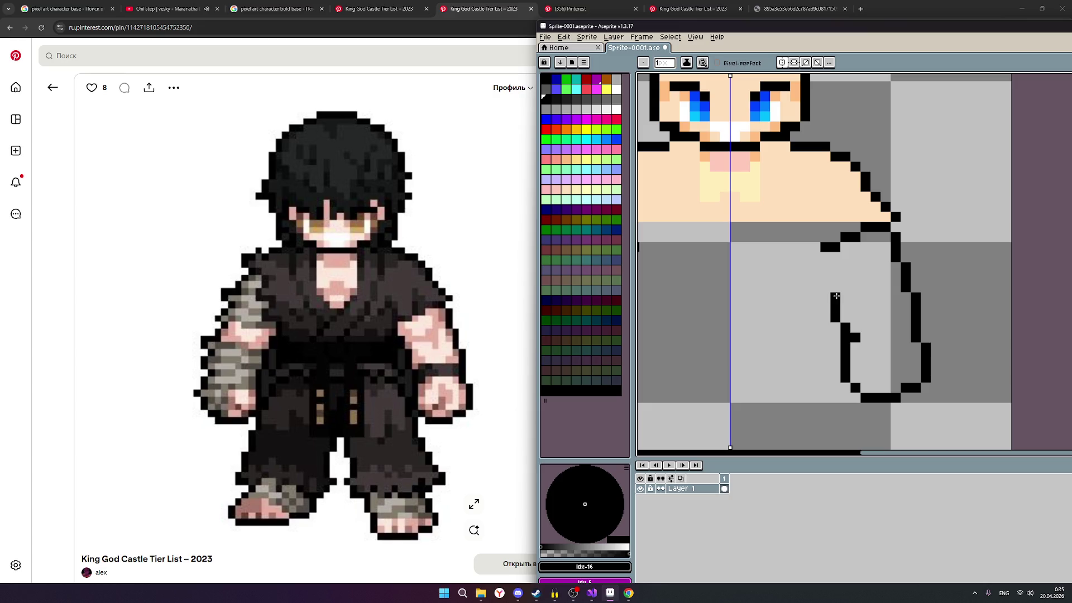
{"action": "left_click_drag", "start_coordinate": [825, 295], "coordinate": [823, 279]}
{"action": "scroll", "coordinate": [783, 306], "scroll_direction": "down", "scroll_amount": 2}
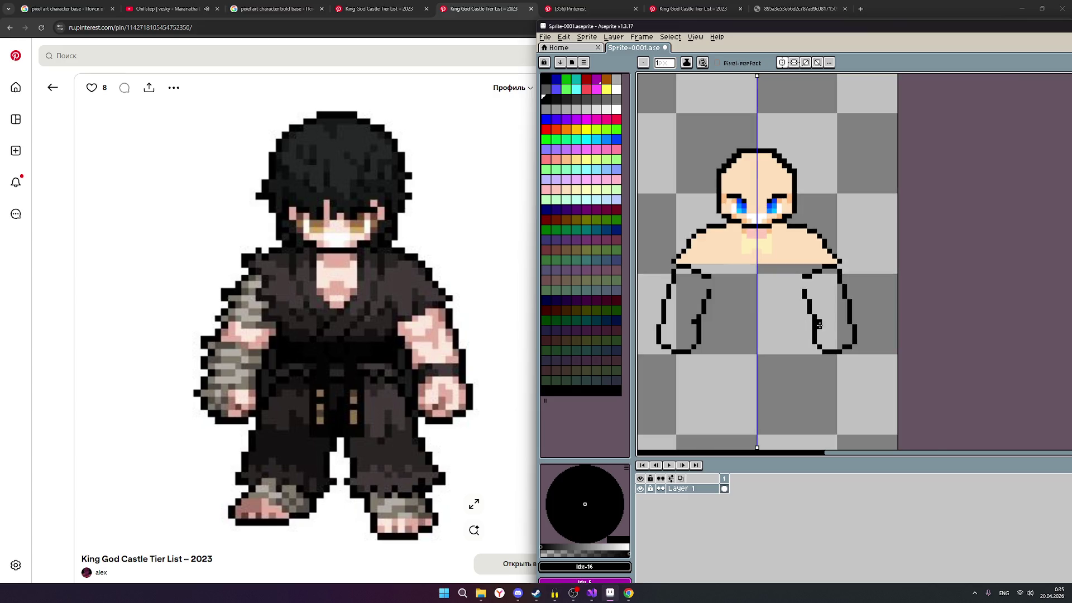
{"action": "scroll", "coordinate": [790, 333], "scroll_direction": "down", "scroll_amount": 1}
{"action": "scroll", "coordinate": [786, 341], "scroll_direction": "up", "scroll_amount": 1}
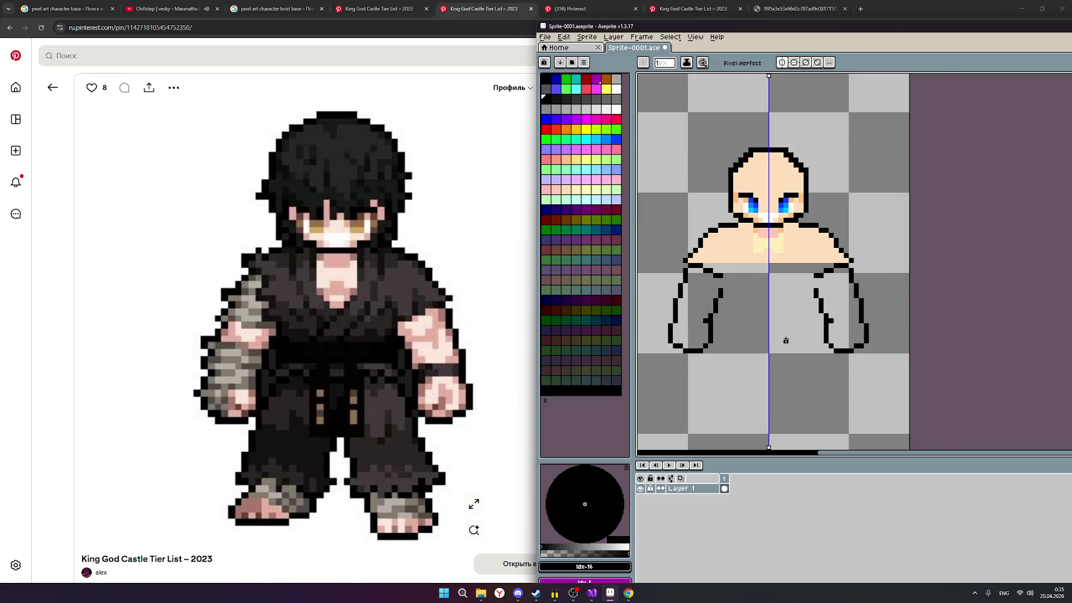
{"action": "scroll", "coordinate": [785, 340], "scroll_direction": "up", "scroll_amount": 1}
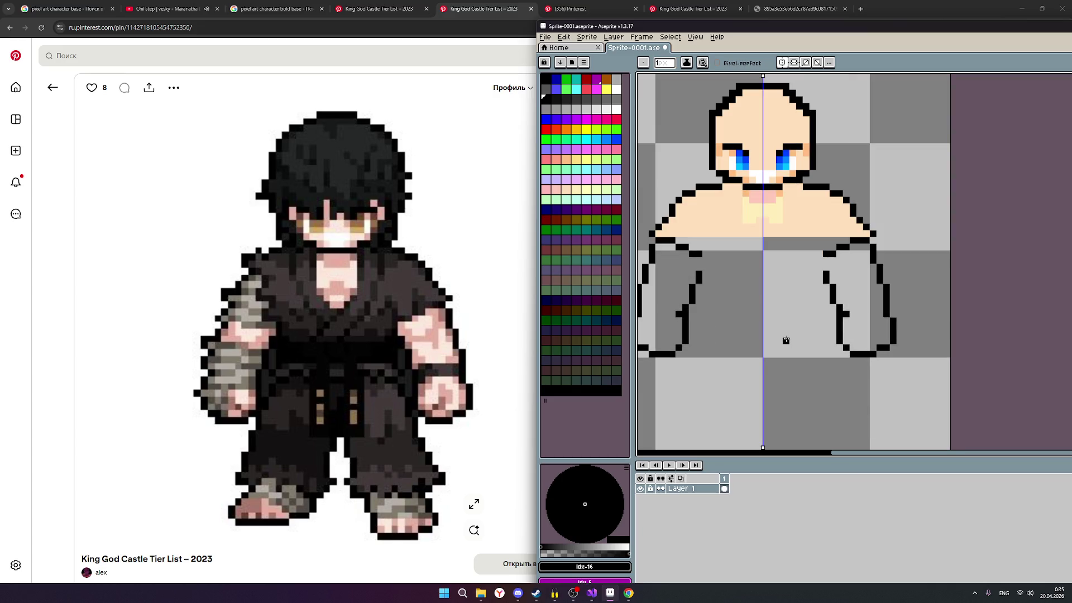
{"action": "scroll", "coordinate": [786, 340], "scroll_direction": "down", "scroll_amount": 1}
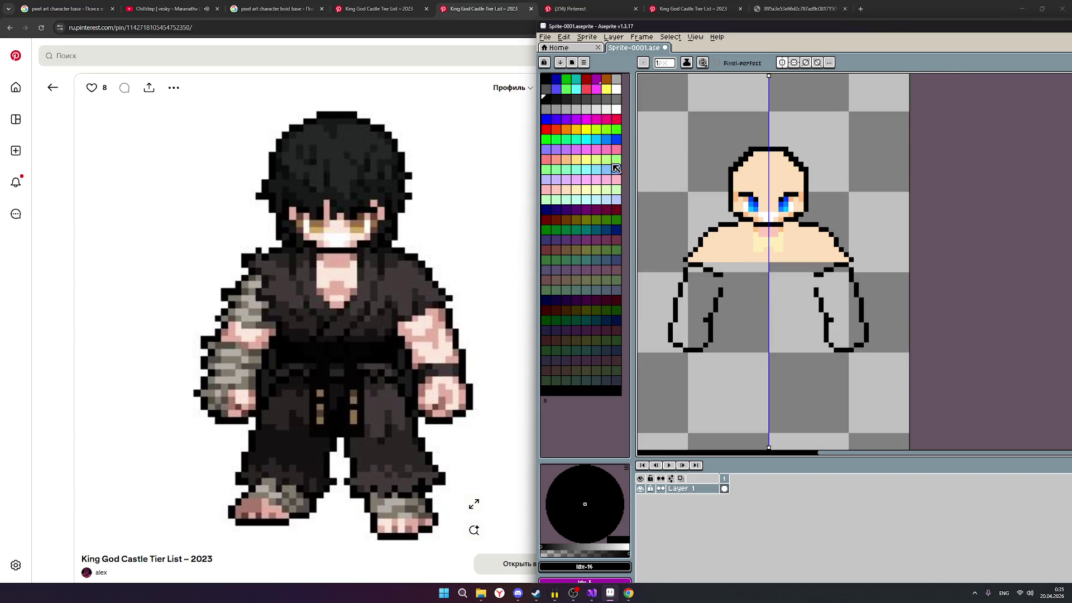
Step: Paint the torso between the arms with the skin swatch, filling leftover grey pixels, then bring up YouTube
{"action": "left_click", "coordinate": [575, 192]}
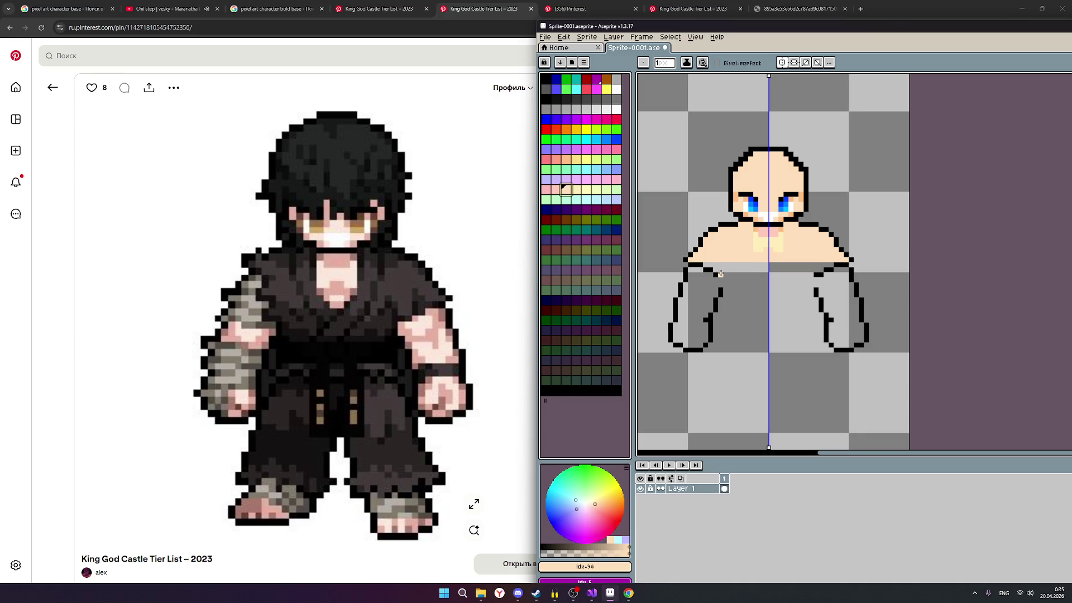
{"action": "mouse_move", "coordinate": [708, 263]}
{"action": "left_mouse_down"}
{"action": "mouse_move", "coordinate": [780, 265]}
{"action": "mouse_move", "coordinate": [774, 280]}
{"action": "mouse_move", "coordinate": [767, 273]}
{"action": "mouse_move", "coordinate": [769, 340]}
{"action": "mouse_move", "coordinate": [769, 329]}
{"action": "mouse_move", "coordinate": [750, 335]}
{"action": "mouse_move", "coordinate": [747, 265]}
{"action": "mouse_move", "coordinate": [755, 332]}
{"action": "mouse_move", "coordinate": [781, 322]}
{"action": "mouse_move", "coordinate": [760, 322]}
{"action": "mouse_move", "coordinate": [787, 273]}
{"action": "left_mouse_up"}
{"action": "left_click", "coordinate": [750, 270]}
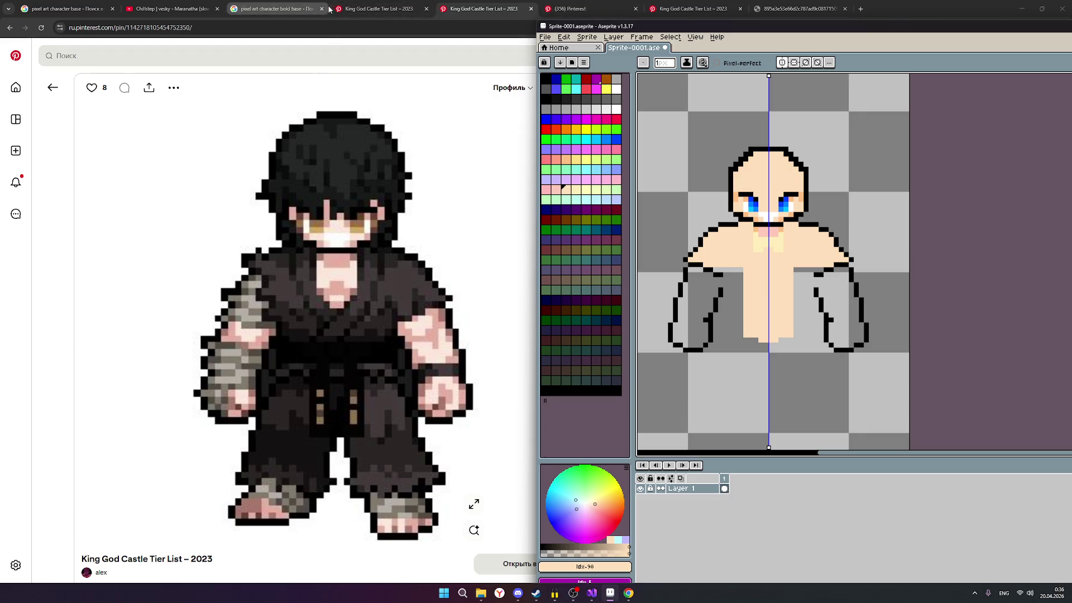
{"action": "left_click", "coordinate": [167, 8]}
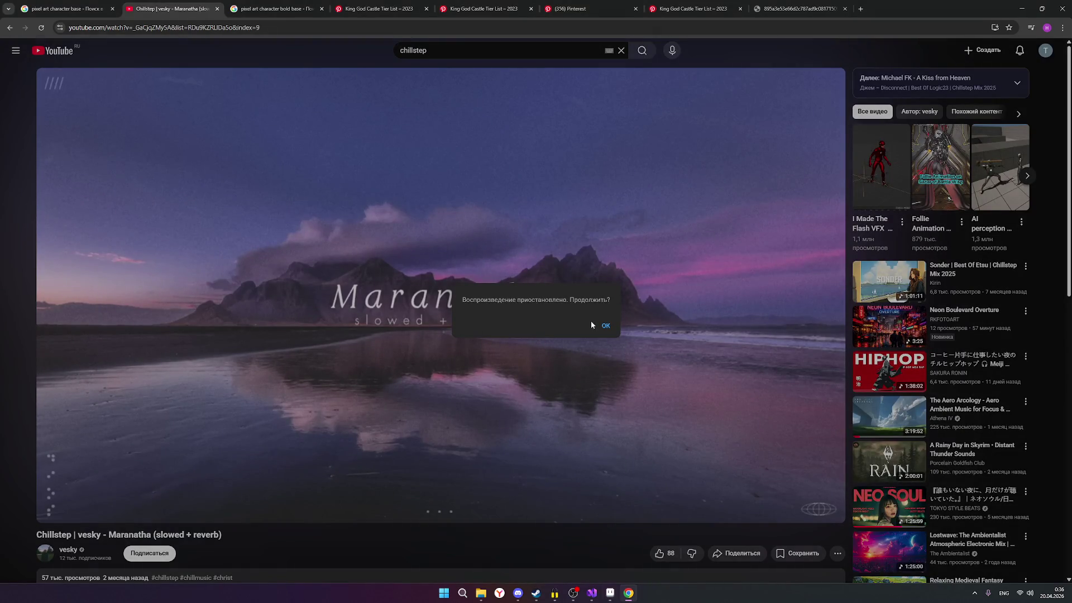
Step: Resume YouTube and start the Sonder chillstep mix, then return to the Pinterest pin and Aseprite
{"action": "left_click", "coordinate": [605, 325]}
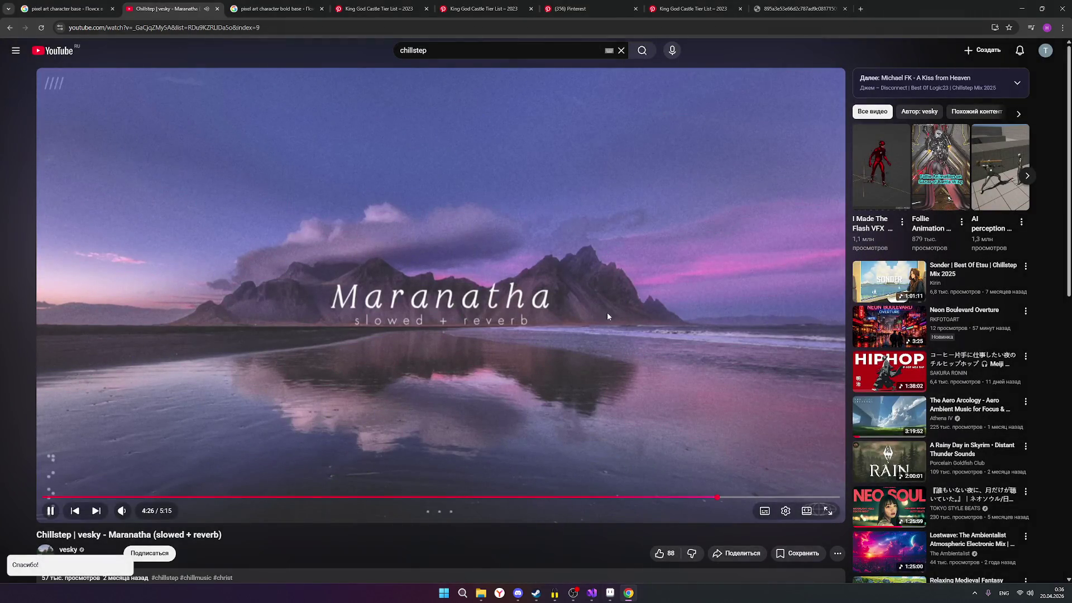
{"action": "left_click", "coordinate": [888, 284]}
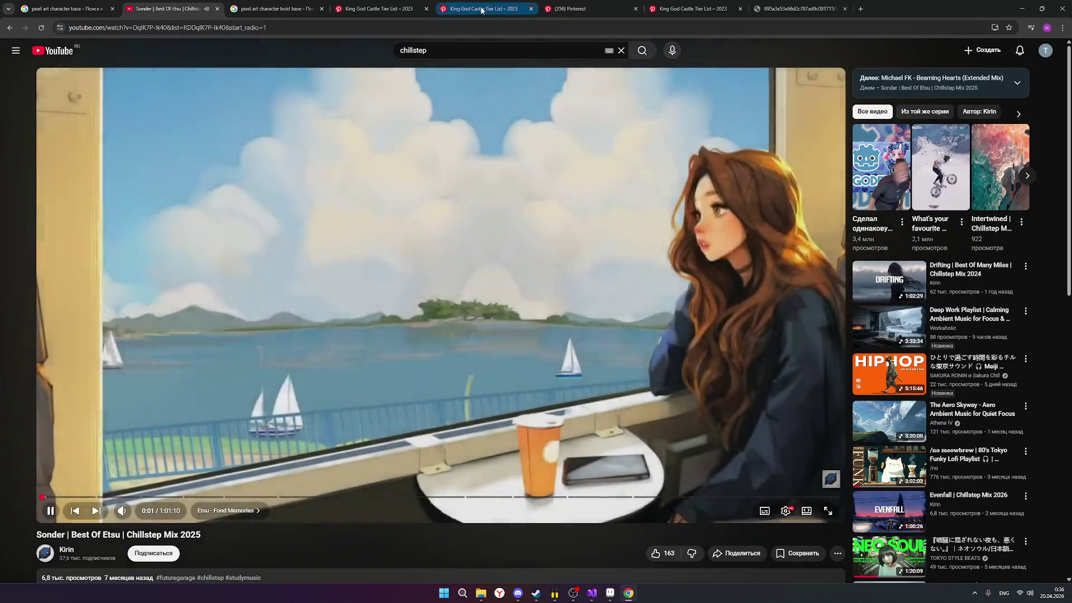
{"action": "left_click", "coordinate": [482, 9]}
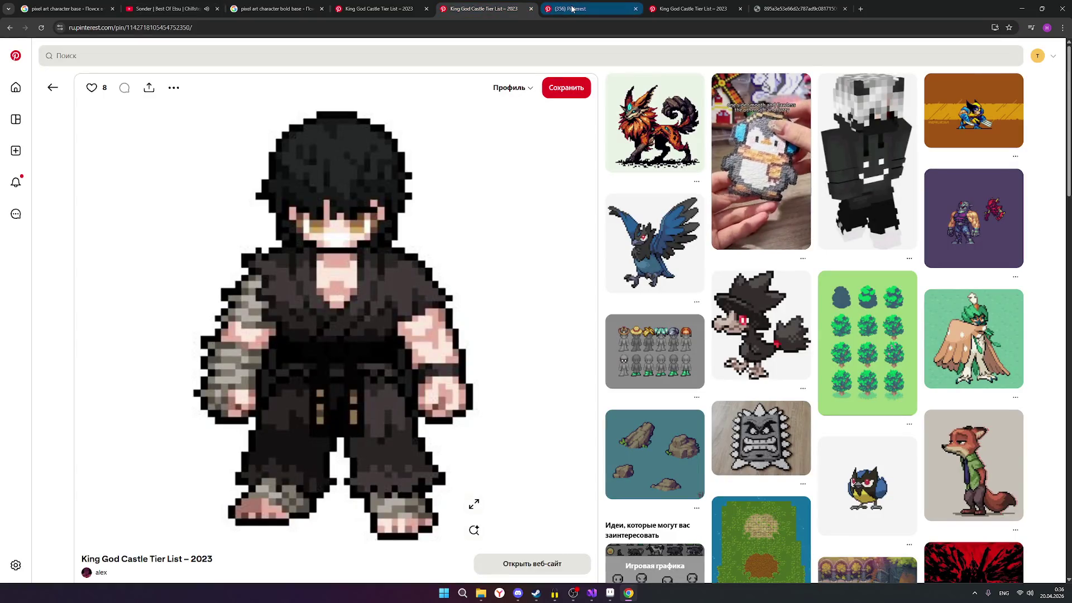
{"action": "left_click", "coordinate": [577, 8]}
{"action": "left_click", "coordinate": [490, 8]}
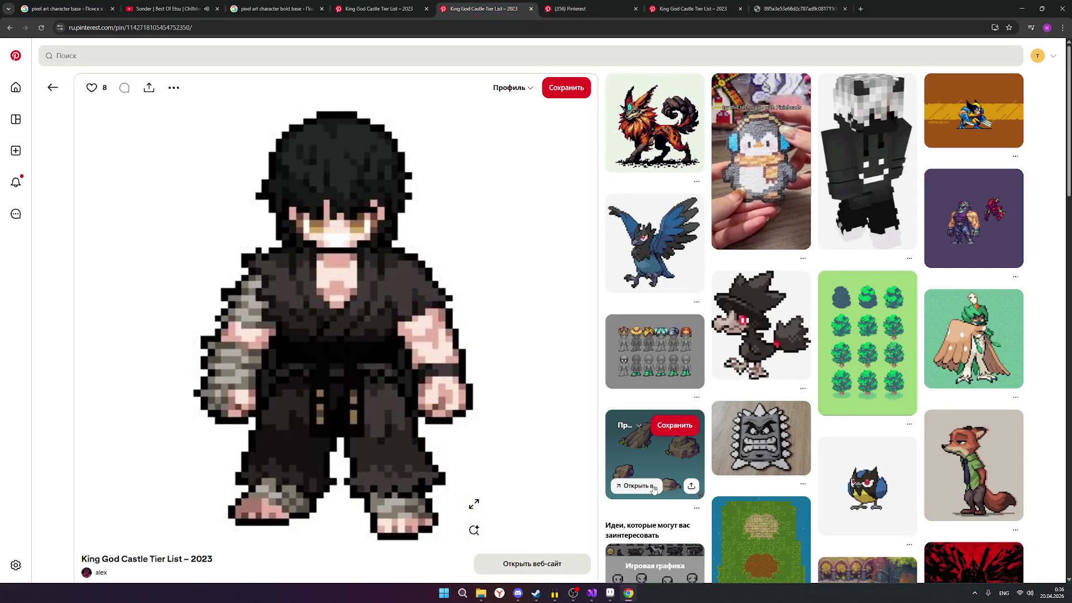
{"action": "left_click", "coordinate": [611, 592]}
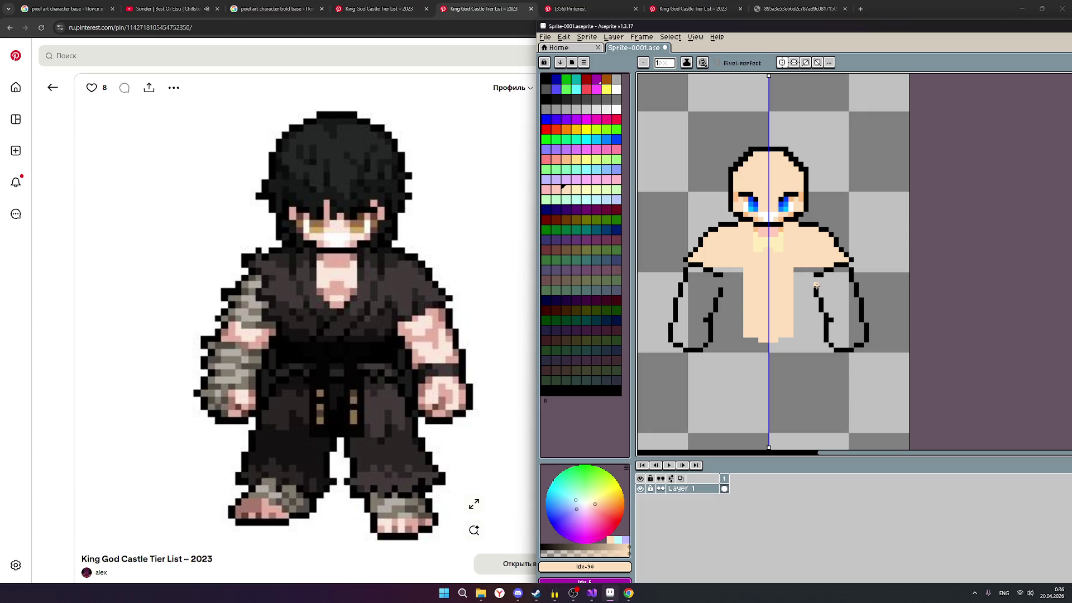
Step: Switch back to black and add outline pixels on the right arm's inner edge, then bring up OBS Studio
{"action": "left_click", "coordinate": [816, 286]}
{"action": "left_click", "coordinate": [547, 95]}
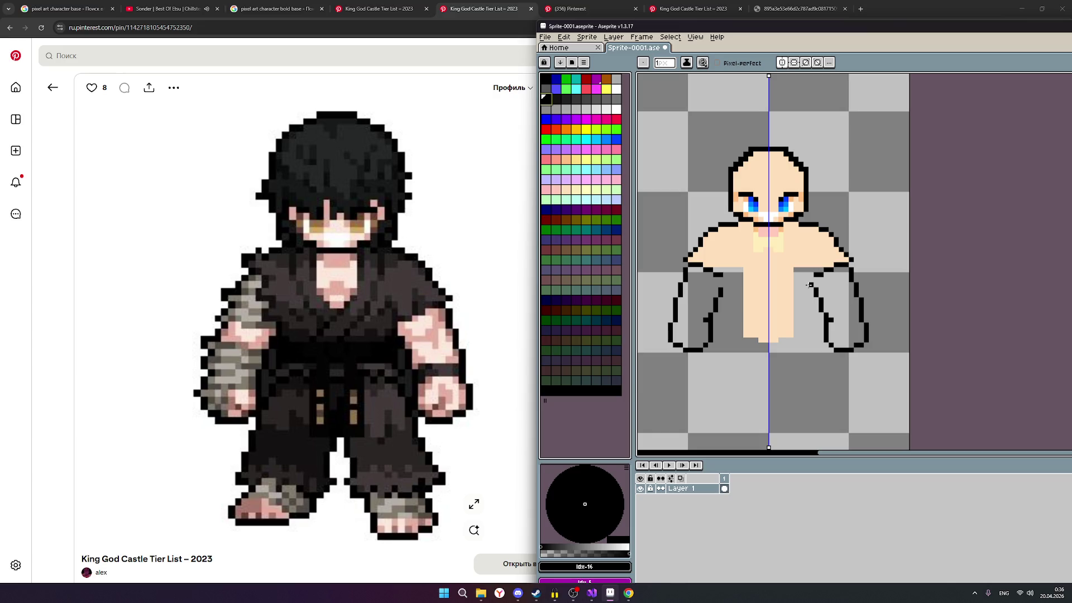
{"action": "left_click", "coordinate": [809, 283]}
{"action": "scroll", "coordinate": [814, 284], "scroll_direction": "up", "scroll_amount": 2}
{"action": "scroll", "coordinate": [815, 286], "scroll_direction": "down", "scroll_amount": 2}
{"action": "scroll", "coordinate": [796, 308], "scroll_direction": "up", "scroll_amount": 2}
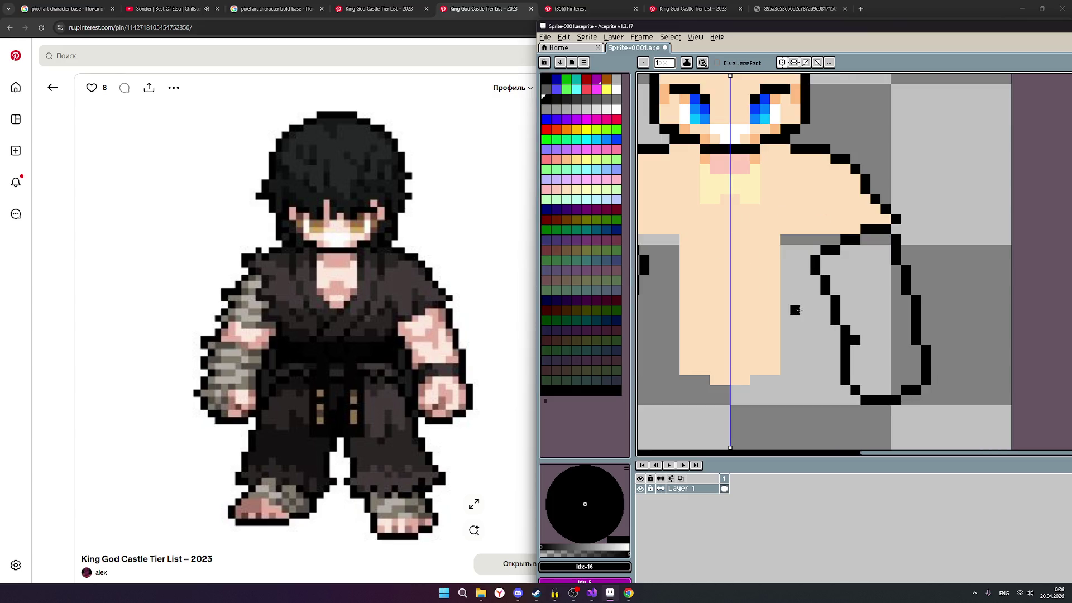
{"action": "scroll", "coordinate": [796, 310], "scroll_direction": "down", "scroll_amount": 2}
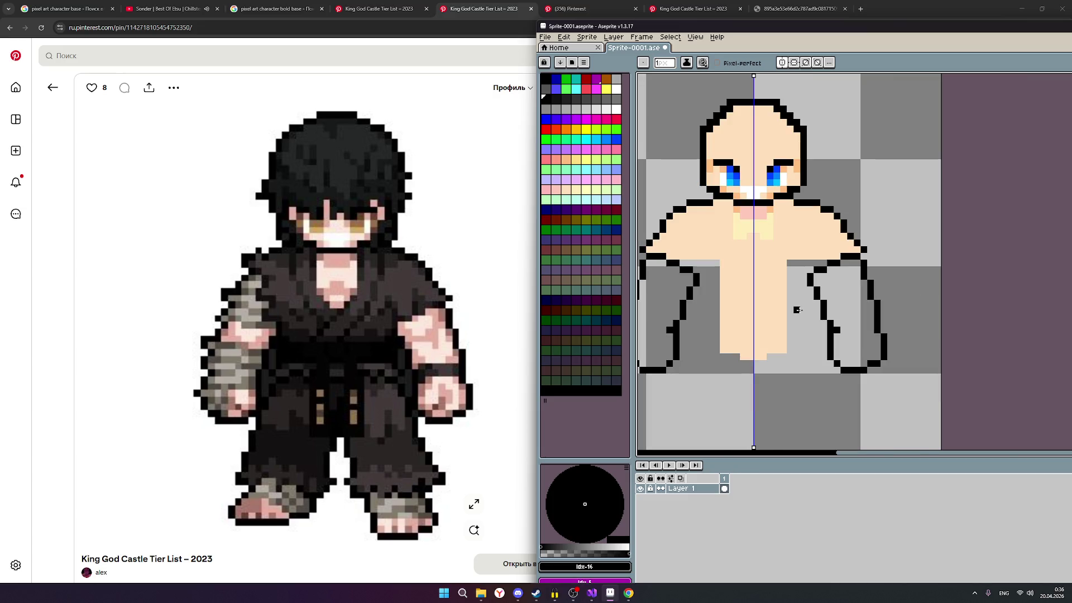
{"action": "scroll", "coordinate": [796, 310], "scroll_direction": "down", "scroll_amount": 1}
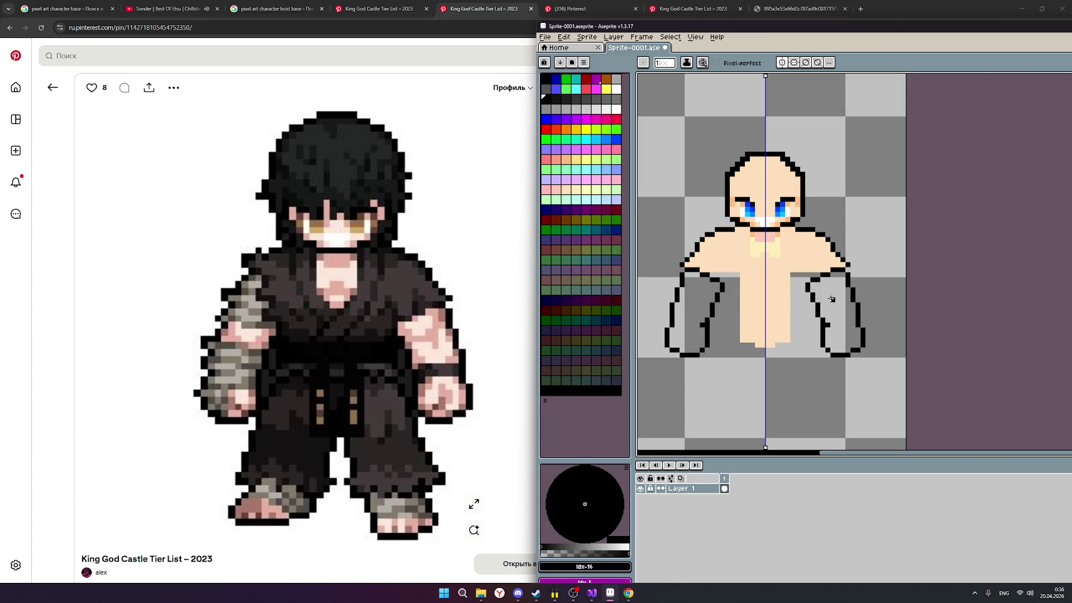
{"action": "left_click", "coordinate": [573, 593]}
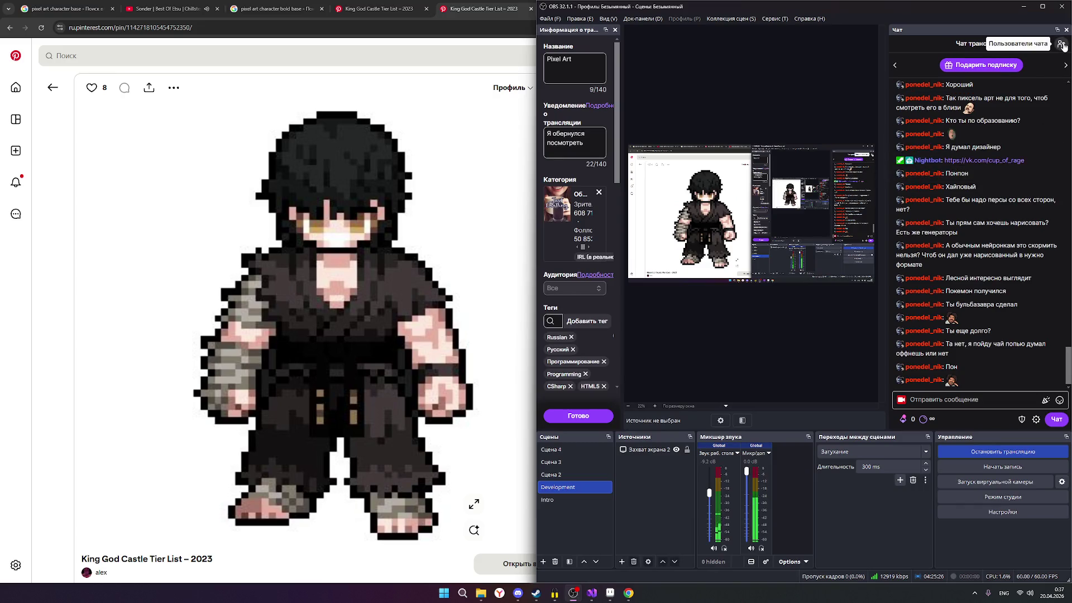
{"action": "left_click", "coordinate": [1062, 44]}
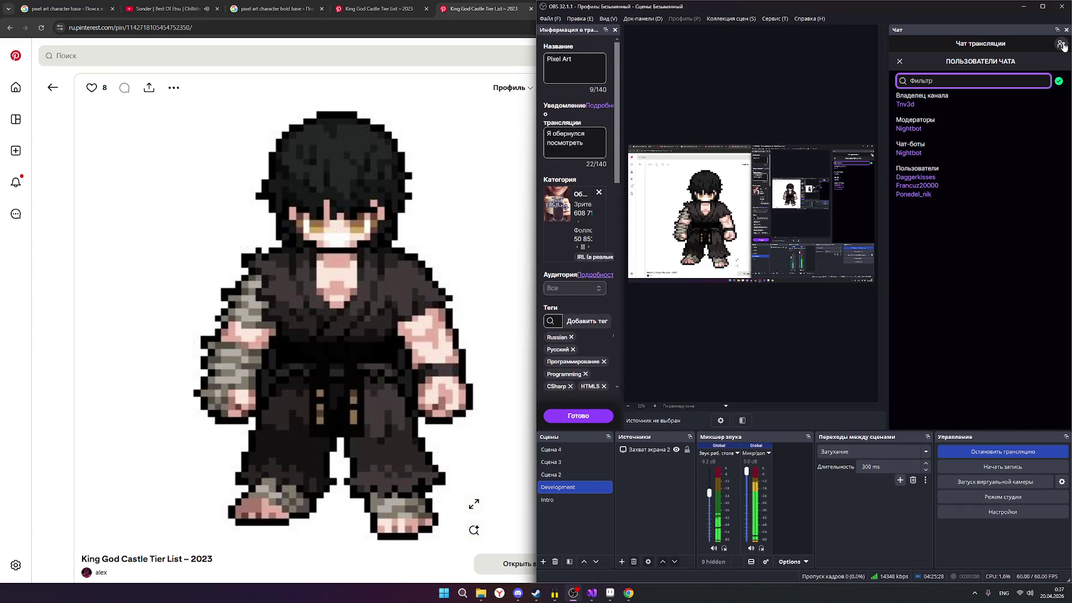
{"action": "left_click", "coordinate": [900, 61]}
{"action": "left_click", "coordinate": [1041, 10]}
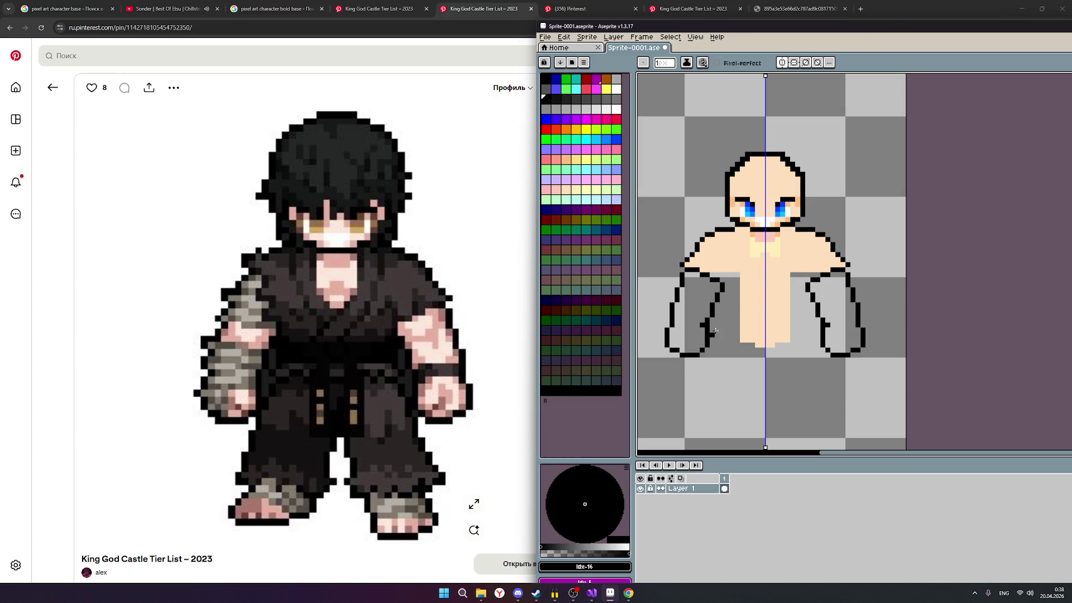
{"action": "scroll", "coordinate": [778, 308], "scroll_direction": "up", "scroll_amount": 1}
{"action": "scroll", "coordinate": [786, 305], "scroll_direction": "down", "scroll_amount": 2}
{"action": "scroll", "coordinate": [784, 304], "scroll_direction": "up", "scroll_amount": 1}
{"action": "scroll", "coordinate": [783, 304], "scroll_direction": "up", "scroll_amount": 1}
{"action": "scroll", "coordinate": [783, 304], "scroll_direction": "down", "scroll_amount": 1}
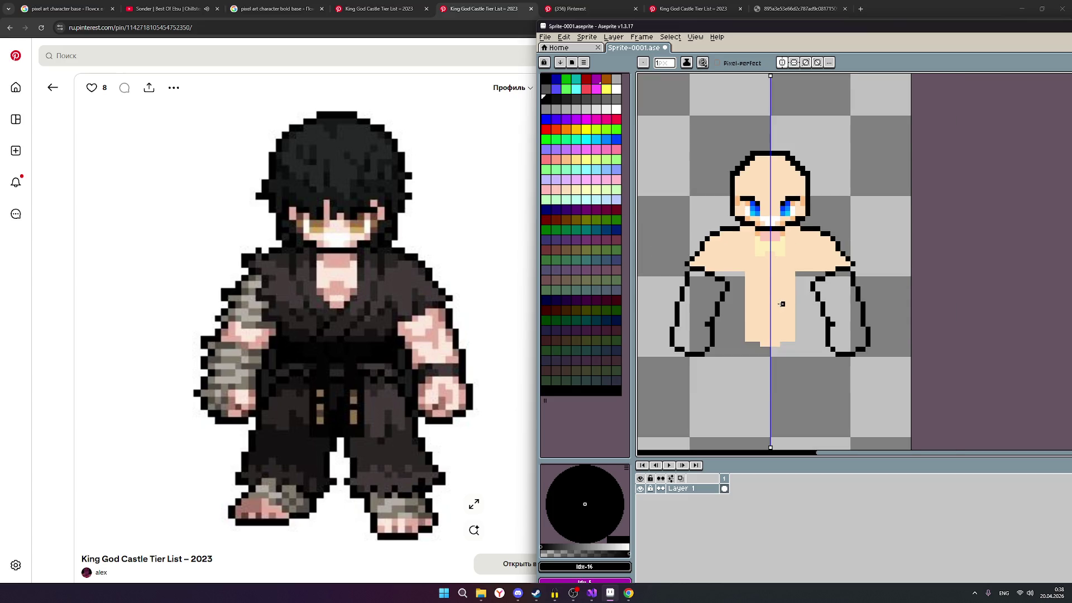
{"action": "scroll", "coordinate": [783, 305], "scroll_direction": "up", "scroll_amount": 1}
{"action": "scroll", "coordinate": [782, 304], "scroll_direction": "down", "scroll_amount": 1}
{"action": "scroll", "coordinate": [787, 298], "scroll_direction": "up", "scroll_amount": 1}
{"action": "scroll", "coordinate": [787, 299], "scroll_direction": "down", "scroll_amount": 1}
{"action": "scroll", "coordinate": [787, 299], "scroll_direction": "up", "scroll_amount": 1}
{"action": "scroll", "coordinate": [786, 299], "scroll_direction": "down", "scroll_amount": 1}
{"action": "scroll", "coordinate": [786, 300], "scroll_direction": "up", "scroll_amount": 1}
{"action": "scroll", "coordinate": [786, 299], "scroll_direction": "down", "scroll_amount": 1}
{"action": "scroll", "coordinate": [787, 299], "scroll_direction": "up", "scroll_amount": 1}
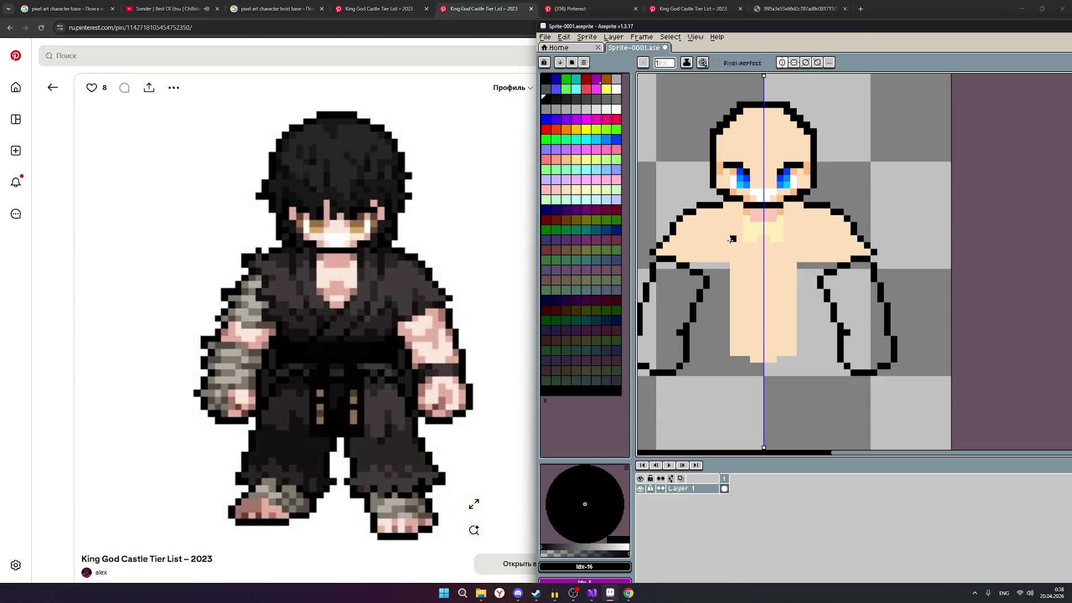
{"action": "scroll", "coordinate": [787, 259], "scroll_direction": "down", "scroll_amount": 1}
{"action": "scroll", "coordinate": [787, 260], "scroll_direction": "up", "scroll_amount": 1}
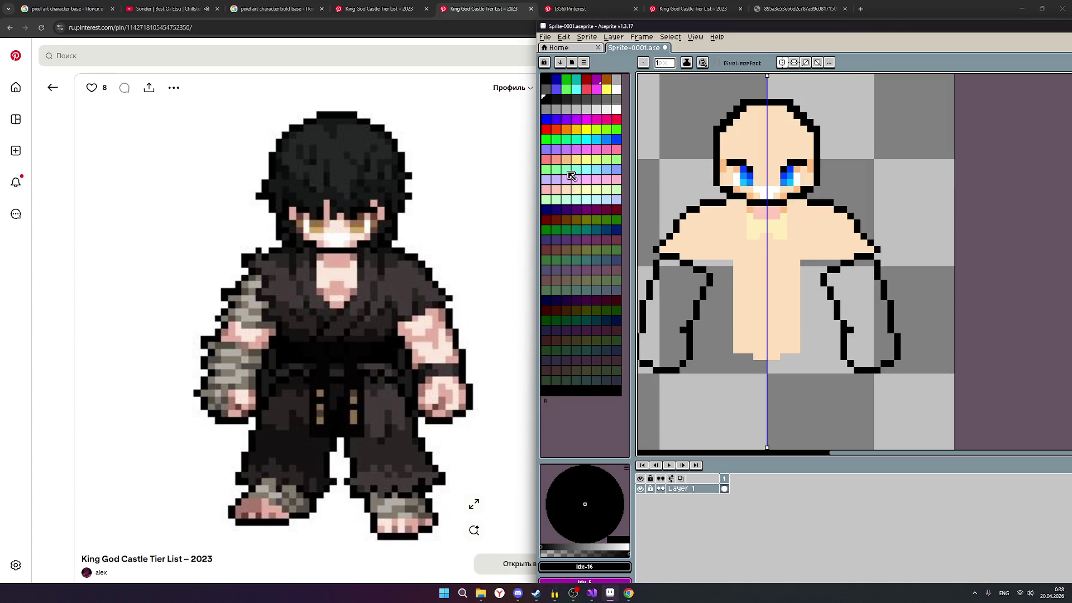
Step: Fill both armpits and the sleeve openings with skin tone, fixing the grey pixel by the elbow
{"action": "left_click", "coordinate": [572, 195]}
{"action": "left_click_drag", "start_coordinate": [730, 269], "coordinate": [722, 297]}
{"action": "left_click", "coordinate": [697, 262]}
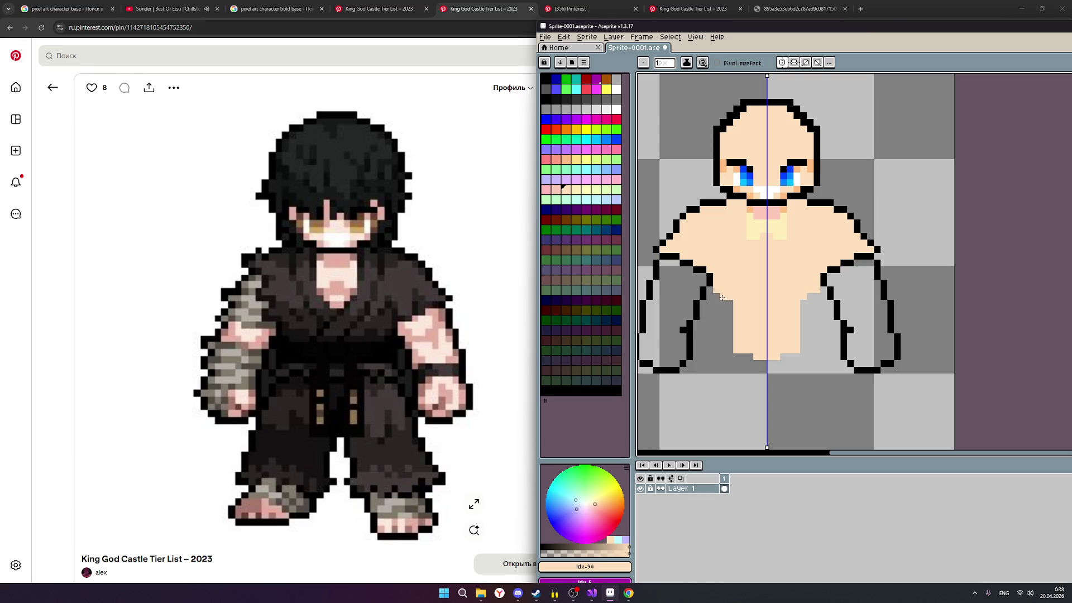
{"action": "scroll", "coordinate": [704, 302], "scroll_direction": "up", "scroll_amount": 1}
{"action": "scroll", "coordinate": [670, 350], "scroll_direction": "up", "scroll_amount": 1}
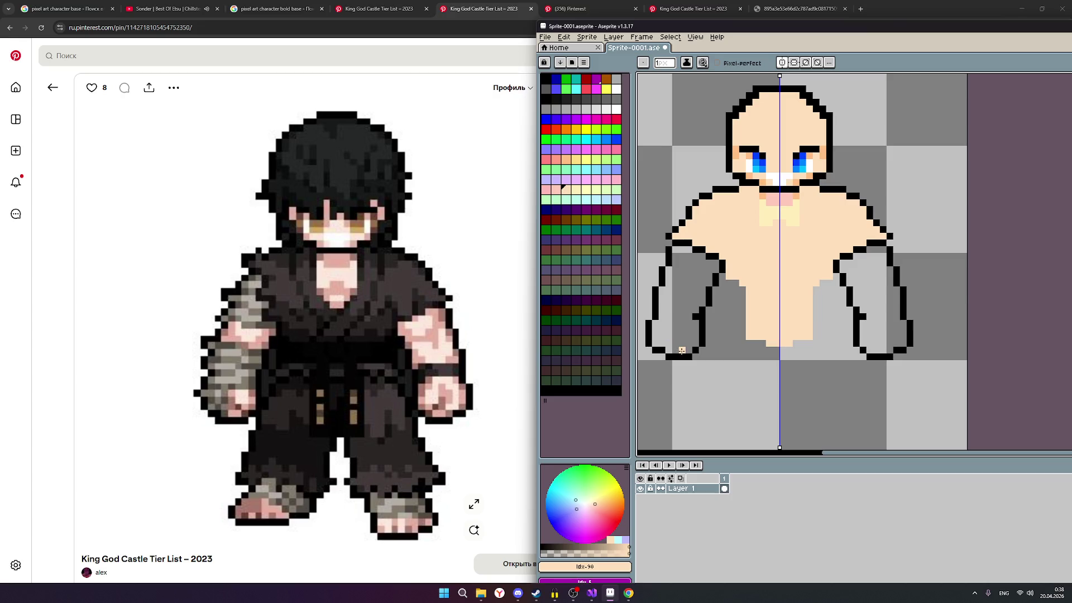
{"action": "mouse_move", "coordinate": [682, 351]}
{"action": "left_mouse_down"}
{"action": "mouse_move", "coordinate": [669, 352]}
{"action": "mouse_move", "coordinate": [658, 331]}
{"action": "mouse_move", "coordinate": [687, 289]}
{"action": "mouse_move", "coordinate": [678, 251]}
{"action": "mouse_move", "coordinate": [716, 267]}
{"action": "mouse_move", "coordinate": [674, 264]}
{"action": "mouse_move", "coordinate": [675, 254]}
{"action": "mouse_move", "coordinate": [680, 284]}
{"action": "mouse_move", "coordinate": [669, 273]}
{"action": "mouse_move", "coordinate": [675, 296]}
{"action": "mouse_move", "coordinate": [664, 301]}
{"action": "mouse_move", "coordinate": [662, 291]}
{"action": "mouse_move", "coordinate": [688, 317]}
{"action": "mouse_move", "coordinate": [686, 296]}
{"action": "mouse_move", "coordinate": [700, 300]}
{"action": "mouse_move", "coordinate": [696, 281]}
{"action": "mouse_move", "coordinate": [708, 281]}
{"action": "left_mouse_up"}
{"action": "left_click", "coordinate": [709, 279]}
{"action": "scroll", "coordinate": [810, 285], "scroll_direction": "down", "scroll_amount": 1}
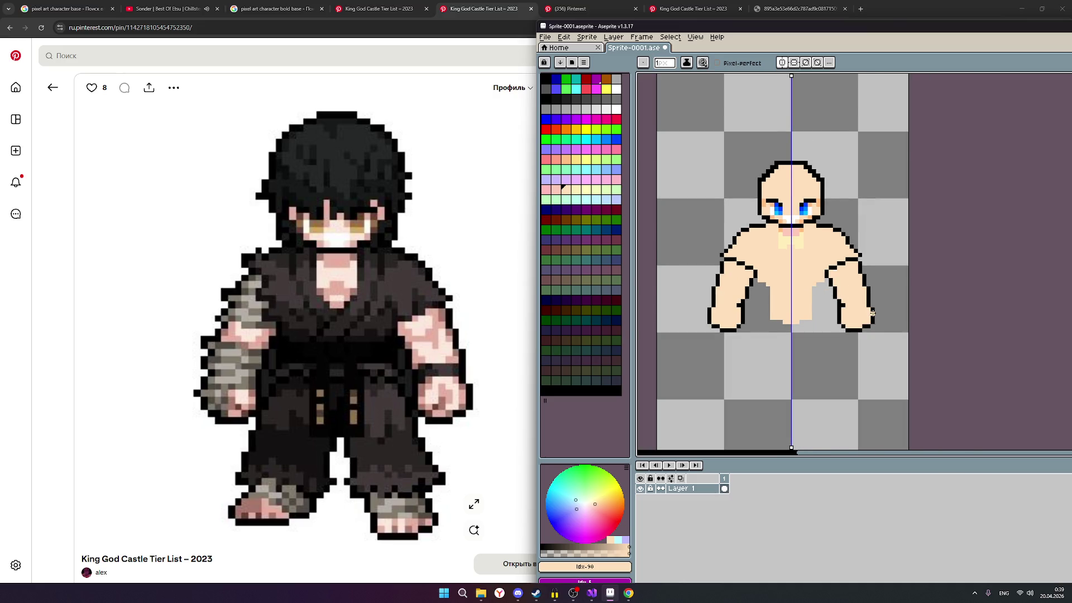
{"action": "scroll", "coordinate": [871, 314], "scroll_direction": "up", "scroll_amount": 1}
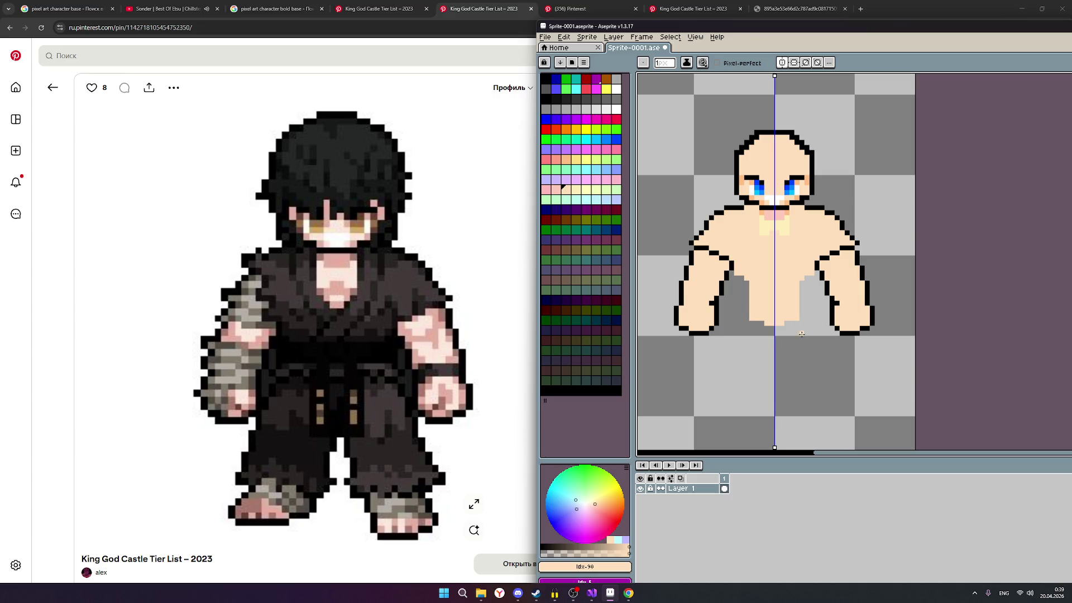
{"action": "scroll", "coordinate": [819, 323], "scroll_direction": "up", "scroll_amount": 1}
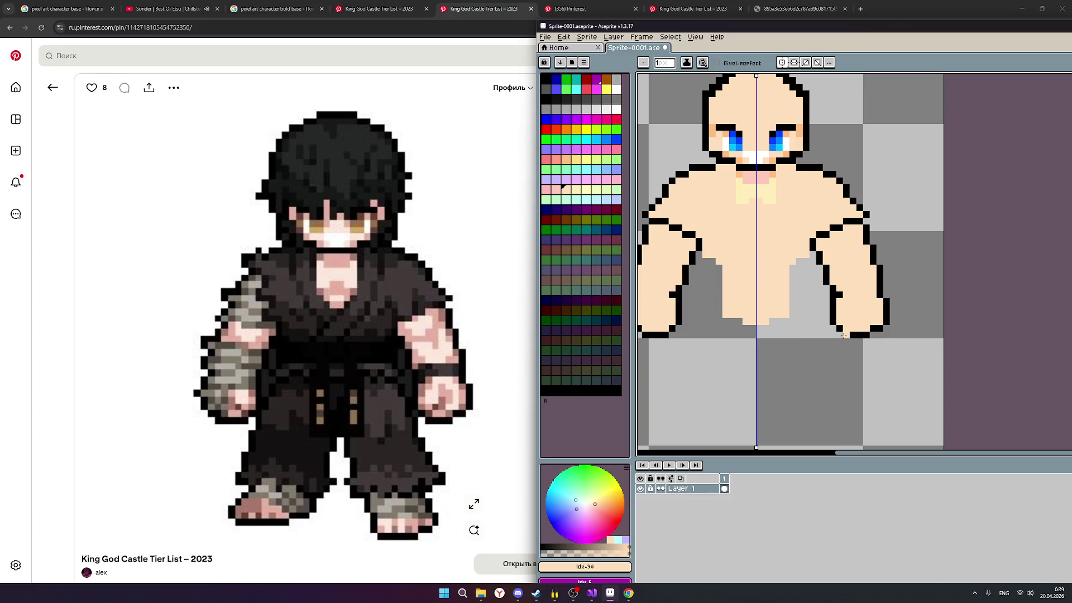
{"action": "scroll", "coordinate": [357, 380], "scroll_direction": "down", "scroll_amount": 1}
{"action": "scroll", "coordinate": [374, 385], "scroll_direction": "up", "scroll_amount": 1}
{"action": "scroll", "coordinate": [792, 252], "scroll_direction": "down", "scroll_amount": 1}
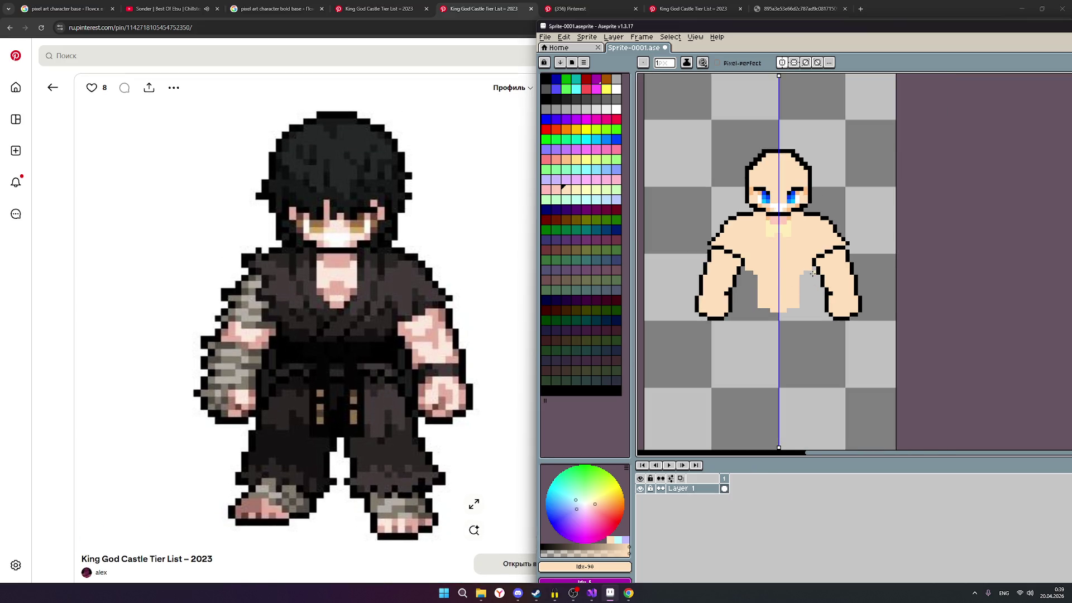
{"action": "scroll", "coordinate": [802, 243], "scroll_direction": "up", "scroll_amount": 1}
{"action": "scroll", "coordinate": [804, 243], "scroll_direction": "down", "scroll_amount": 1}
{"action": "scroll", "coordinate": [835, 198], "scroll_direction": "up", "scroll_amount": 1}
{"action": "scroll", "coordinate": [837, 201], "scroll_direction": "down", "scroll_amount": 1}
Step: Extend skin colour along both torso edges down to the lower torso and tidy the centre line
{"action": "left_click_drag", "start_coordinate": [753, 271], "coordinate": [760, 297]}
{"action": "left_click", "coordinate": [760, 295]}
{"action": "left_click", "coordinate": [780, 282]}
{"action": "mouse_move", "coordinate": [335, 322]}
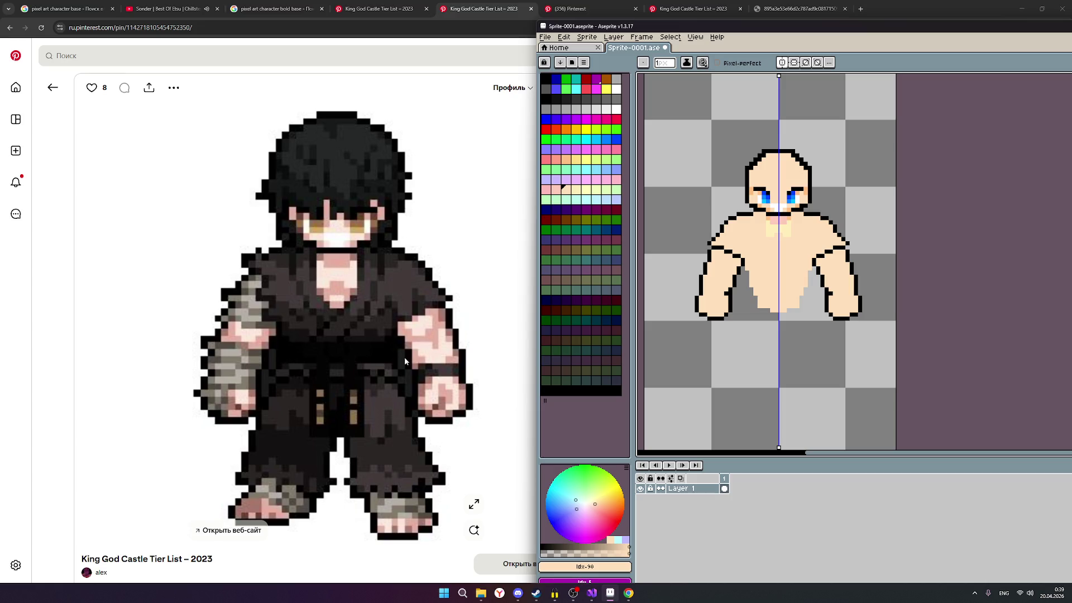
{"action": "left_click", "coordinate": [379, 12]}
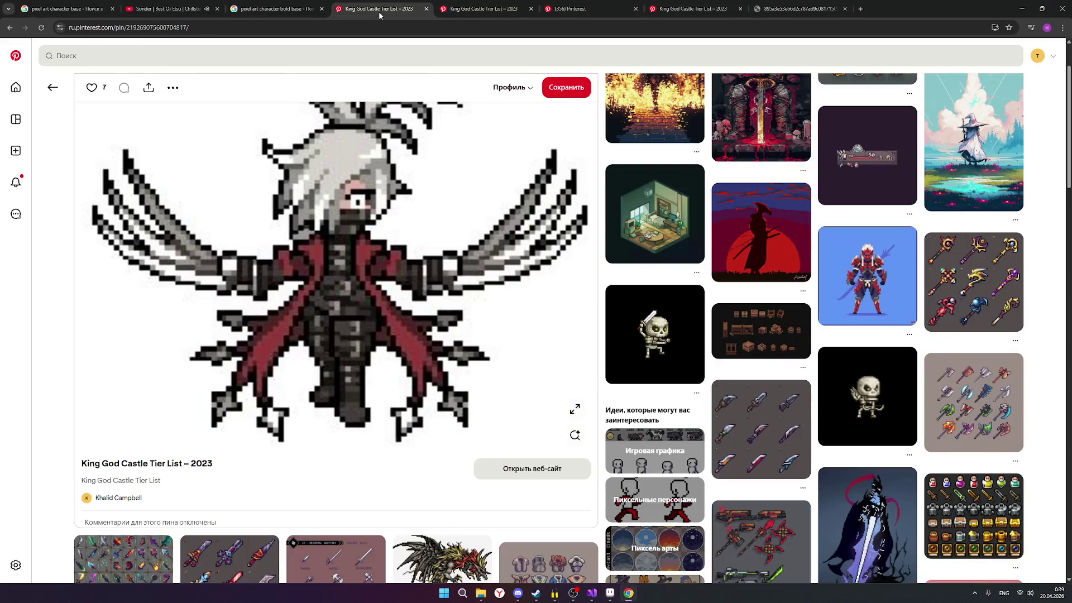
{"action": "left_click", "coordinate": [485, 9]}
{"action": "left_click", "coordinate": [555, 12]}
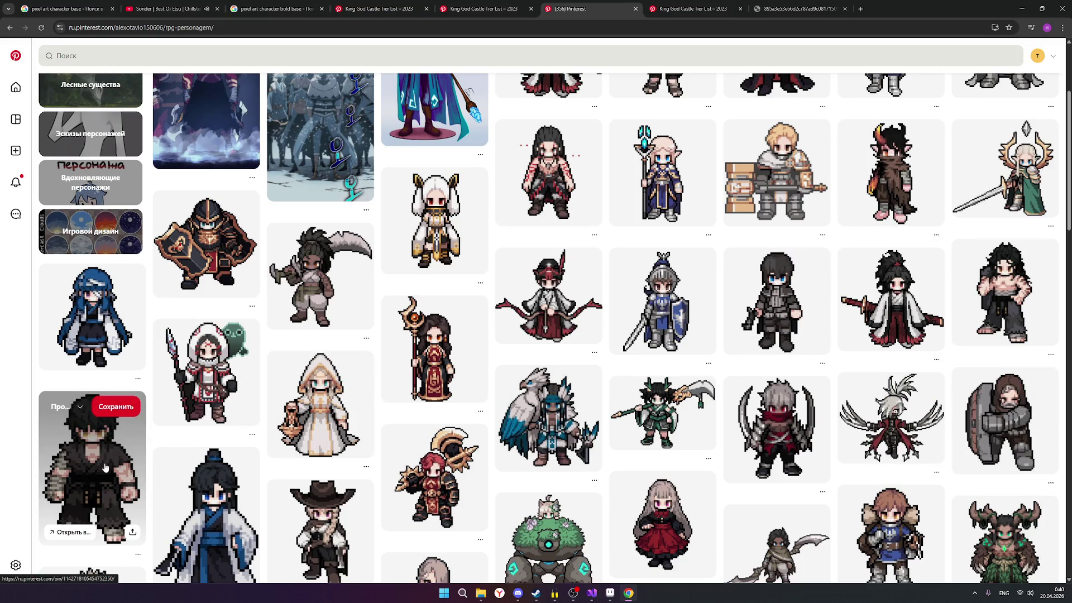
{"action": "scroll", "coordinate": [106, 468], "scroll_direction": "down", "scroll_amount": 1}
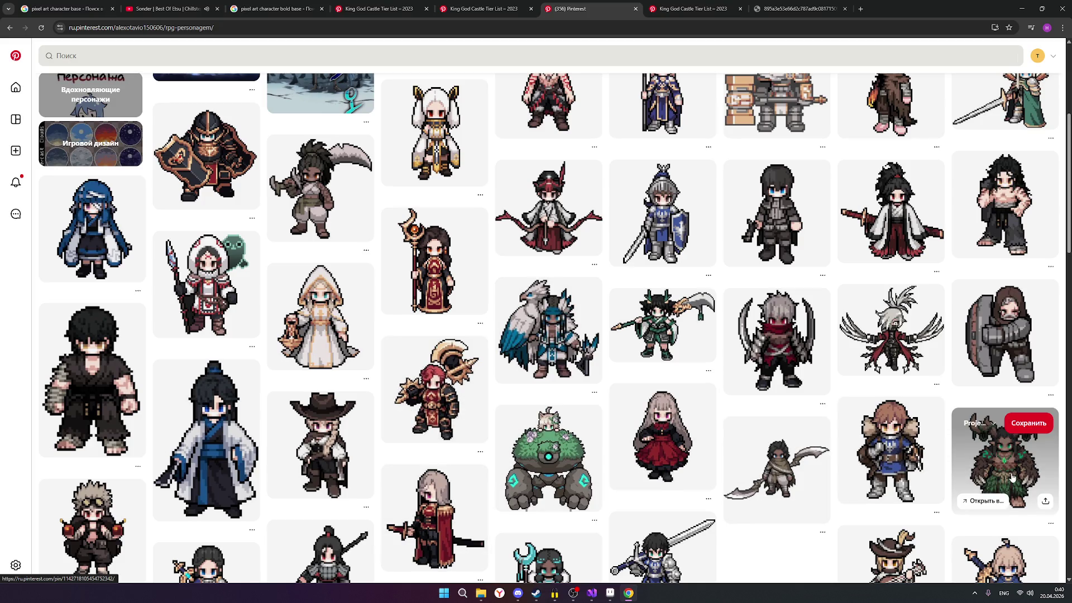
{"action": "scroll", "coordinate": [1012, 478], "scroll_direction": "up", "scroll_amount": 1}
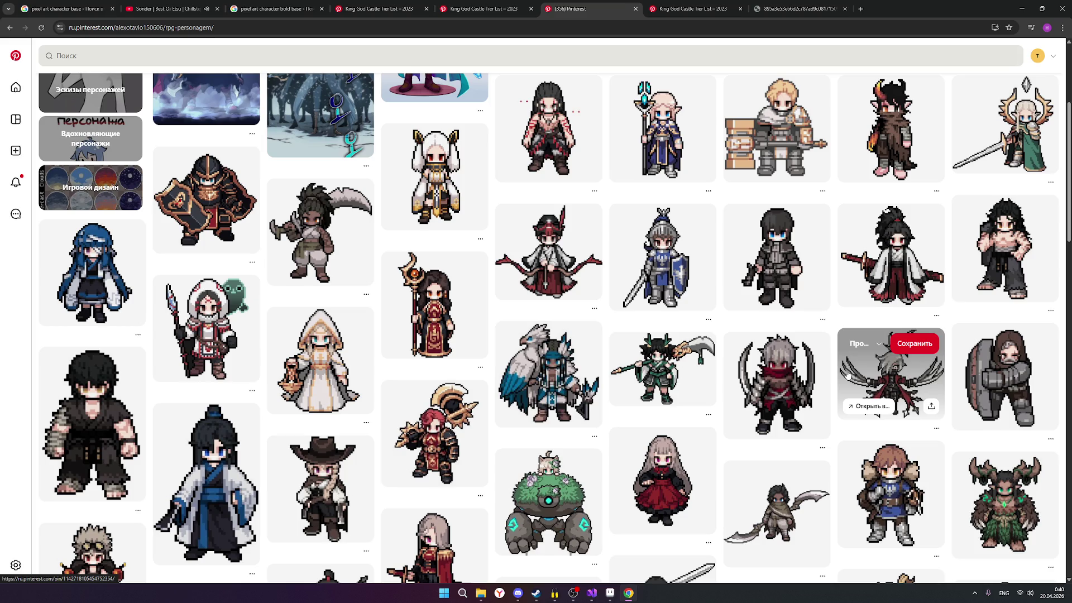
{"action": "scroll", "coordinate": [848, 376], "scroll_direction": "down", "scroll_amount": 2}
{"action": "scroll", "coordinate": [847, 376], "scroll_direction": "down", "scroll_amount": 2}
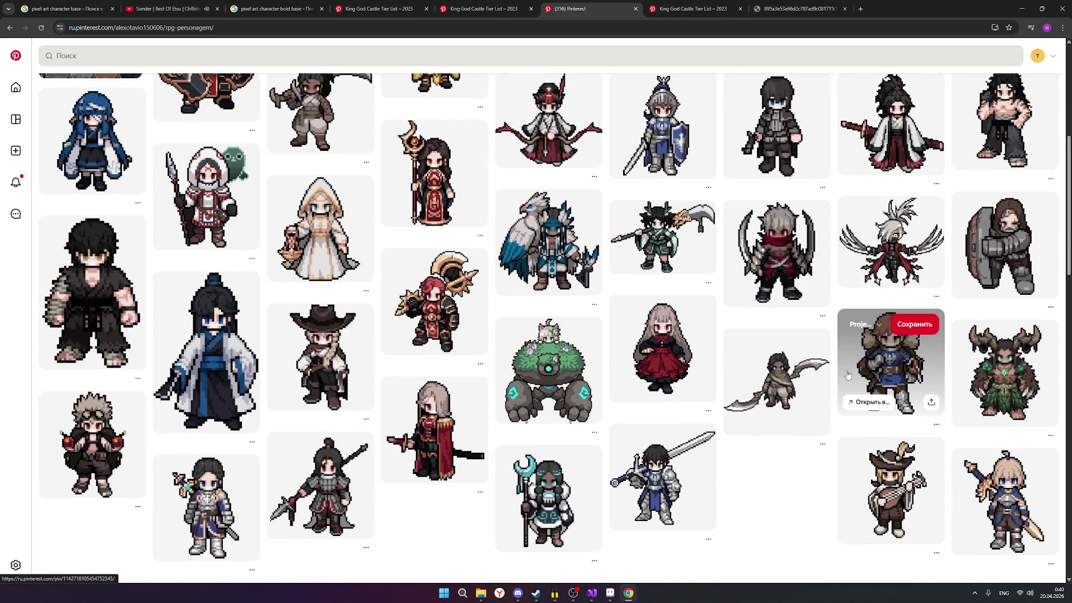
{"action": "scroll", "coordinate": [848, 375], "scroll_direction": "up", "scroll_amount": 1}
{"action": "scroll", "coordinate": [847, 375], "scroll_direction": "down", "scroll_amount": 1}
{"action": "mouse_move", "coordinate": [610, 593]}
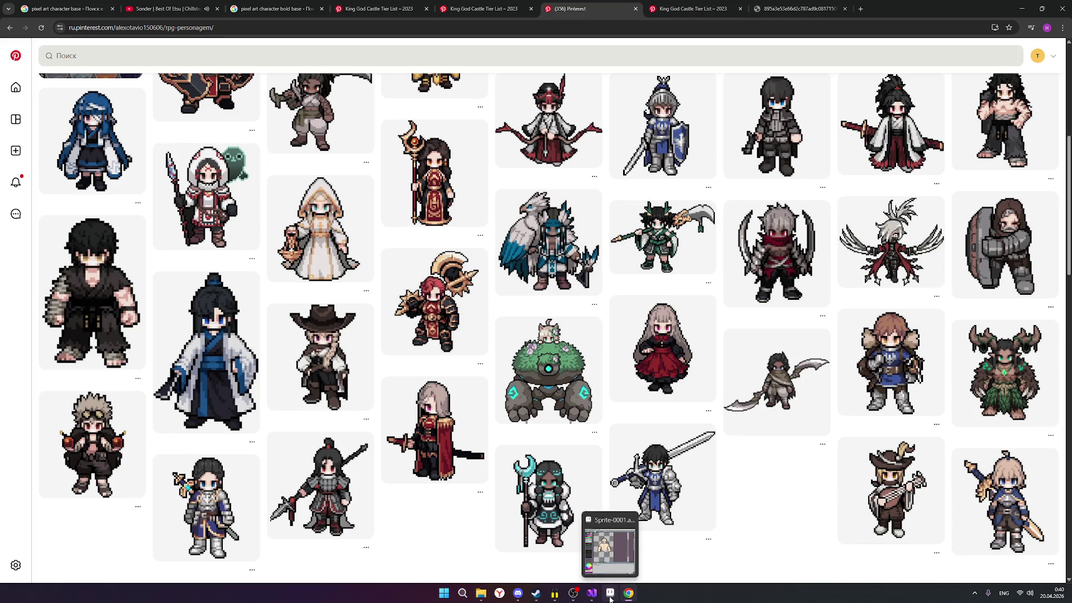
{"action": "scroll", "coordinate": [888, 494], "scroll_direction": "up", "scroll_amount": 1}
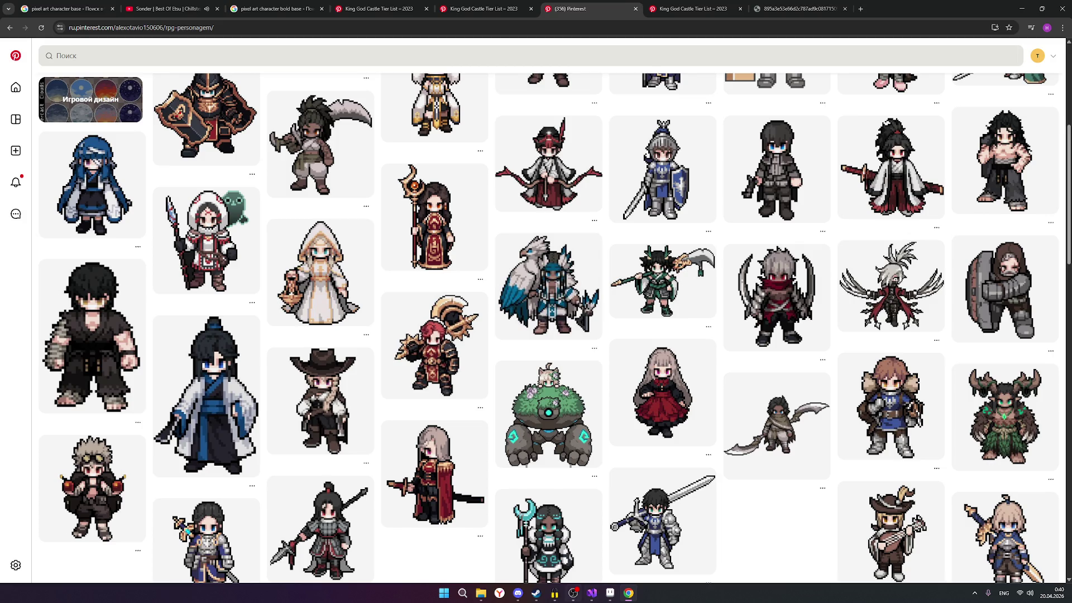
{"action": "left_click", "coordinate": [611, 593]}
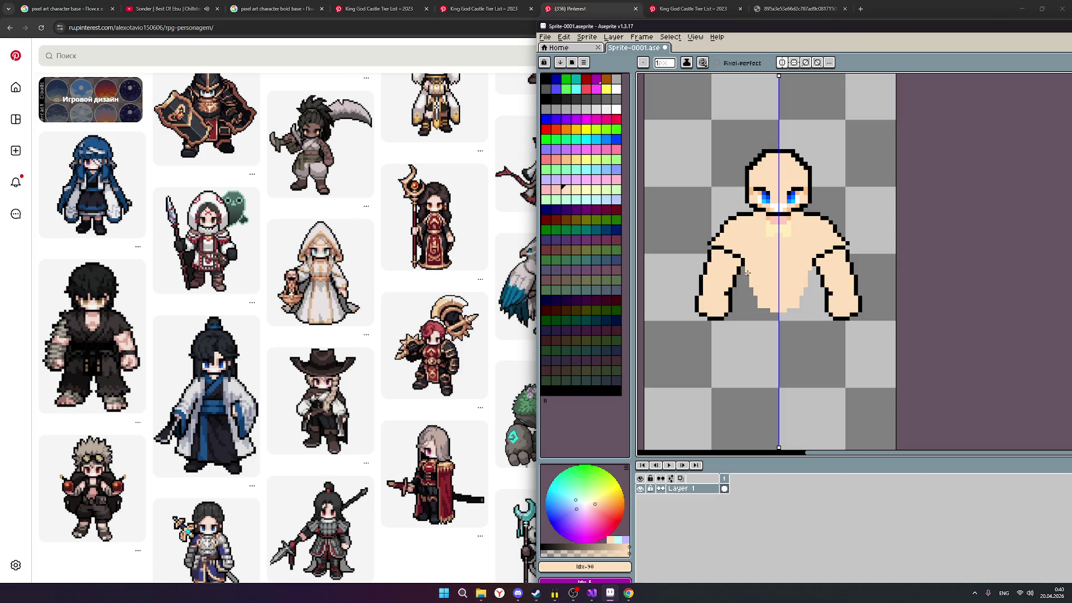
{"action": "left_click", "coordinate": [598, 67]}
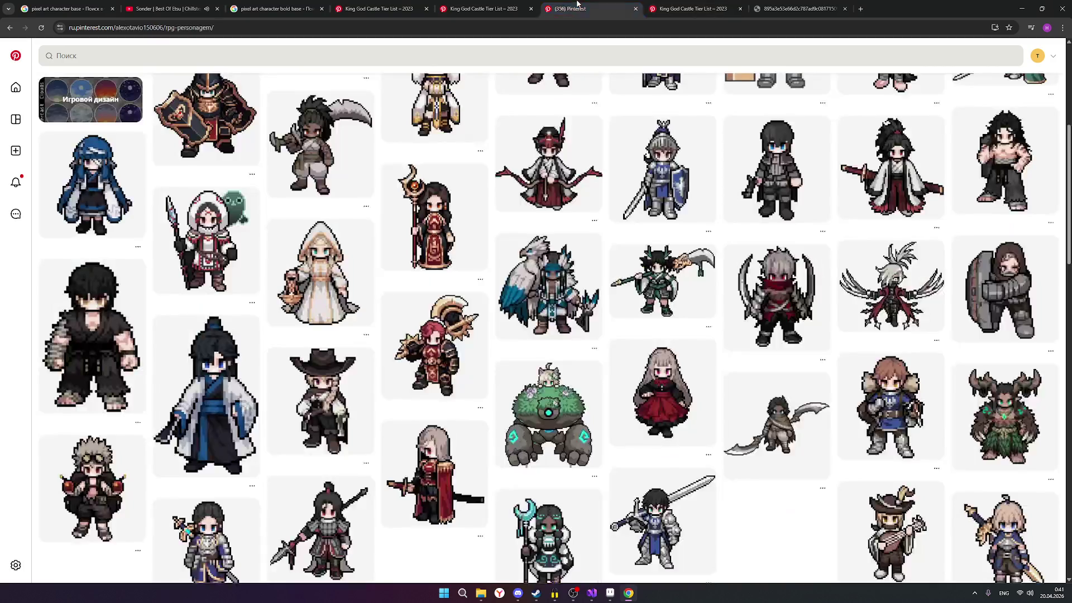
{"action": "left_click", "coordinate": [484, 8]}
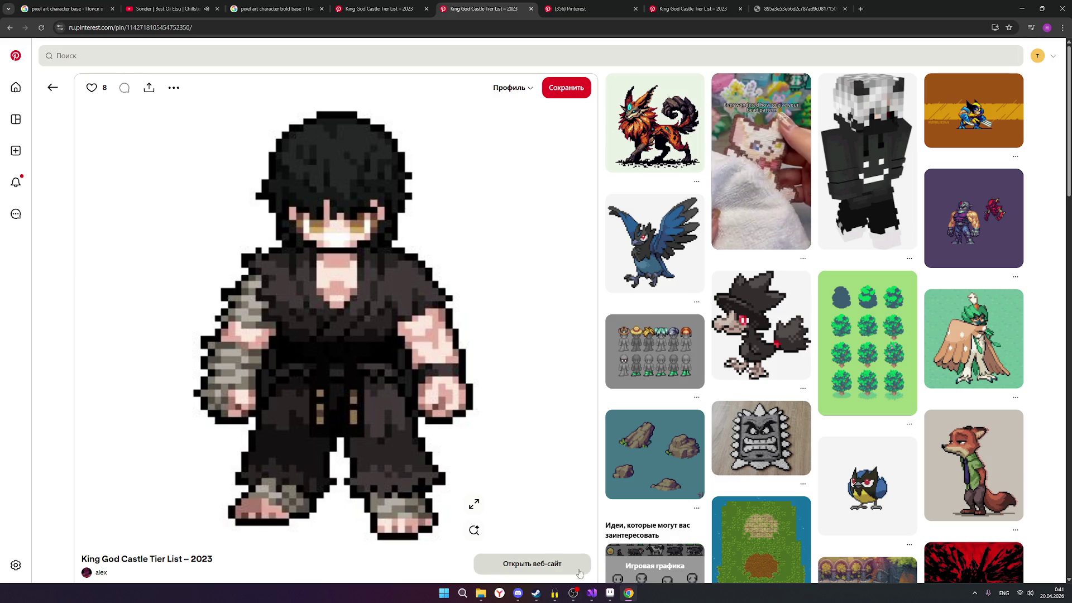
{"action": "left_click", "coordinate": [608, 596]}
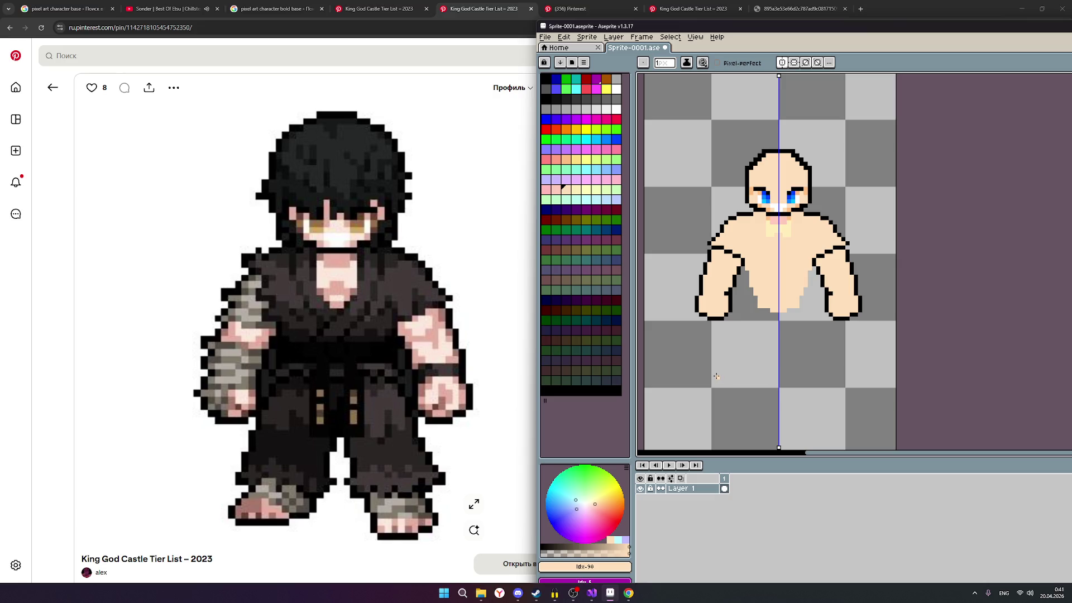
Step: Draw dark-blue leg lines down from both hands, ending each with a short inward hook
{"action": "left_click", "coordinate": [546, 107]}
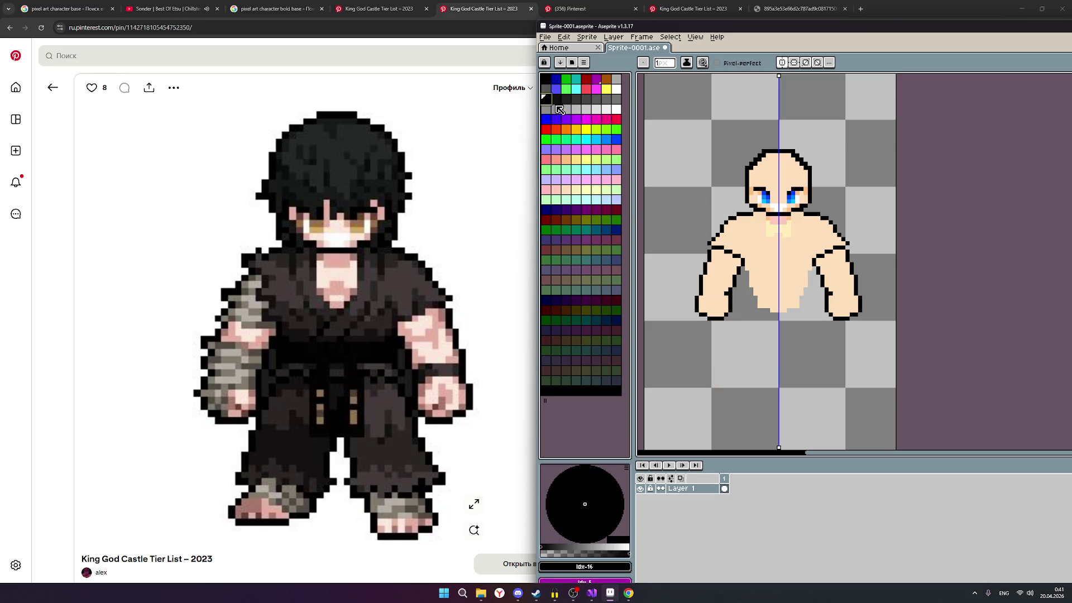
{"action": "scroll", "coordinate": [725, 330], "scroll_direction": "up", "scroll_amount": 2}
{"action": "scroll", "coordinate": [725, 330], "scroll_direction": "up", "scroll_amount": 1}
{"action": "scroll", "coordinate": [725, 331], "scroll_direction": "down", "scroll_amount": 1}
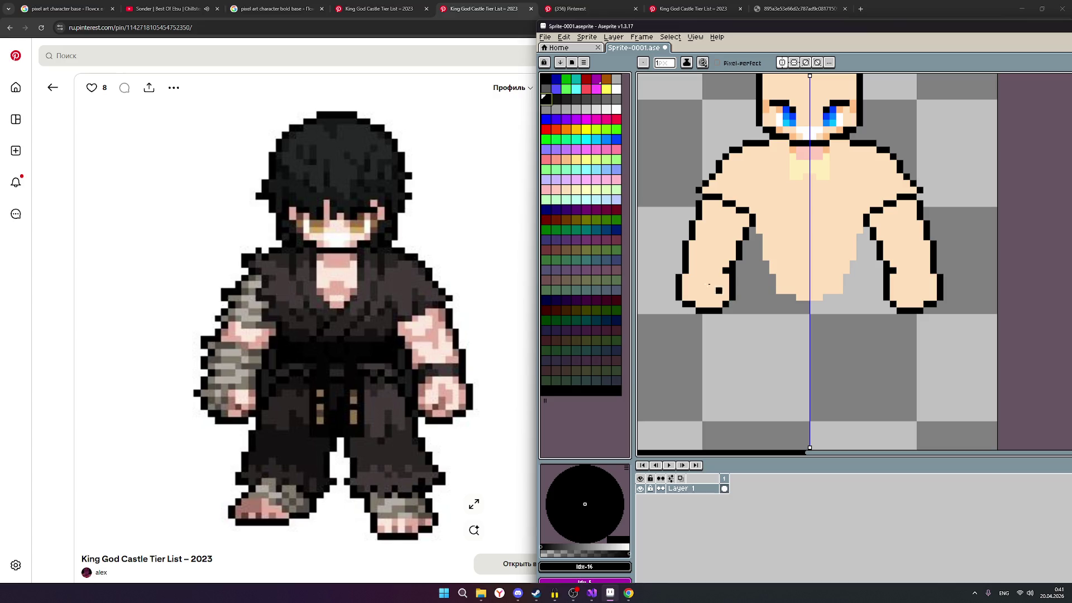
{"action": "left_click", "coordinate": [555, 84]}
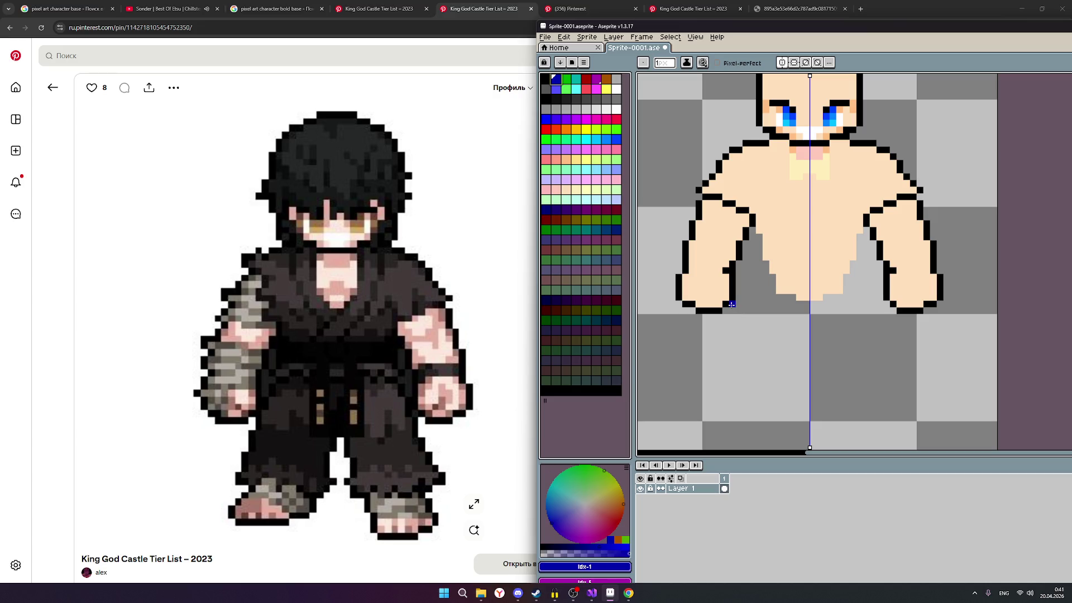
{"action": "left_click", "coordinate": [730, 304]}
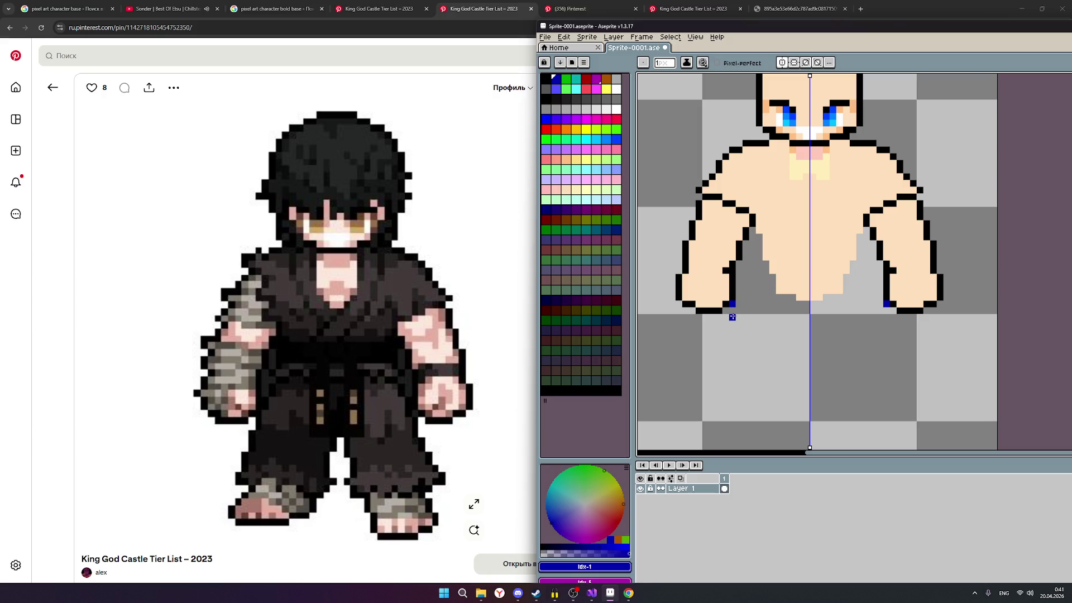
{"action": "left_click_drag", "start_coordinate": [732, 310], "coordinate": [725, 337]}
{"action": "left_click_drag", "start_coordinate": [726, 338], "coordinate": [719, 350]}
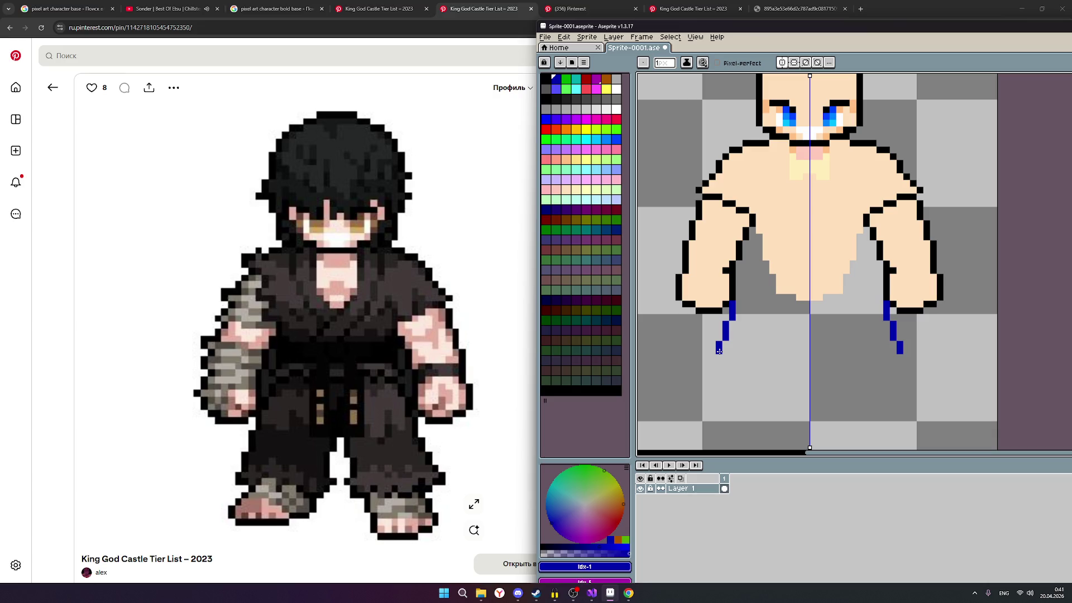
{"action": "left_click", "coordinate": [718, 354]}
{"action": "left_click", "coordinate": [712, 364]}
{"action": "scroll", "coordinate": [712, 369], "scroll_direction": "down", "scroll_amount": 1}
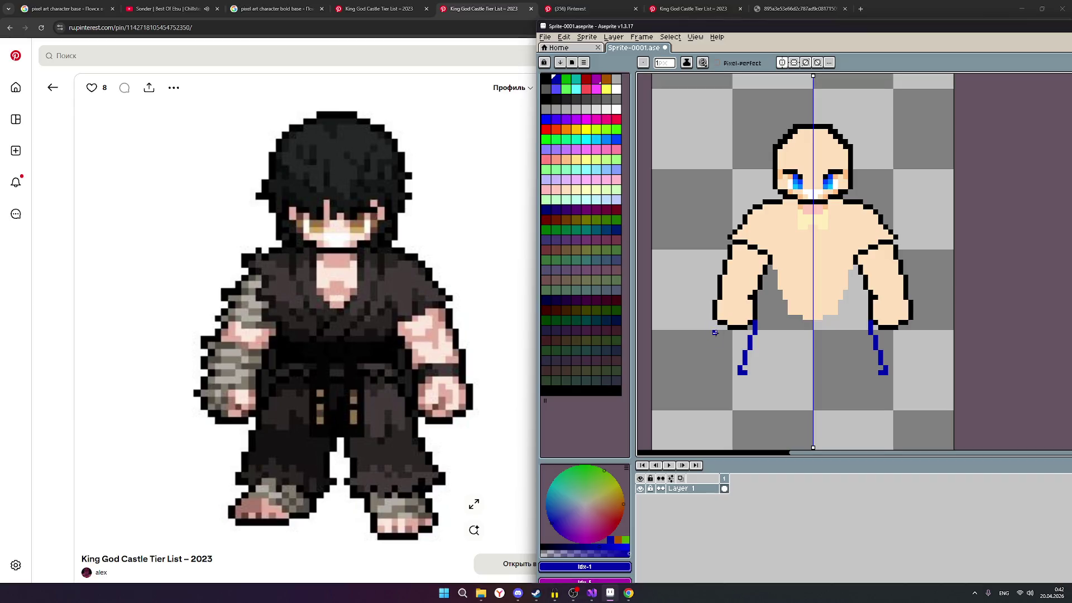
Step: Paint the armpit gaps and grey waist pixels beside the legs skin-coloured, then return to dark blue
{"action": "left_click", "coordinate": [569, 191]}
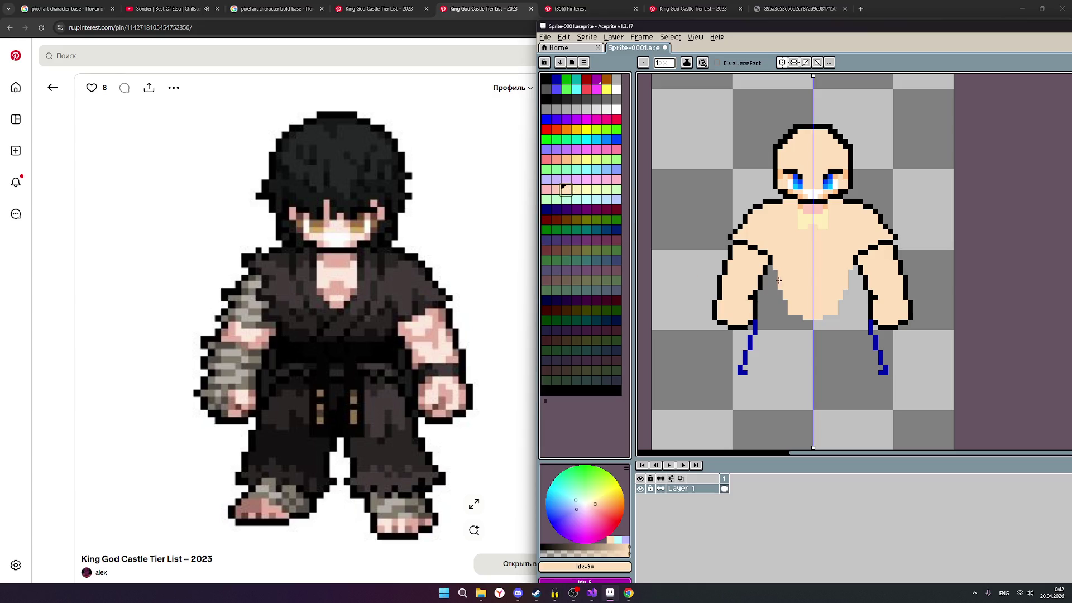
{"action": "mouse_move", "coordinate": [771, 277]}
{"action": "left_mouse_down"}
{"action": "mouse_move", "coordinate": [763, 318]}
{"action": "mouse_move", "coordinate": [822, 320]}
{"action": "mouse_move", "coordinate": [854, 289]}
{"action": "mouse_move", "coordinate": [858, 311]}
{"action": "mouse_move", "coordinate": [854, 295]}
{"action": "mouse_move", "coordinate": [856, 306]}
{"action": "mouse_move", "coordinate": [838, 302]}
{"action": "left_mouse_up"}
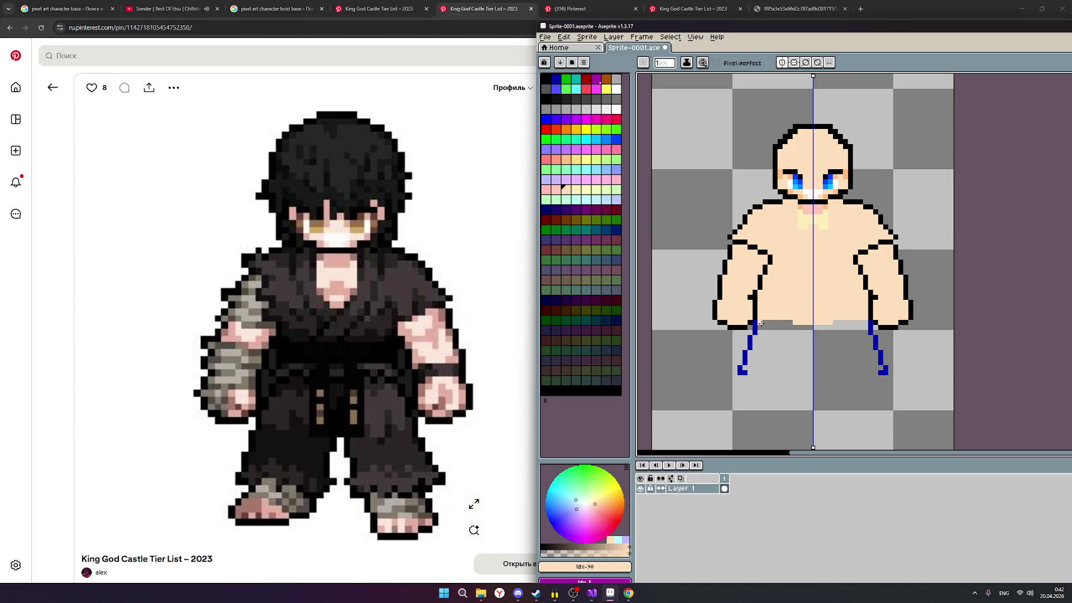
{"action": "left_click_drag", "start_coordinate": [761, 325], "coordinate": [756, 340]}
{"action": "left_click", "coordinate": [768, 323]}
{"action": "left_click", "coordinate": [552, 83]}
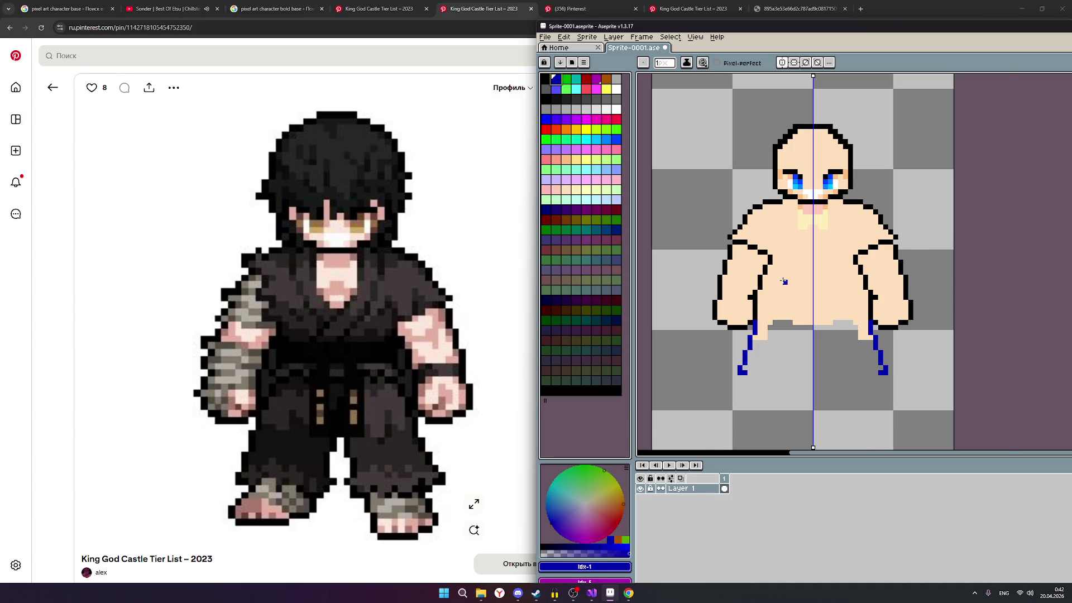
{"action": "scroll", "coordinate": [784, 282], "scroll_direction": "up", "scroll_amount": 1}
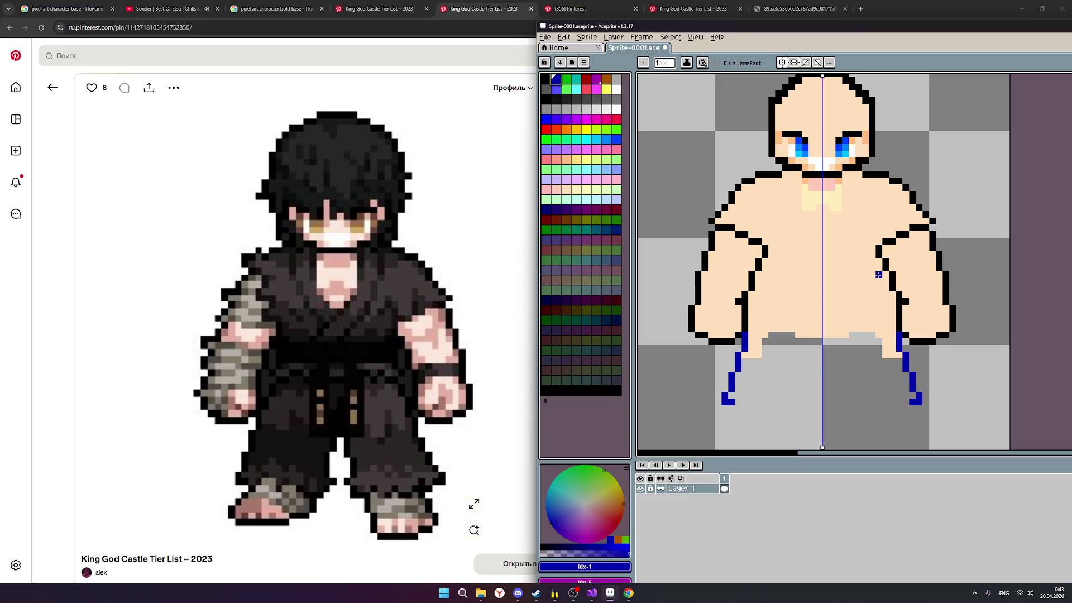
Step: Draw a horizontal dark-blue belt bar across the waist between the arms
{"action": "left_click", "coordinate": [877, 275]}
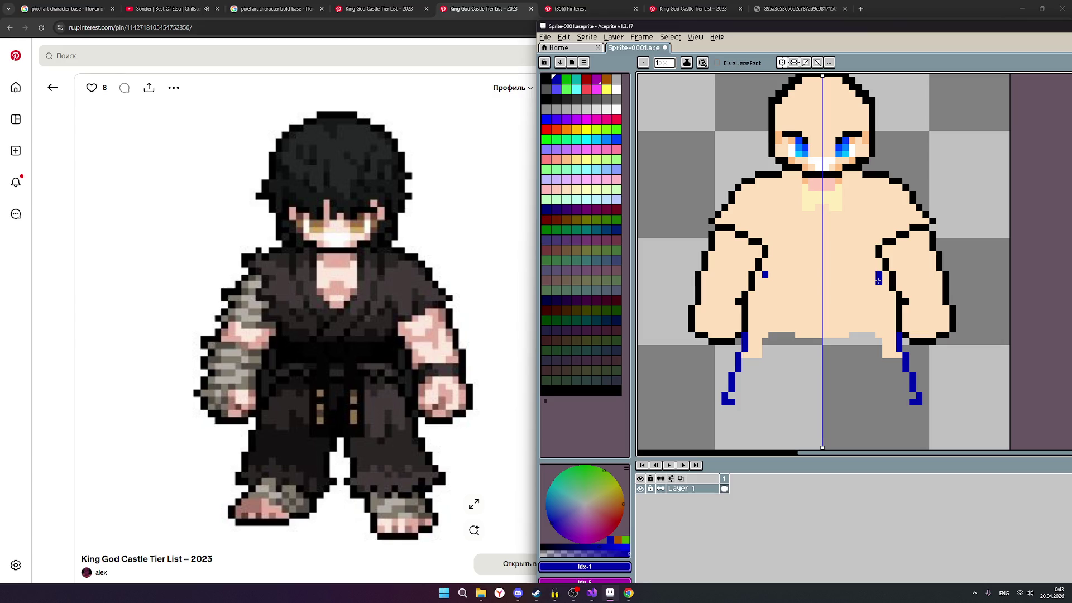
{"action": "left_click", "coordinate": [878, 281]}
{"action": "mouse_move", "coordinate": [771, 283]}
{"action": "left_mouse_down"}
{"action": "mouse_move", "coordinate": [825, 283]}
{"action": "mouse_move", "coordinate": [821, 275]}
{"action": "left_mouse_up"}
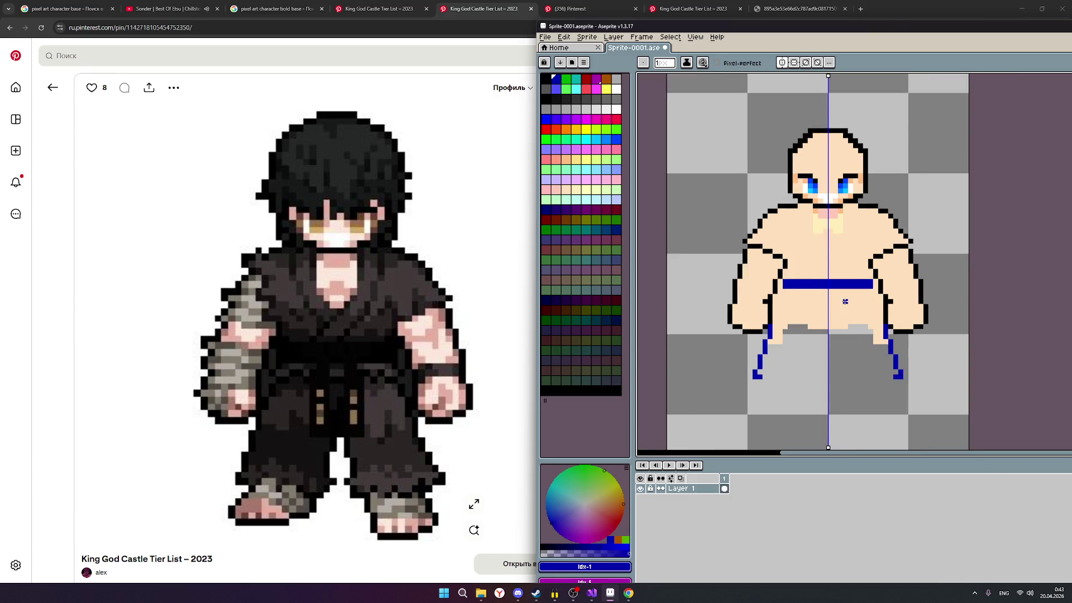
{"action": "scroll", "coordinate": [844, 300], "scroll_direction": "down", "scroll_amount": 2}
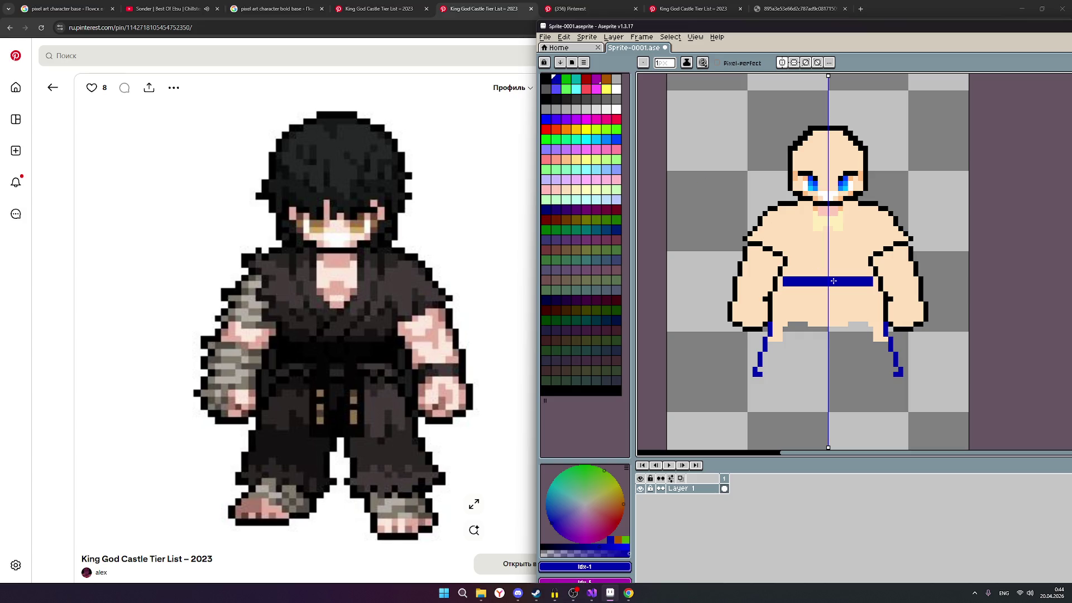
Step: Draw a black row along the top of the belt, then switch to skin tone
{"action": "left_click", "coordinate": [546, 81]}
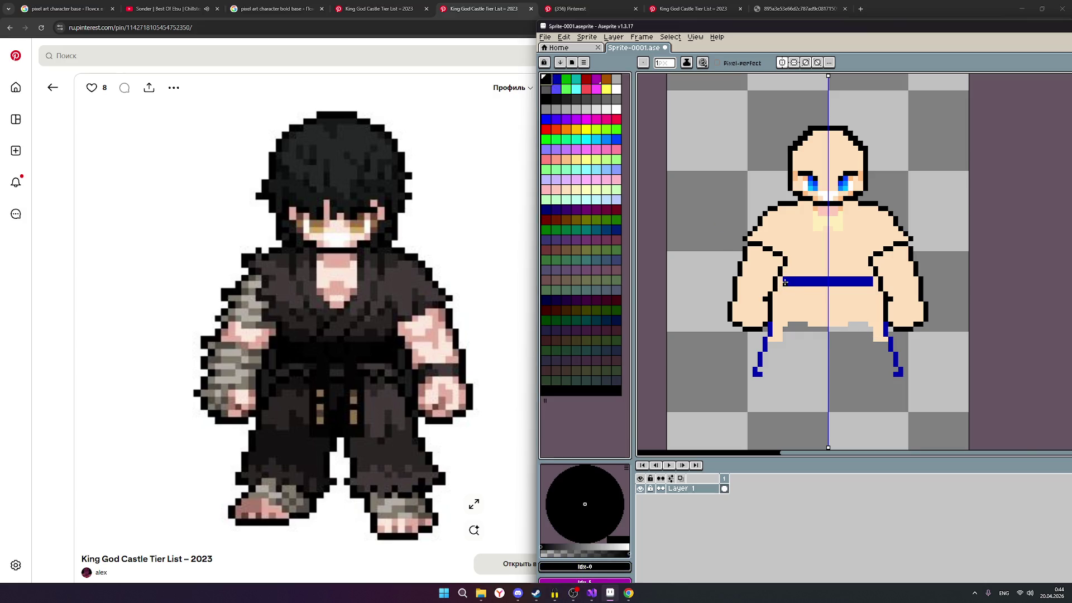
{"action": "scroll", "coordinate": [785, 284], "scroll_direction": "up", "scroll_amount": 1}
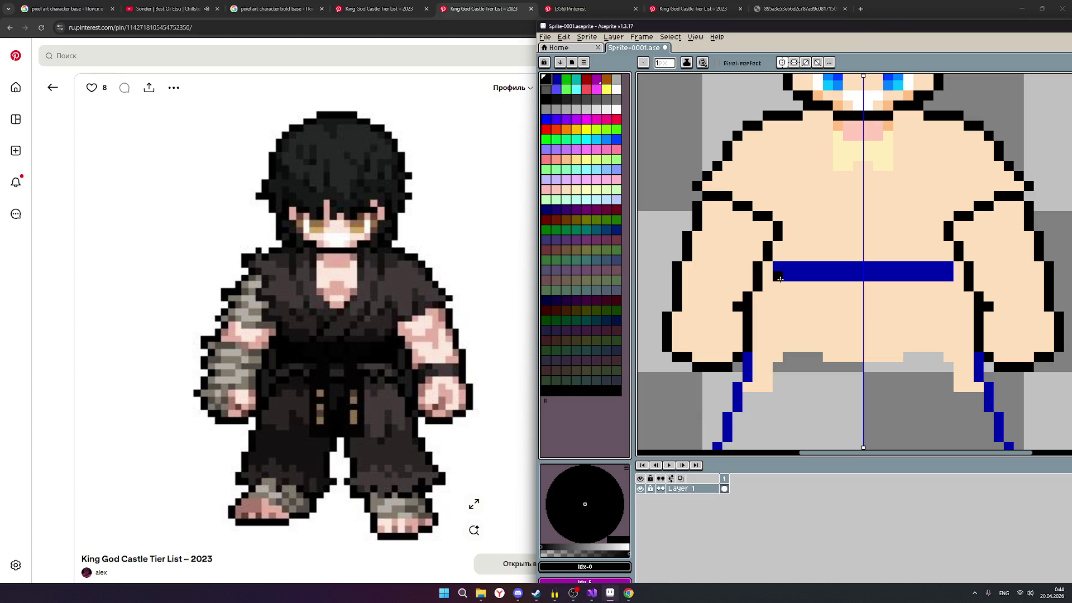
{"action": "left_click_drag", "start_coordinate": [779, 277], "coordinate": [946, 278]}
{"action": "scroll", "coordinate": [929, 306], "scroll_direction": "down", "scroll_amount": 2}
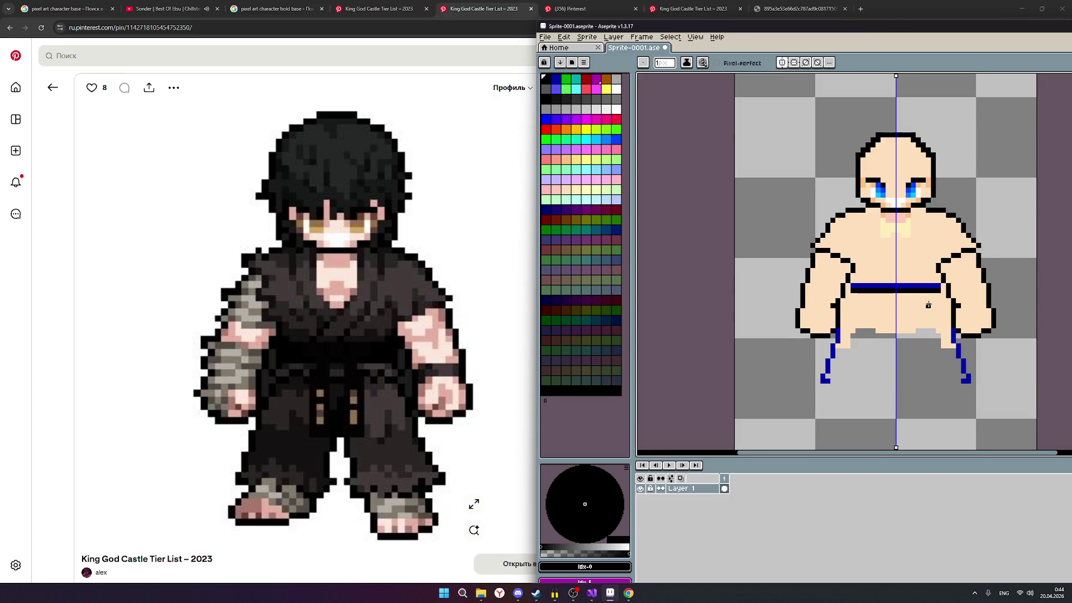
{"action": "scroll", "coordinate": [928, 306], "scroll_direction": "up", "scroll_amount": 1}
{"action": "left_click", "coordinate": [563, 195]}
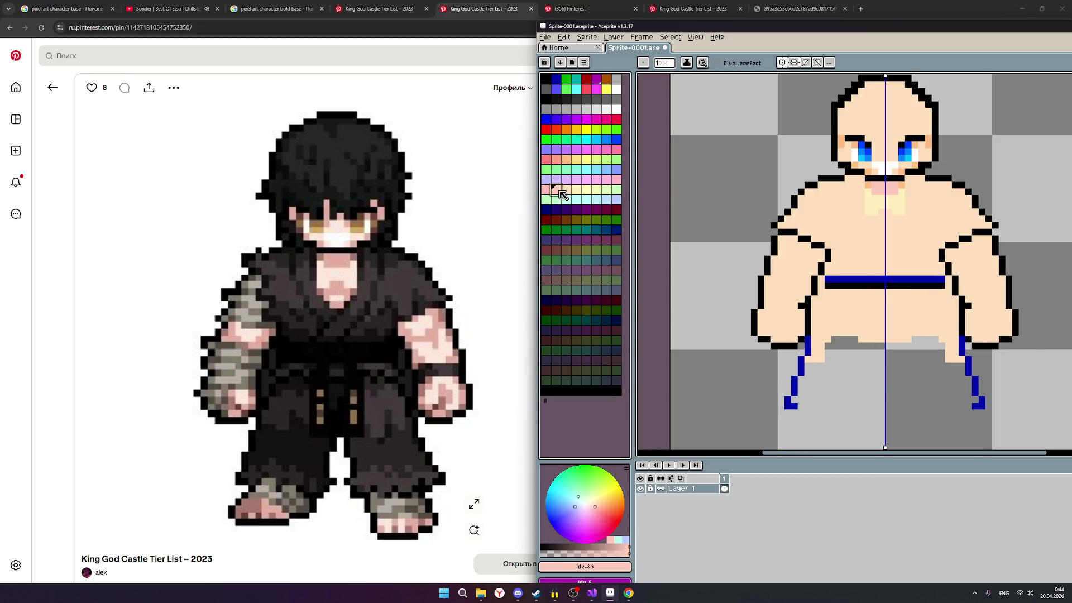
Step: Cover the blue belt row with skin tone so only the thin black waist line remains
{"action": "left_click_drag", "start_coordinate": [838, 279], "coordinate": [829, 280]}
{"action": "left_click", "coordinate": [576, 196]}
{"action": "left_click", "coordinate": [831, 278]}
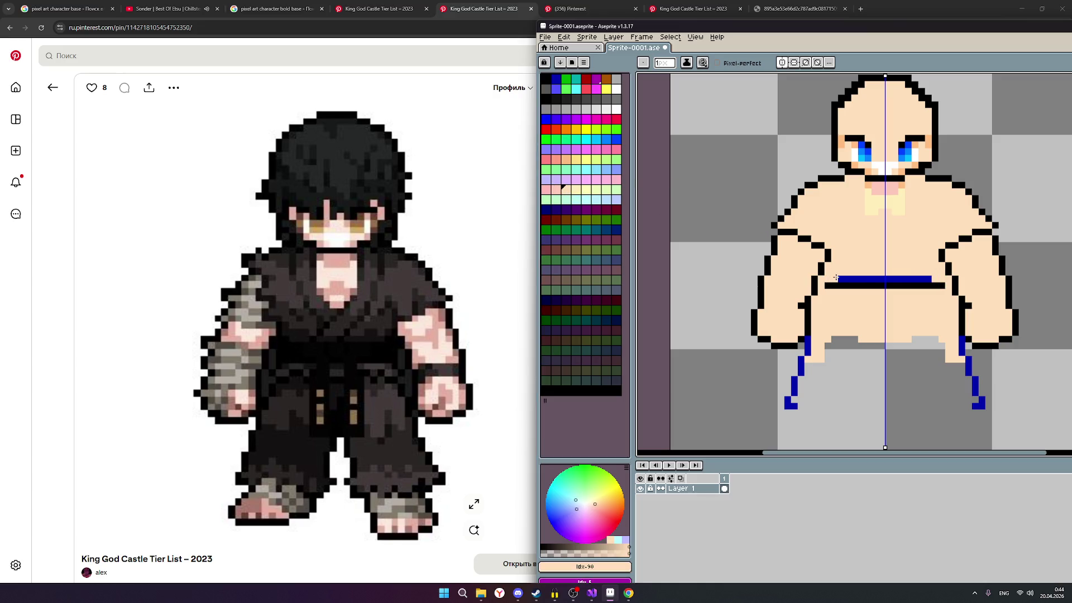
{"action": "left_click_drag", "start_coordinate": [834, 277], "coordinate": [893, 277]}
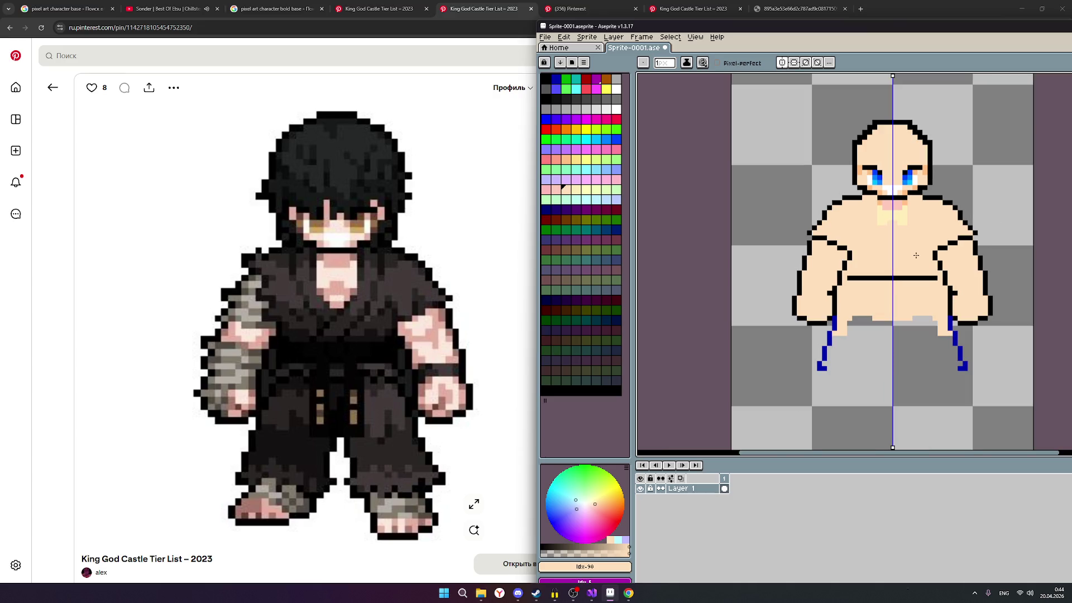
{"action": "scroll", "coordinate": [921, 260], "scroll_direction": "right", "scroll_amount": 1}
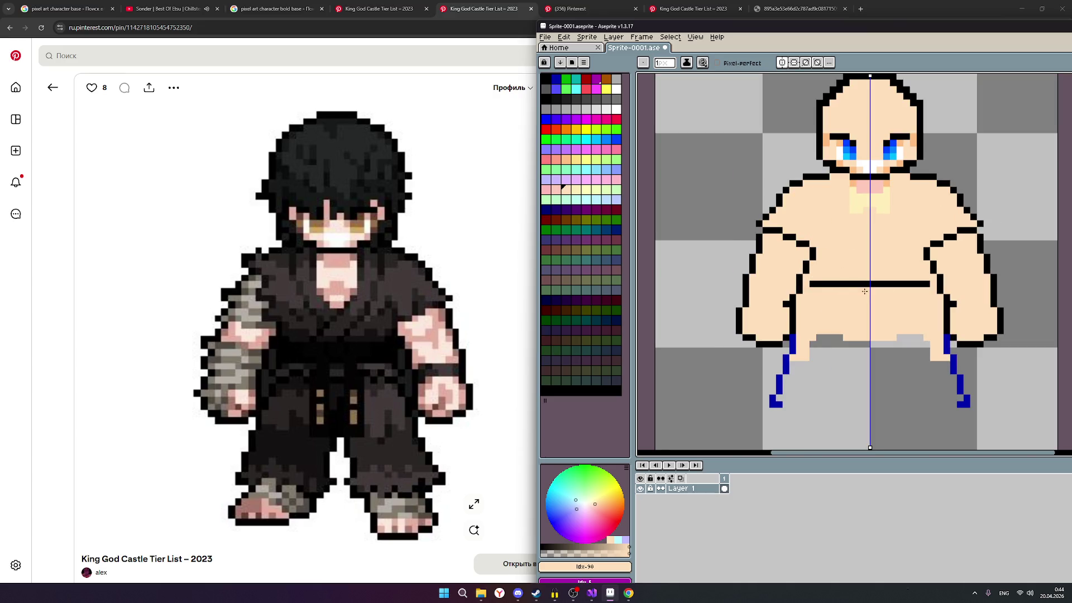
{"action": "scroll", "coordinate": [923, 258], "scroll_direction": "down", "scroll_amount": 1}
{"action": "scroll", "coordinate": [835, 240], "scroll_direction": "up", "scroll_amount": 1}
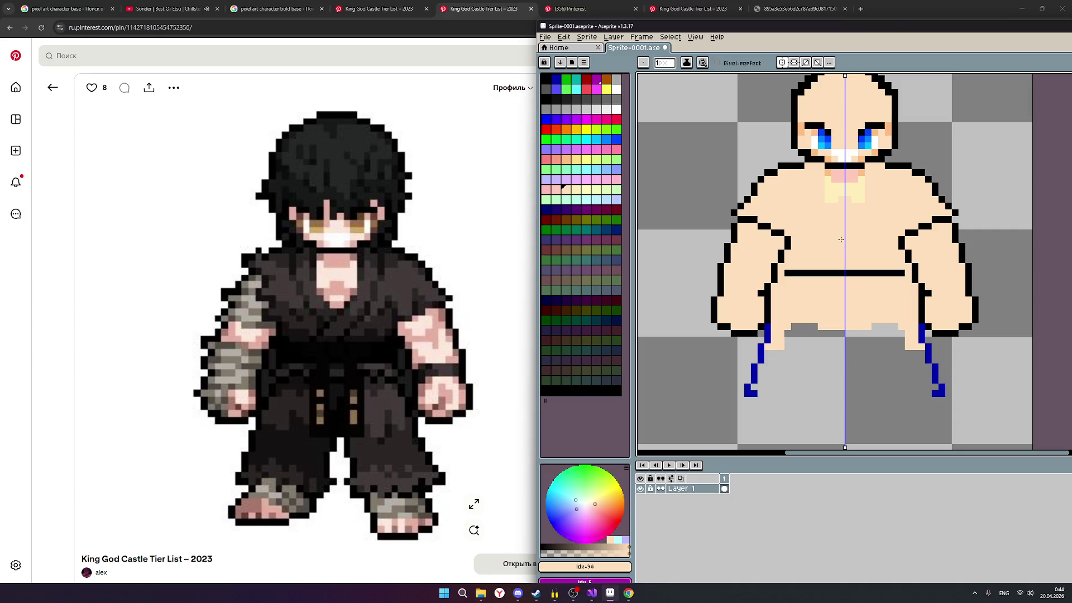
{"action": "scroll", "coordinate": [864, 239], "scroll_direction": "down", "scroll_amount": 1}
{"action": "scroll", "coordinate": [879, 242], "scroll_direction": "up", "scroll_amount": 1}
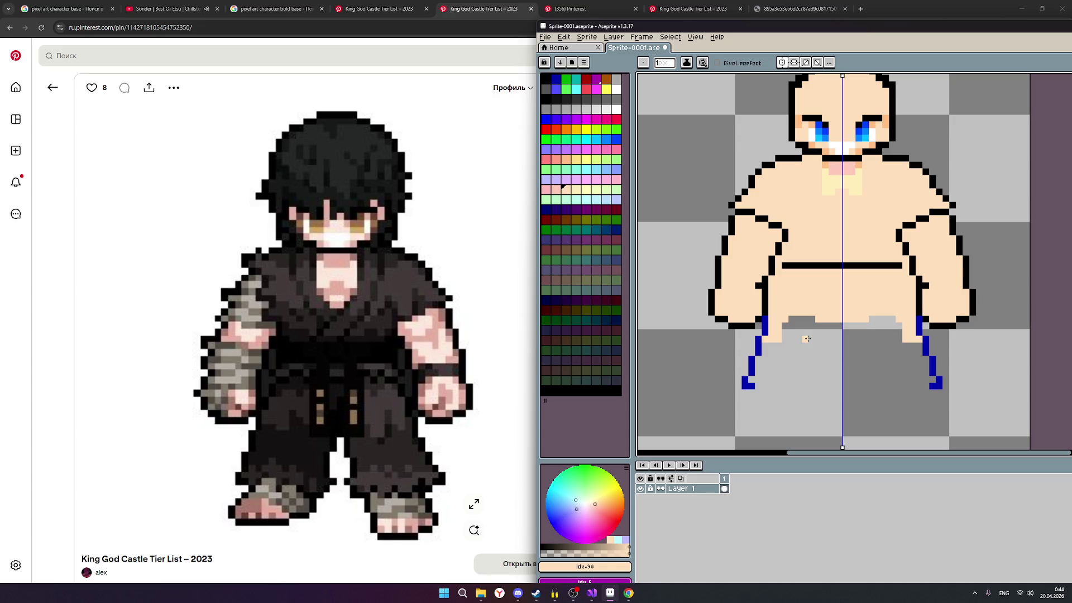
Step: Draw skin-coloured legs inside the blue outlines down to the feet
{"action": "left_click_drag", "start_coordinate": [779, 339], "coordinate": [789, 375]}
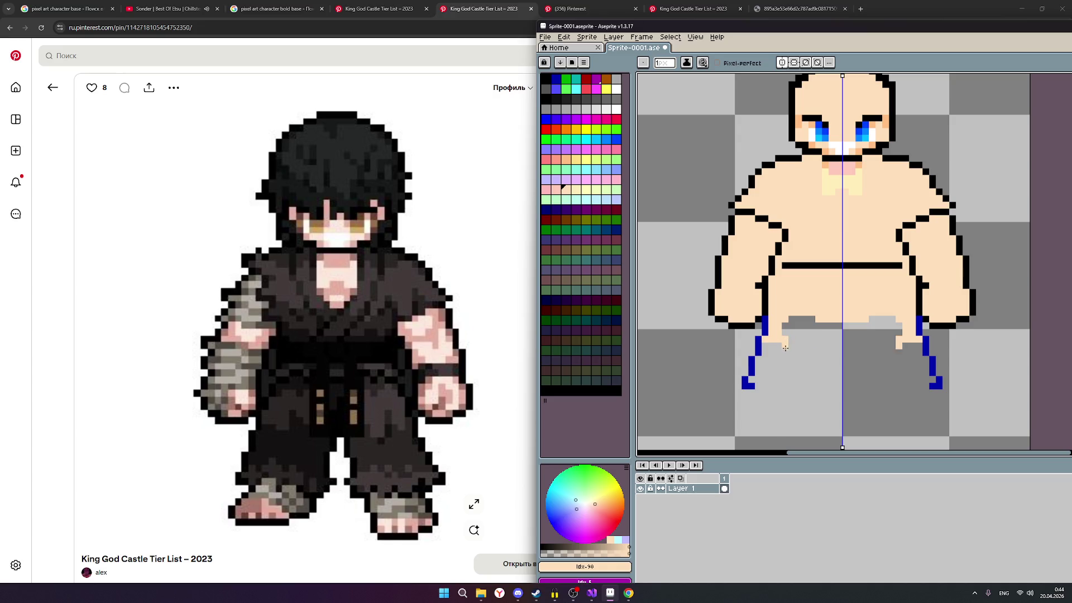
{"action": "left_click", "coordinate": [789, 375]}
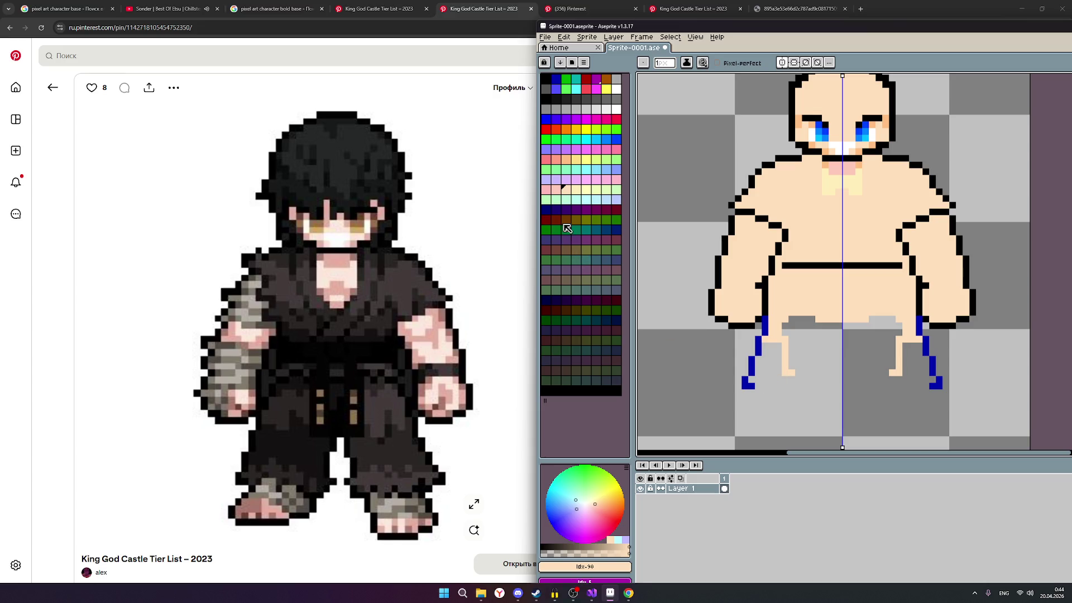
{"action": "left_click", "coordinate": [547, 93]}
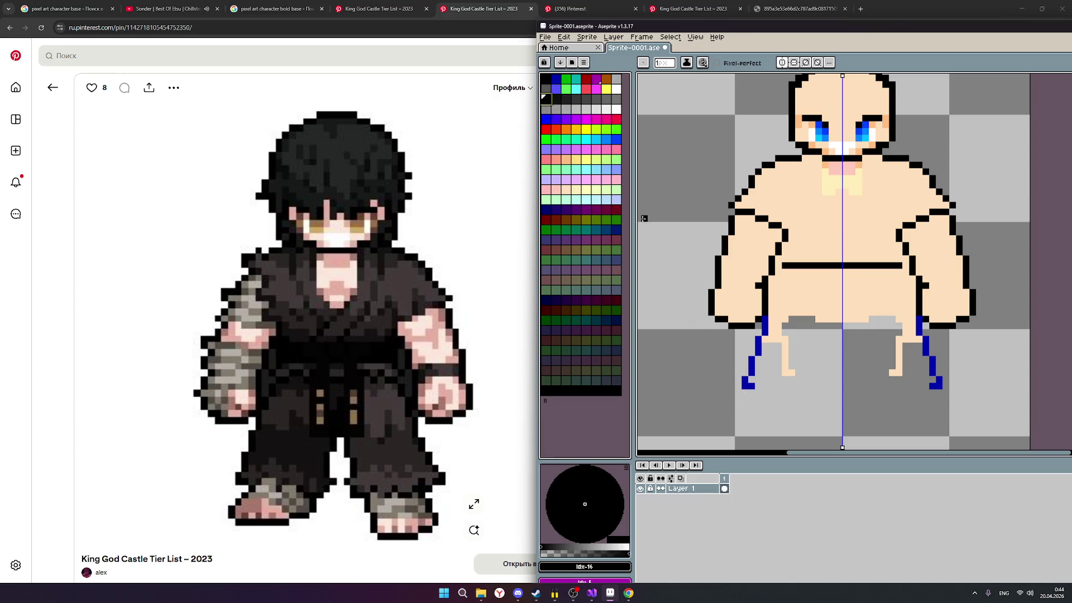
Step: Extend both dark-blue leg outlines downward and draw the wide bottom hems of the pant legs
{"action": "left_click", "coordinate": [553, 83]}
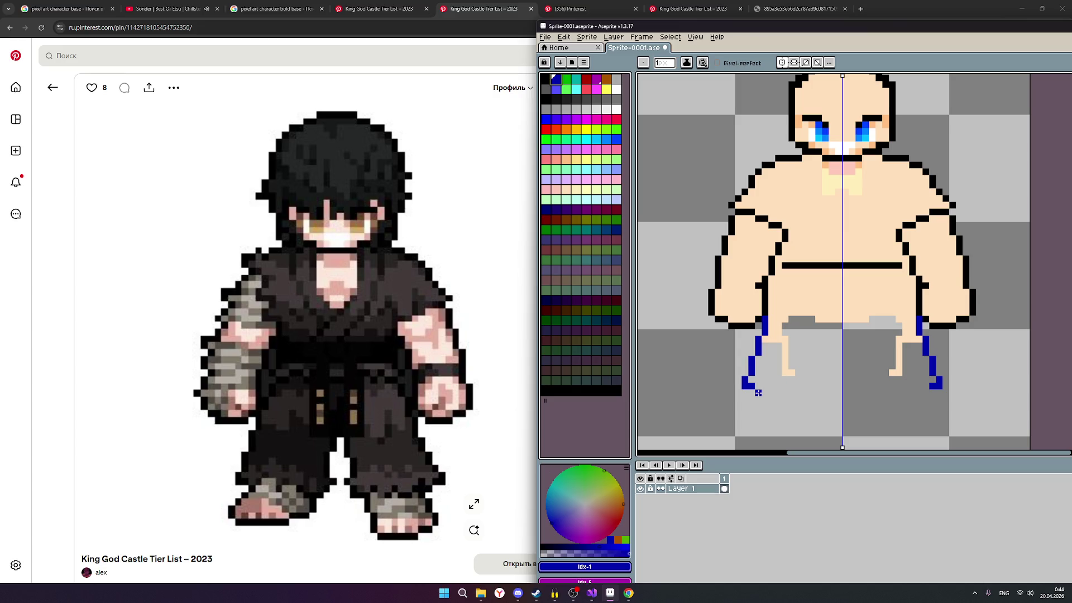
{"action": "left_click", "coordinate": [757, 393]}
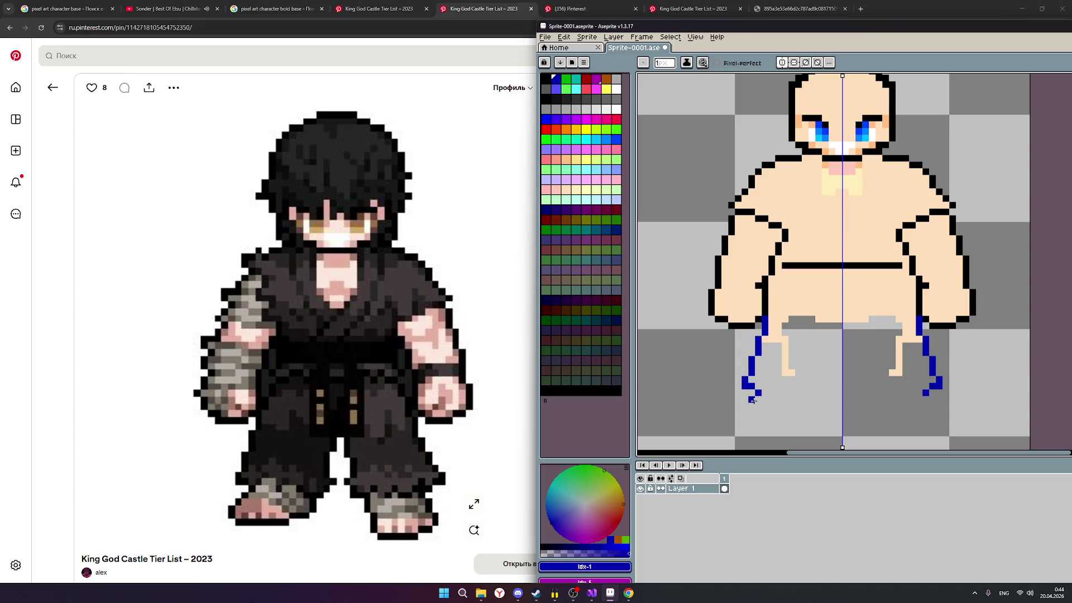
{"action": "left_click", "coordinate": [752, 401]}
{"action": "left_click", "coordinate": [745, 407]}
{"action": "left_click", "coordinate": [739, 413]}
{"action": "left_click", "coordinate": [744, 427]}
{"action": "left_click", "coordinate": [744, 428]}
{"action": "left_click_drag", "start_coordinate": [745, 426], "coordinate": [785, 427]}
{"action": "left_click", "coordinate": [790, 426]}
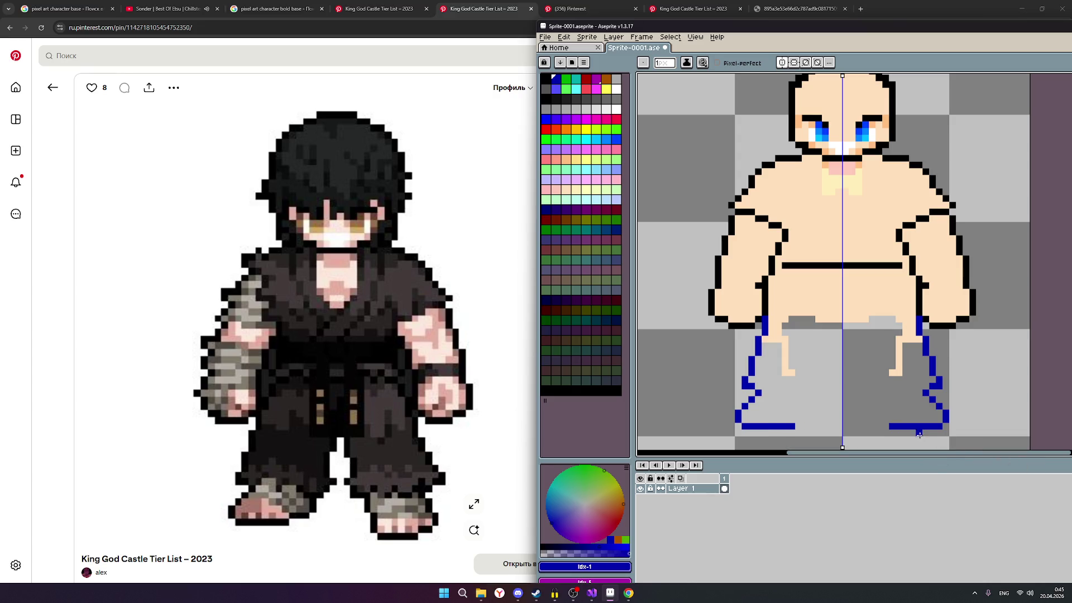
Step: Step the hem up at its inner end and shape the rising inner edge and tip of each leg
{"action": "left_click_drag", "start_coordinate": [800, 420], "coordinate": [813, 419]}
{"action": "left_click_drag", "start_coordinate": [819, 414], "coordinate": [819, 405]}
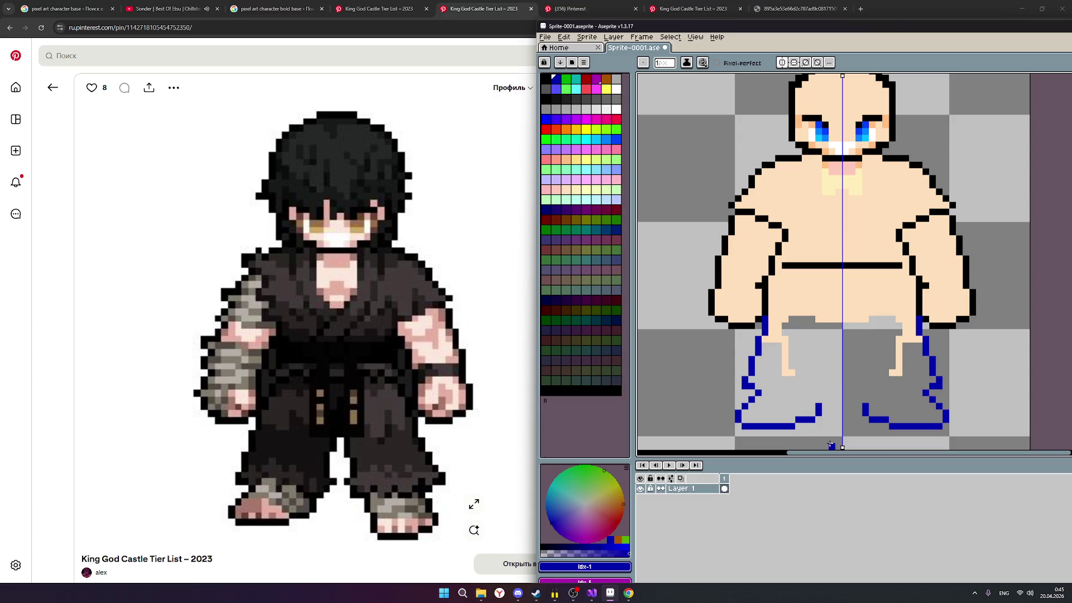
{"action": "left_click", "coordinate": [825, 400]}
{"action": "left_click", "coordinate": [824, 399]}
{"action": "left_click_drag", "start_coordinate": [806, 406], "coordinate": [832, 397]}
{"action": "left_click", "coordinate": [832, 400]}
{"action": "left_click", "coordinate": [832, 400]}
{"action": "left_click", "coordinate": [838, 404]}
{"action": "left_click", "coordinate": [380, 8]}
{"action": "left_click", "coordinate": [484, 9]}
{"action": "left_click", "coordinate": [568, 9]}
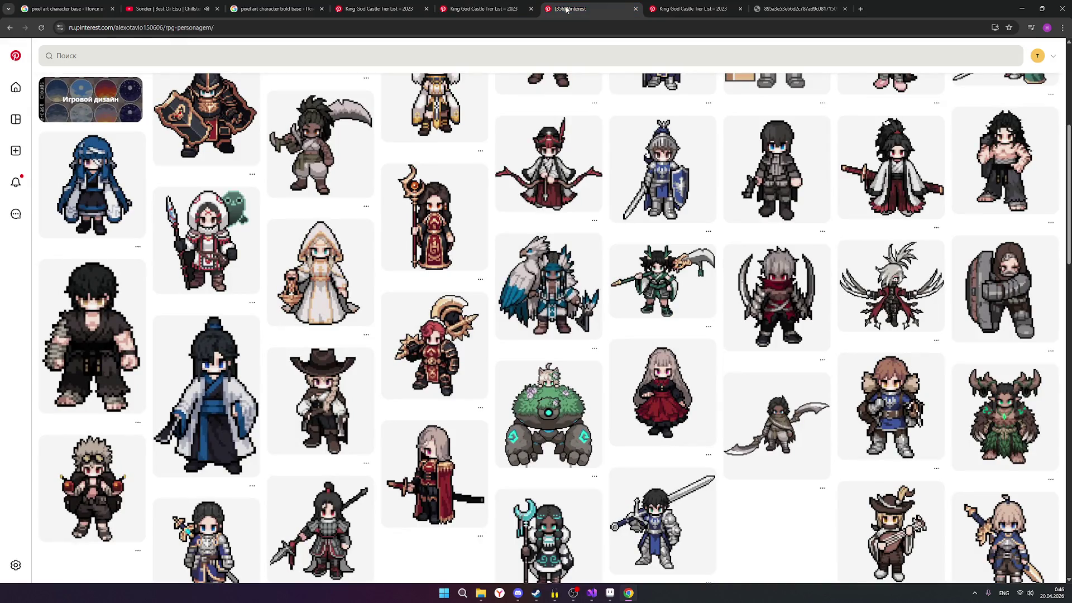
{"action": "left_click", "coordinate": [484, 8]}
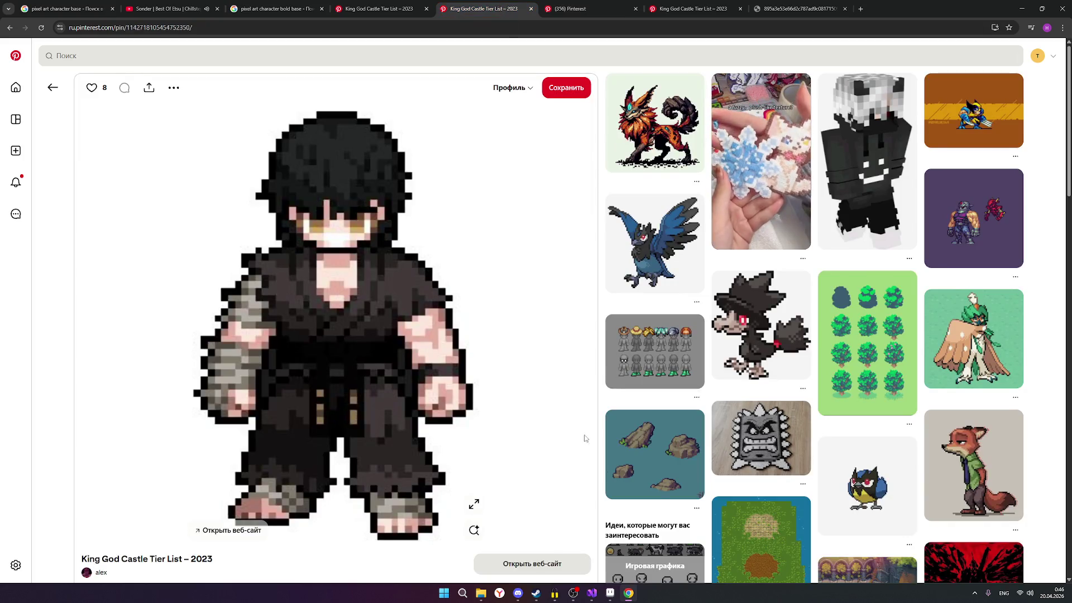
{"action": "left_click", "coordinate": [610, 593]}
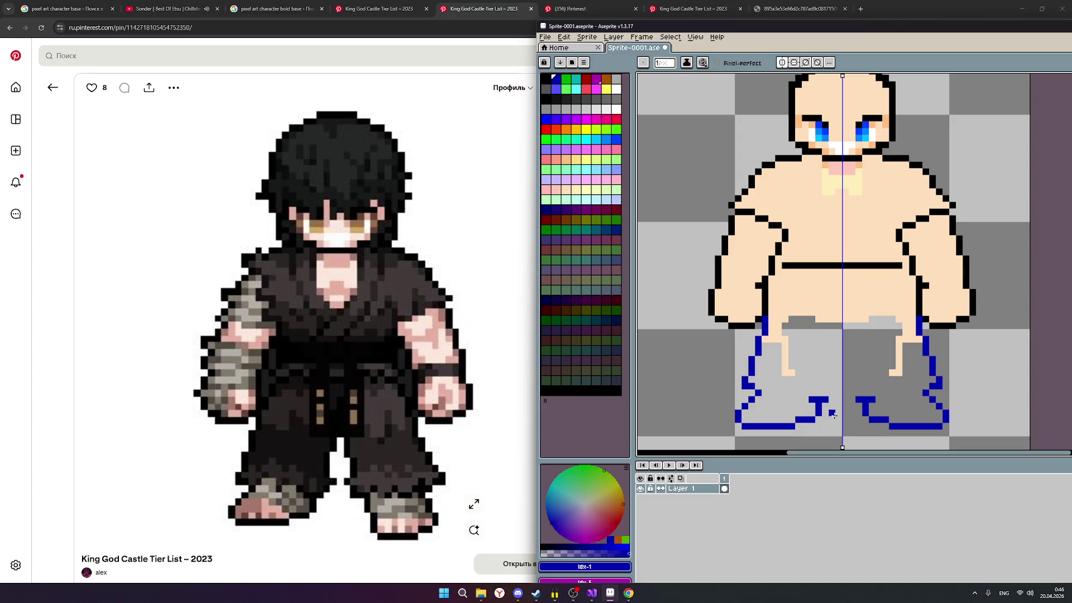
Step: Draw the dark-blue inner leg lines rising from the boot marks up both legs, then pick black
{"action": "left_click", "coordinate": [829, 402]}
{"action": "left_click", "coordinate": [830, 394]}
{"action": "left_click", "coordinate": [831, 387]}
{"action": "left_click", "coordinate": [825, 379]}
{"action": "left_click_drag", "start_coordinate": [825, 379], "coordinate": [827, 367]}
{"action": "left_click_drag", "start_coordinate": [827, 366], "coordinate": [826, 360]}
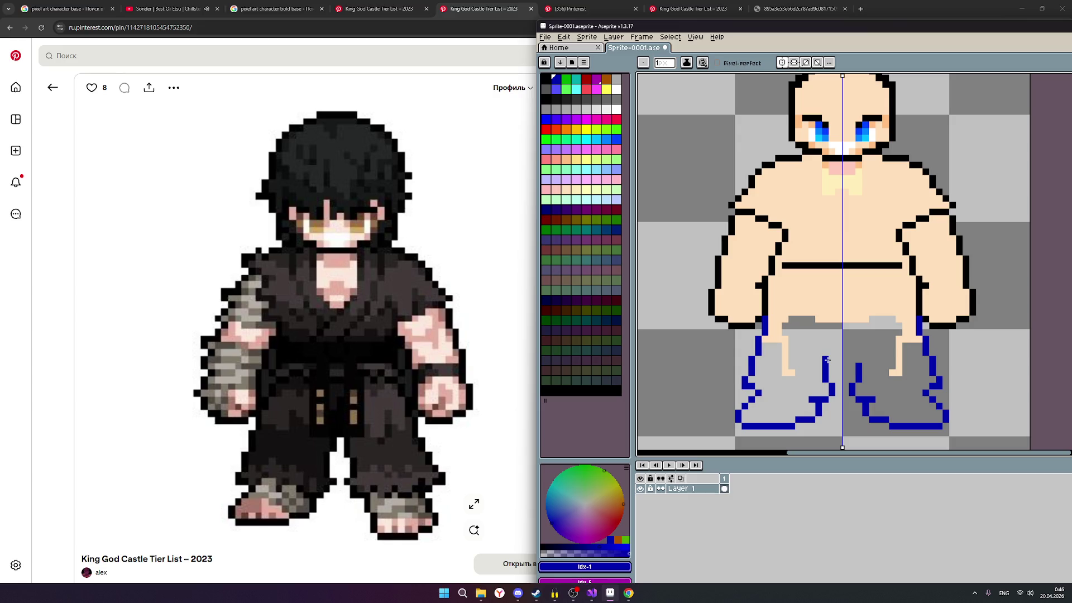
{"action": "scroll", "coordinate": [924, 428], "scroll_direction": "down", "scroll_amount": 1}
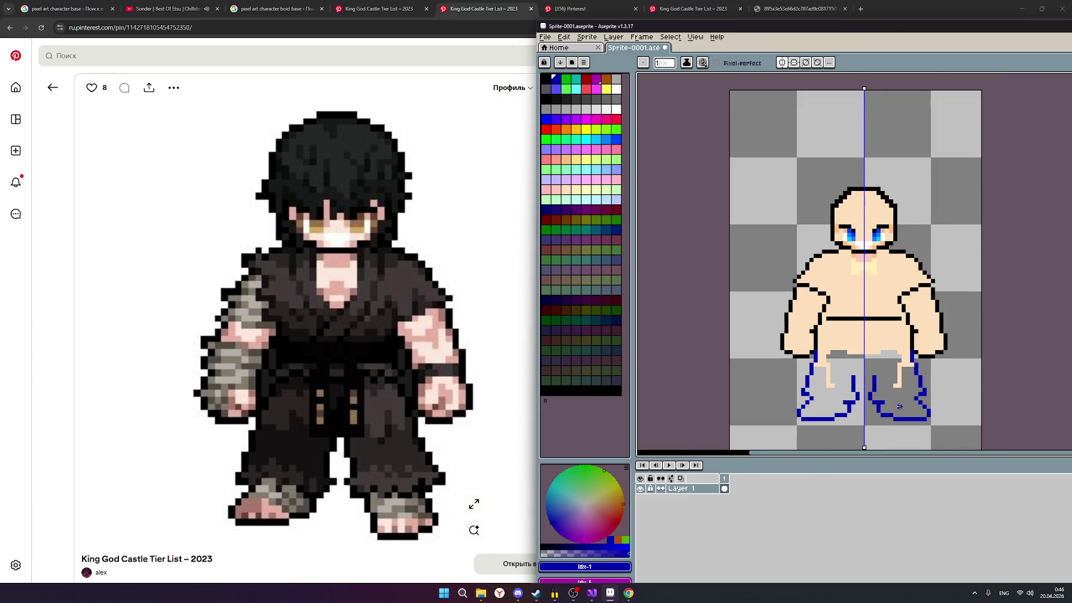
{"action": "scroll", "coordinate": [898, 408], "scroll_direction": "up", "scroll_amount": 1}
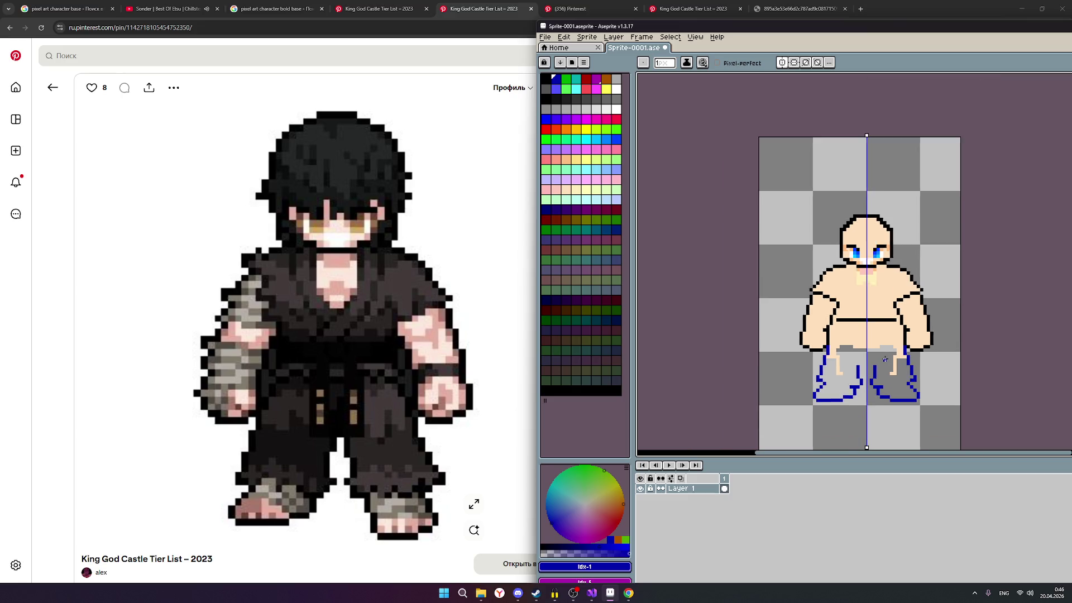
{"action": "scroll", "coordinate": [892, 360], "scroll_direction": "down", "scroll_amount": 2}
{"action": "scroll", "coordinate": [932, 347], "scroll_direction": "up", "scroll_amount": 1}
{"action": "scroll", "coordinate": [932, 347], "scroll_direction": "up", "scroll_amount": 1}
{"action": "scroll", "coordinate": [923, 346], "scroll_direction": "up", "scroll_amount": 1}
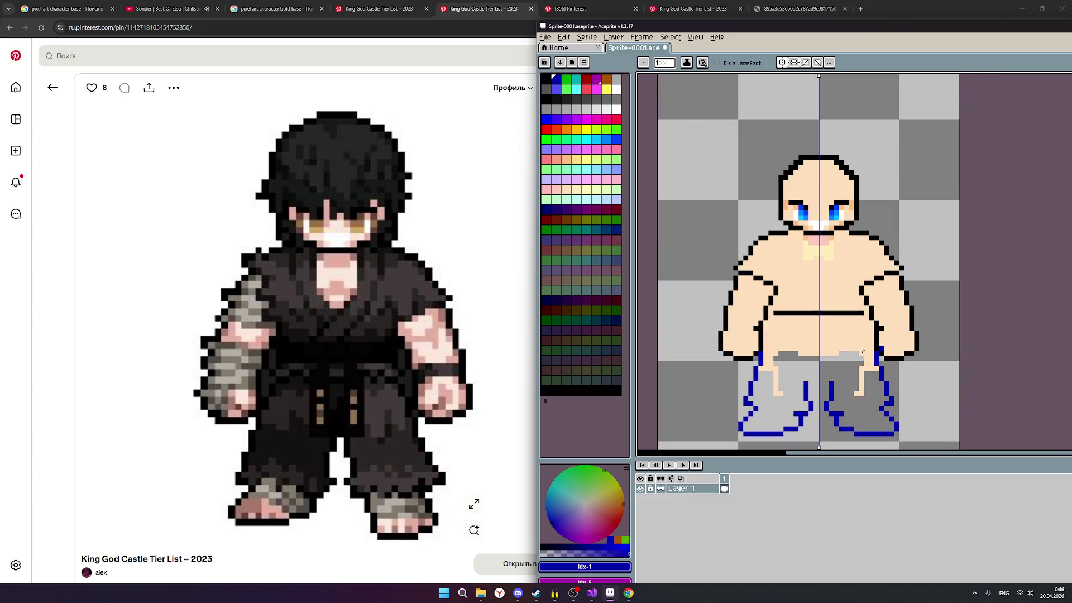
{"action": "left_click", "coordinate": [545, 79]}
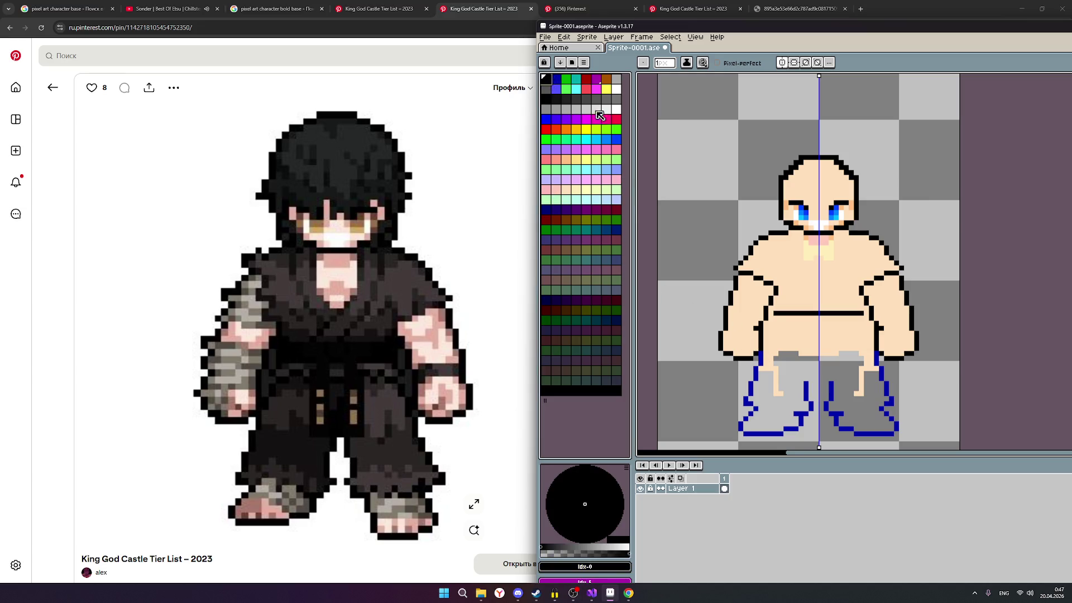
Step: Recolour the blue hip and pants-leg outlines black on both sides, then pick skin tone
{"action": "left_click", "coordinate": [546, 96]}
{"action": "scroll", "coordinate": [758, 376], "scroll_direction": "up", "scroll_amount": 1}
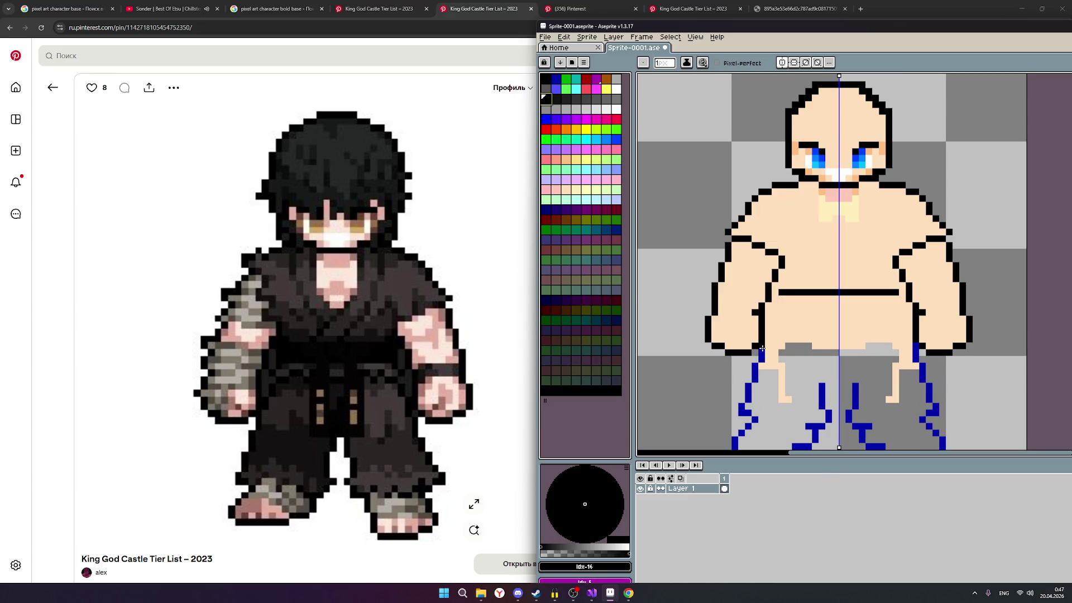
{"action": "left_click_drag", "start_coordinate": [761, 347], "coordinate": [753, 371]}
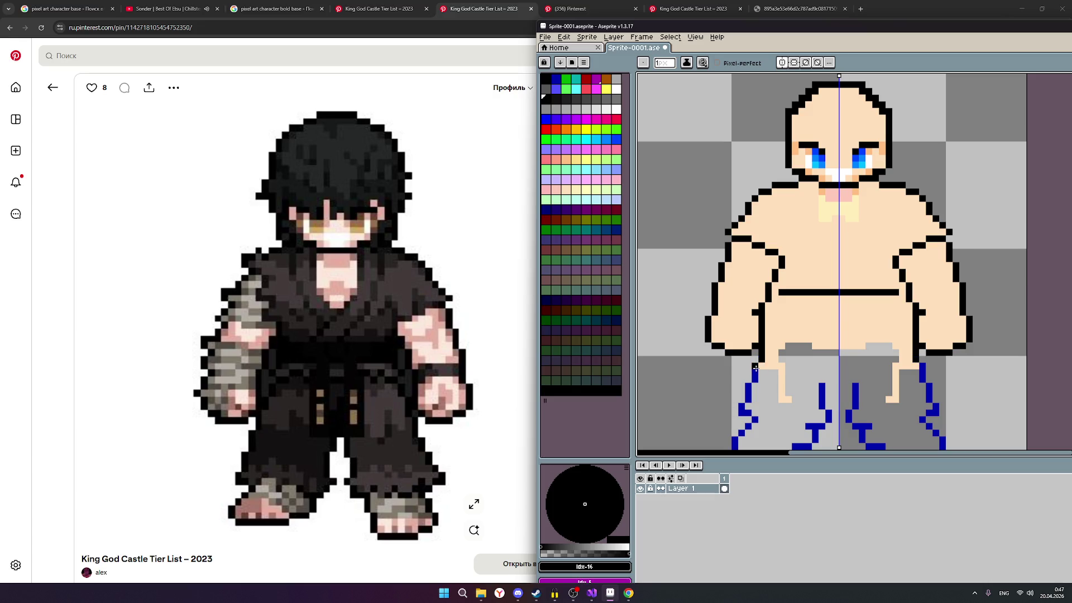
{"action": "left_click_drag", "start_coordinate": [755, 372], "coordinate": [754, 412]}
{"action": "scroll", "coordinate": [753, 412], "scroll_direction": "down", "scroll_amount": 2}
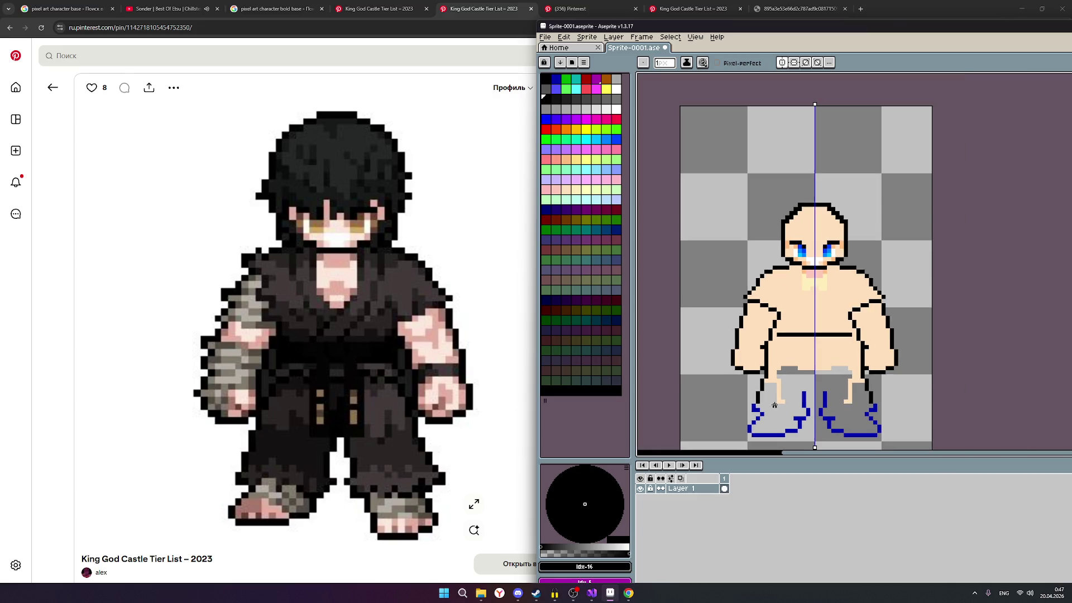
{"action": "scroll", "coordinate": [770, 426], "scroll_direction": "up", "scroll_amount": 1}
{"action": "scroll", "coordinate": [787, 410], "scroll_direction": "up", "scroll_amount": 1}
{"action": "scroll", "coordinate": [754, 369], "scroll_direction": "up", "scroll_amount": 2}
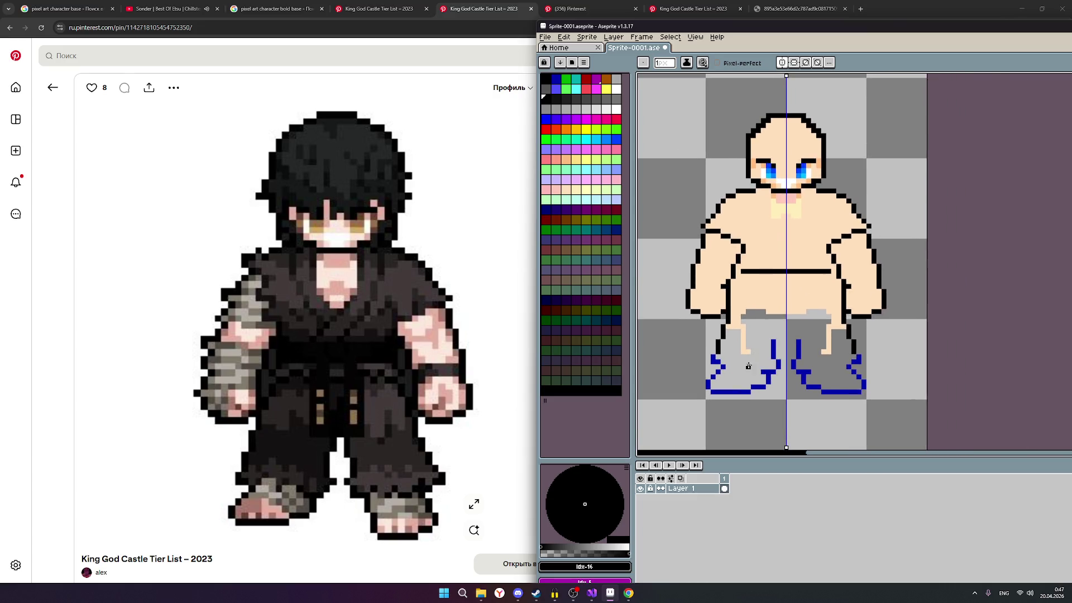
{"action": "scroll", "coordinate": [752, 362], "scroll_direction": "up", "scroll_amount": 1}
{"action": "mouse_move", "coordinate": [700, 352]}
{"action": "left_mouse_down"}
{"action": "mouse_move", "coordinate": [697, 418]}
{"action": "mouse_move", "coordinate": [776, 407]}
{"action": "mouse_move", "coordinate": [817, 344]}
{"action": "mouse_move", "coordinate": [816, 318]}
{"action": "left_mouse_up"}
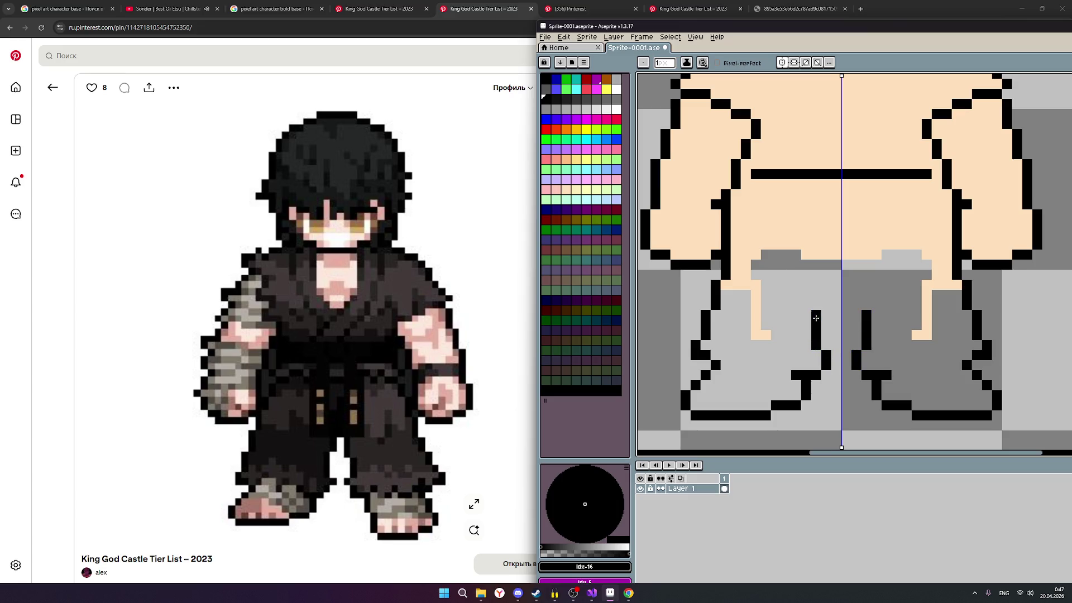
{"action": "scroll", "coordinate": [815, 318], "scroll_direction": "down", "scroll_amount": 2}
{"action": "scroll", "coordinate": [880, 335], "scroll_direction": "down", "scroll_amount": 1}
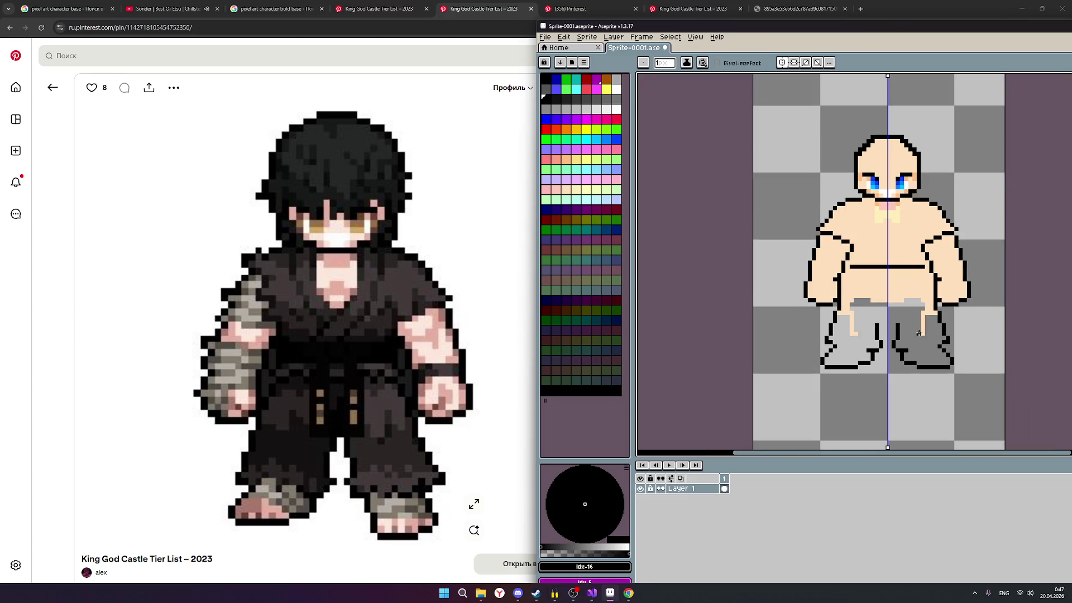
{"action": "scroll", "coordinate": [905, 333], "scroll_direction": "down", "scroll_amount": 1}
{"action": "scroll", "coordinate": [997, 323], "scroll_direction": "up", "scroll_amount": 1}
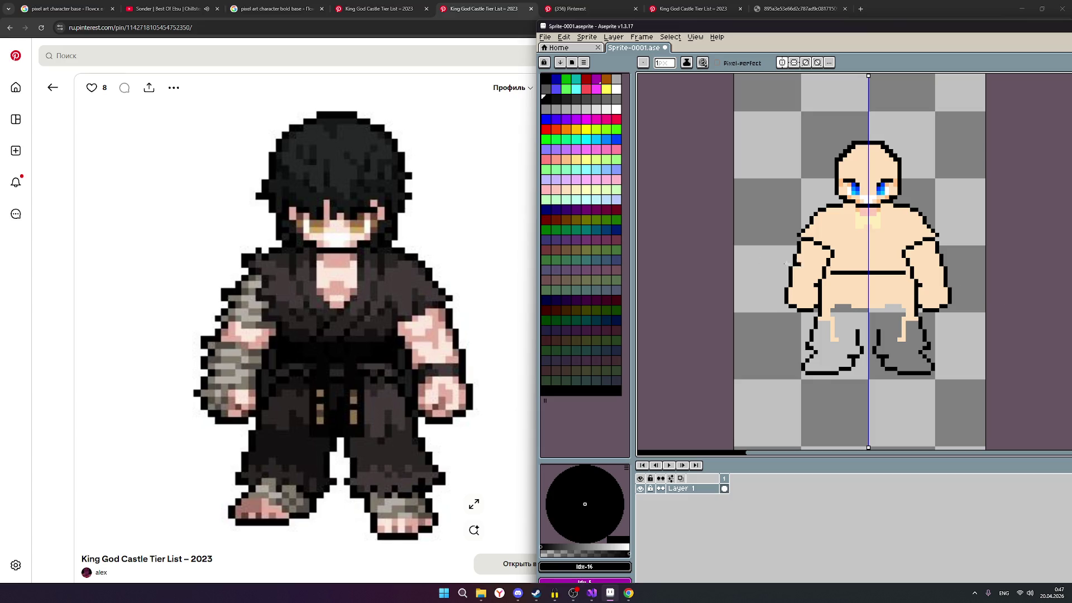
{"action": "left_click", "coordinate": [570, 195]}
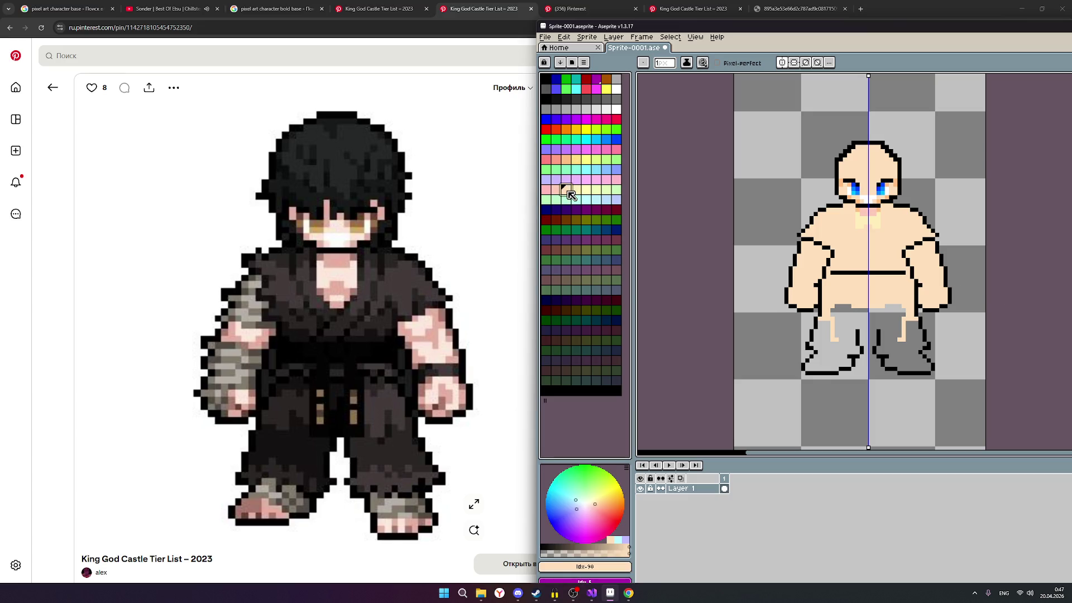
Step: Turn grey pixels near the waist skin-toned and fill both feet with rows of skin colour
{"action": "mouse_move", "coordinate": [836, 312]}
{"action": "left_mouse_down"}
{"action": "mouse_move", "coordinate": [888, 309]}
{"action": "mouse_move", "coordinate": [842, 312]}
{"action": "mouse_move", "coordinate": [812, 371]}
{"action": "left_mouse_up"}
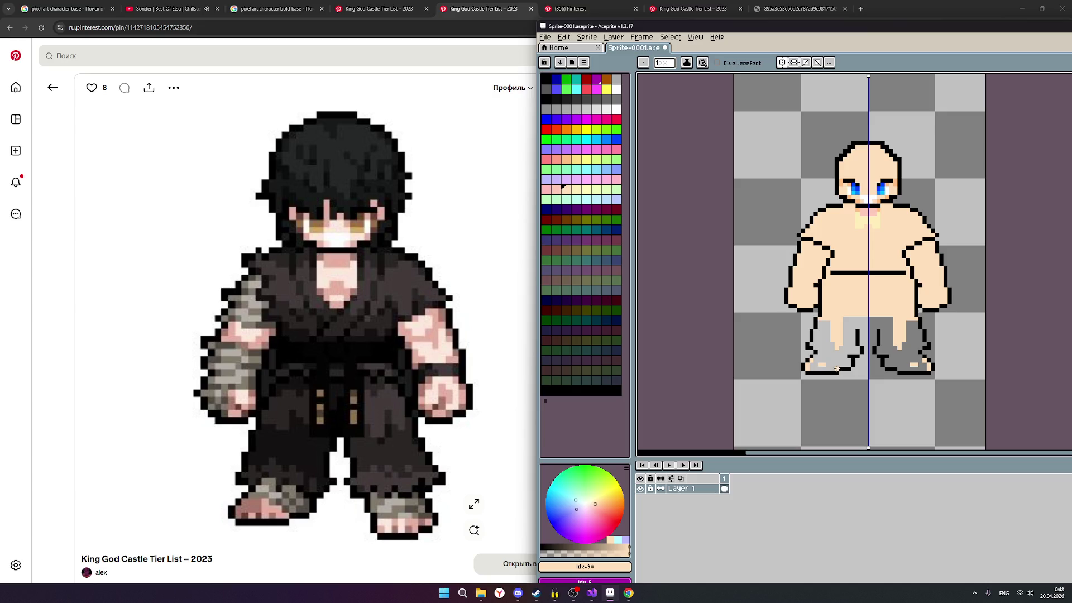
{"action": "left_click_drag", "start_coordinate": [837, 369], "coordinate": [813, 367]}
{"action": "scroll", "coordinate": [841, 376], "scroll_direction": "up", "scroll_amount": 1}
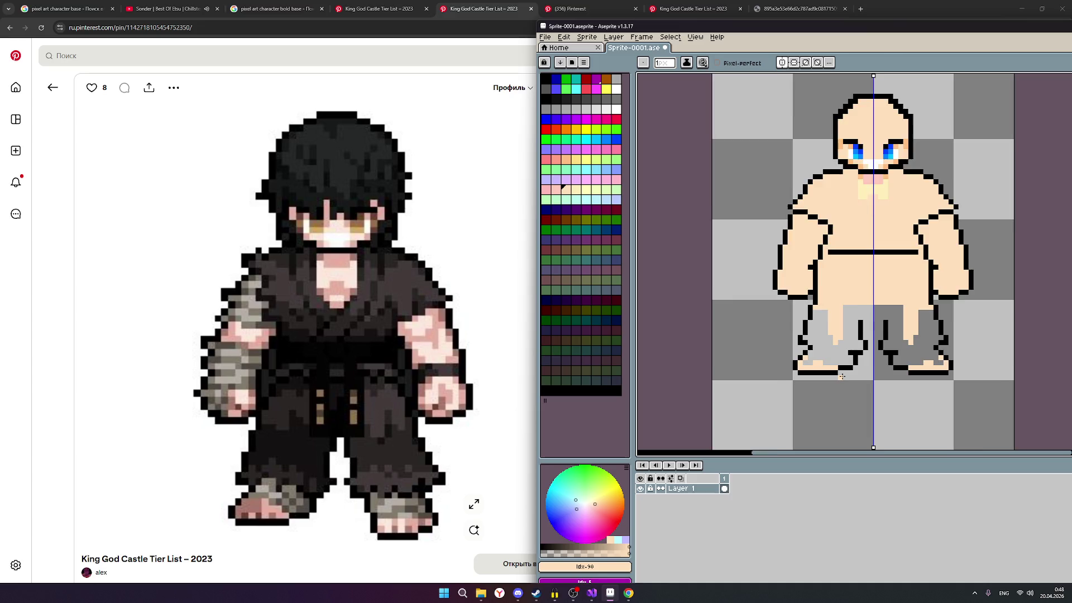
{"action": "scroll", "coordinate": [842, 376], "scroll_direction": "up", "scroll_amount": 1}
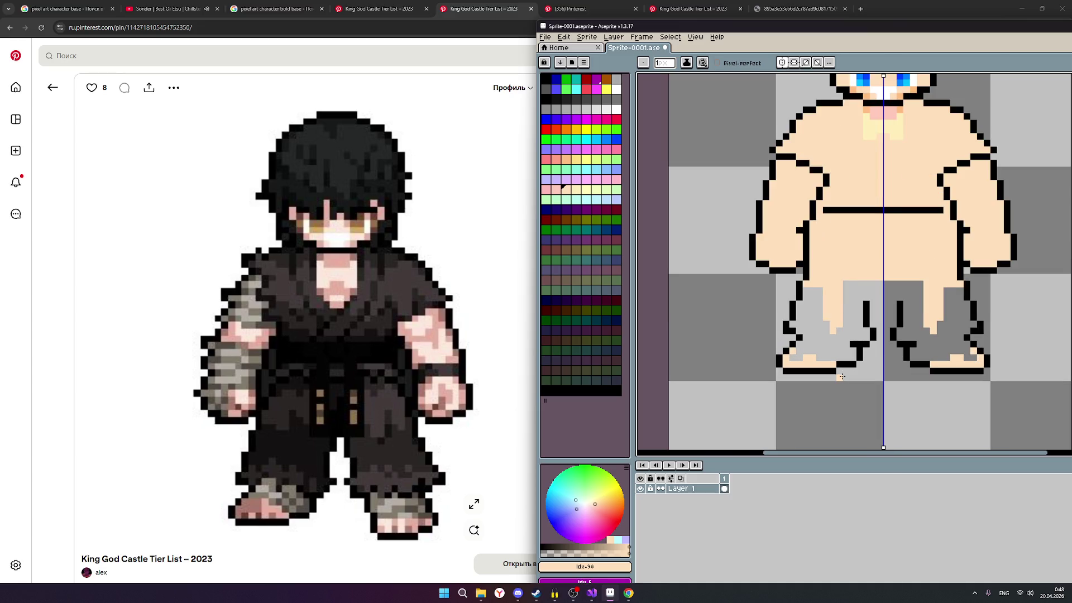
{"action": "left_click_drag", "start_coordinate": [830, 358], "coordinate": [794, 361]}
{"action": "left_click_drag", "start_coordinate": [797, 352], "coordinate": [807, 353]}
{"action": "left_click", "coordinate": [810, 353]}
Step: Add a black outline pixel atop each foot, cover nearby grey with skin and add grey to the pant legs
{"action": "left_click", "coordinate": [794, 345]}
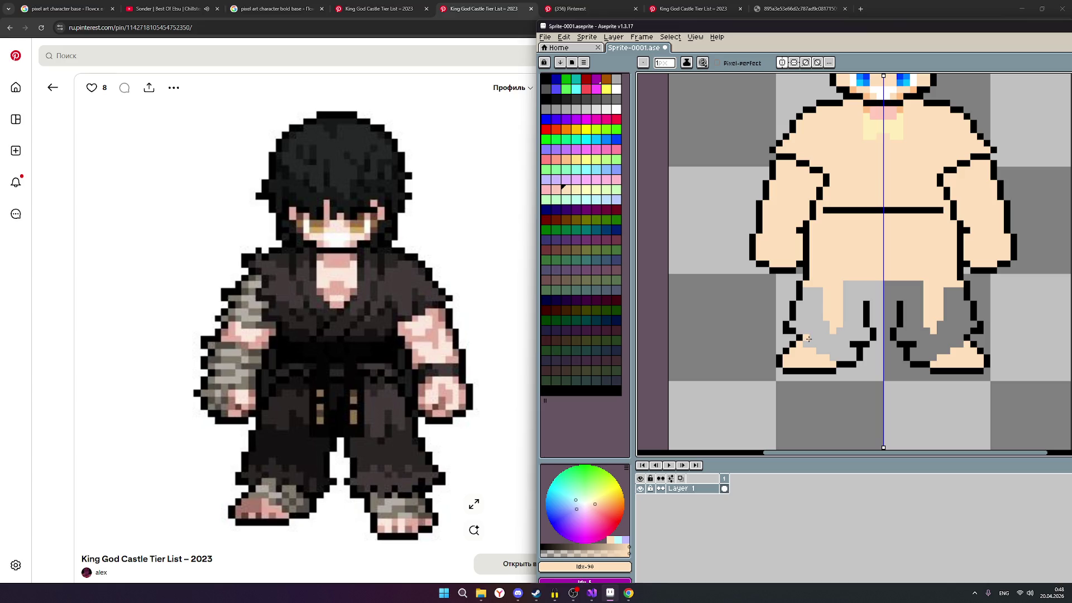
{"action": "left_click_drag", "start_coordinate": [809, 338], "coordinate": [810, 346]}
{"action": "left_click", "coordinate": [817, 339]}
{"action": "mouse_move", "coordinate": [837, 343]}
{"action": "left_mouse_down"}
{"action": "mouse_move", "coordinate": [846, 357]}
{"action": "mouse_move", "coordinate": [818, 351]}
{"action": "mouse_move", "coordinate": [846, 344]}
{"action": "mouse_move", "coordinate": [824, 345]}
{"action": "left_mouse_up"}
{"action": "scroll", "coordinate": [840, 358], "scroll_direction": "down", "scroll_amount": 1}
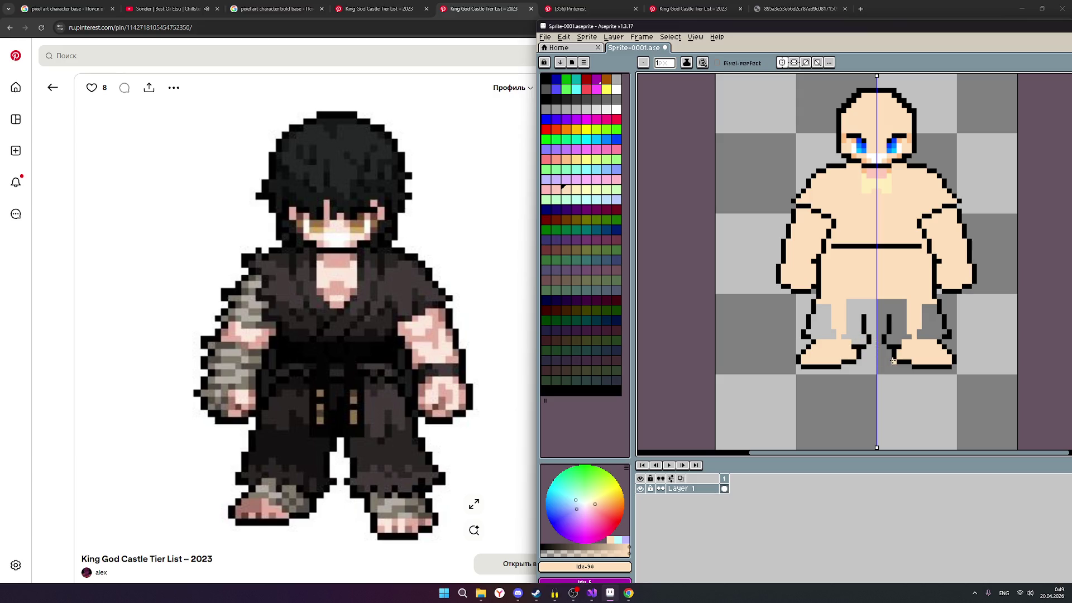
{"action": "scroll", "coordinate": [892, 362], "scroll_direction": "up", "scroll_amount": 1}
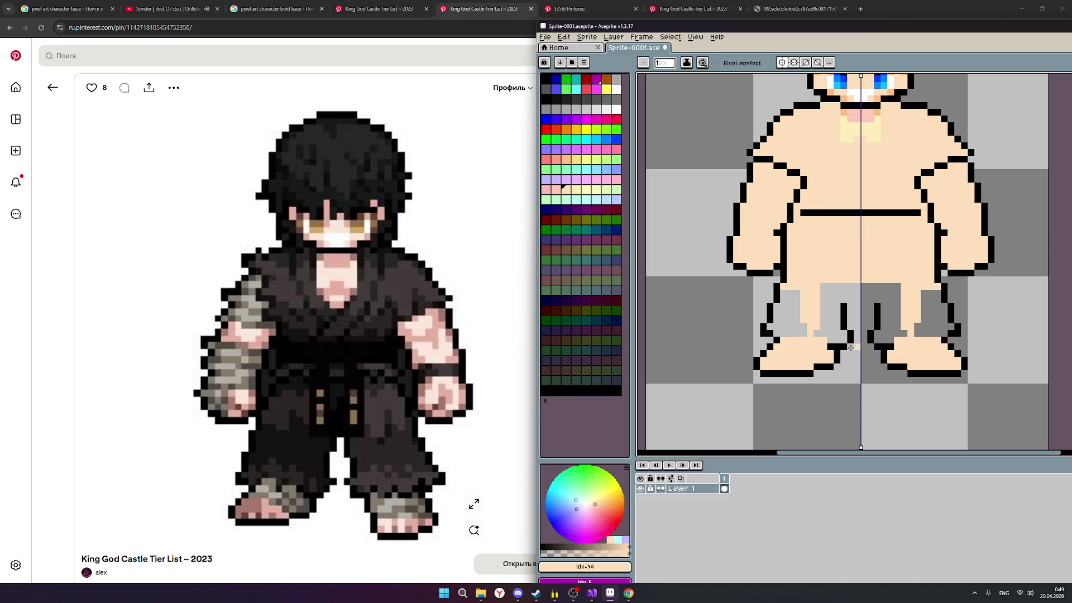
{"action": "mouse_move", "coordinate": [479, 447]}
{"action": "scroll", "coordinate": [845, 341], "scroll_direction": "down", "scroll_amount": 1}
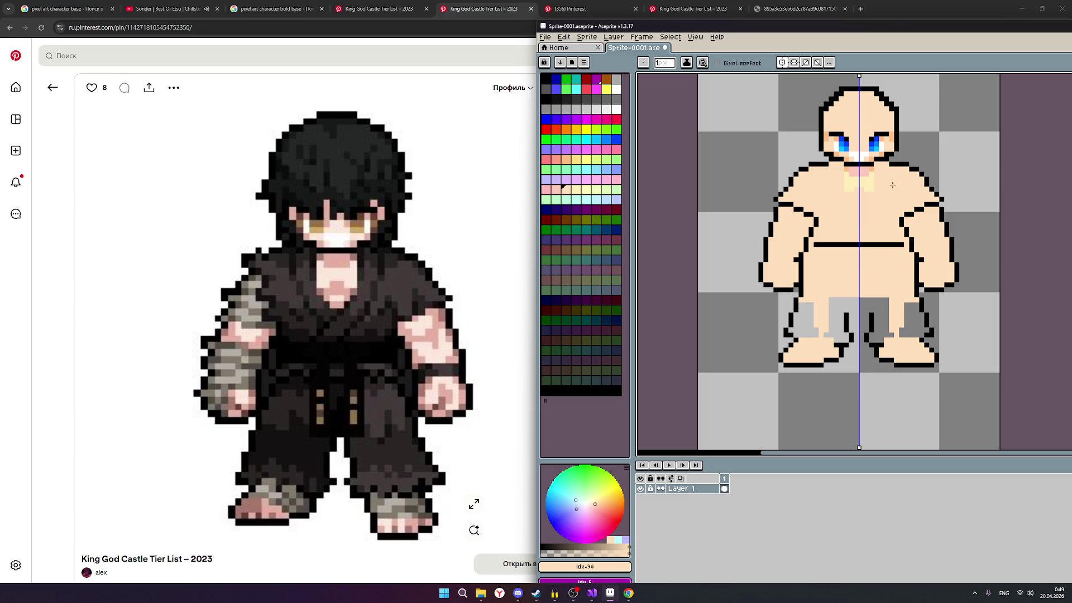
{"action": "scroll", "coordinate": [901, 177], "scroll_direction": "up", "scroll_amount": 1}
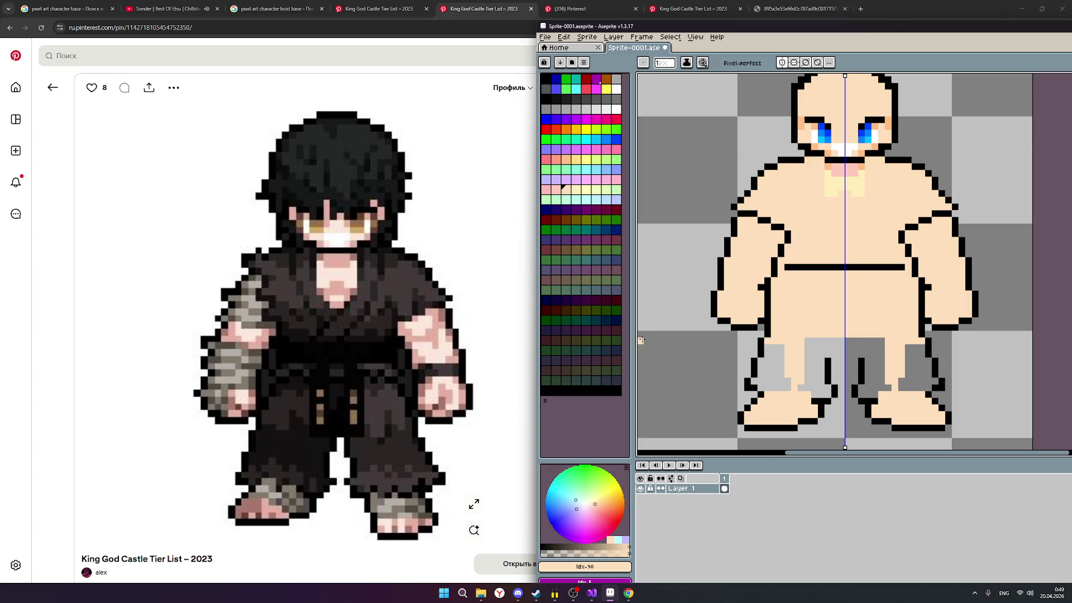
Step: Add a black outline pixel to the lower leg and paint skin tone onto the foot, mirrored by symmetry
{"action": "left_click", "coordinate": [546, 94]}
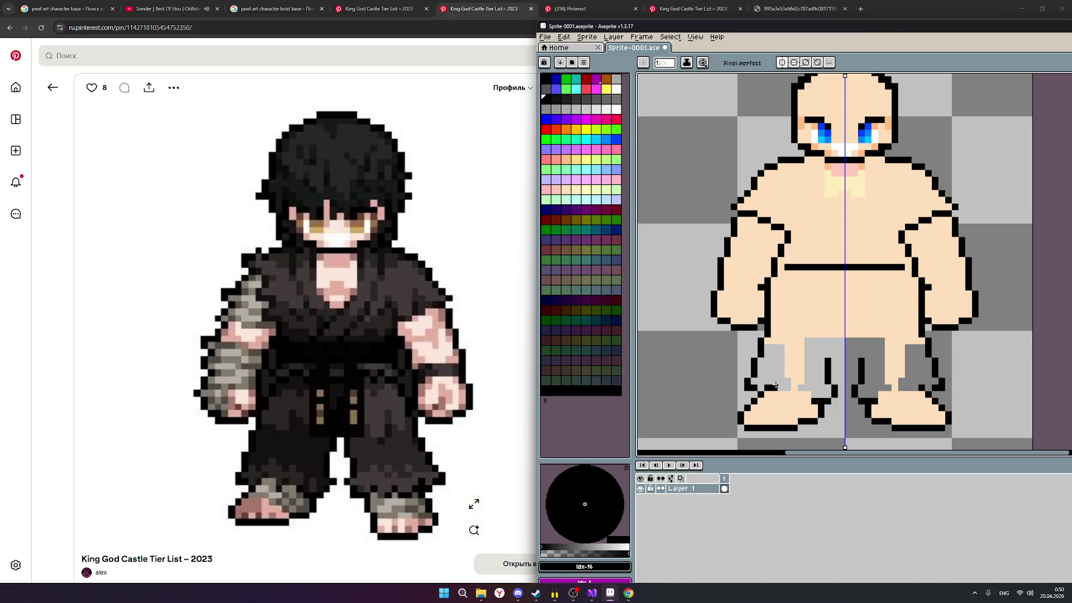
{"action": "left_click", "coordinate": [774, 384]}
{"action": "left_click", "coordinate": [566, 196]}
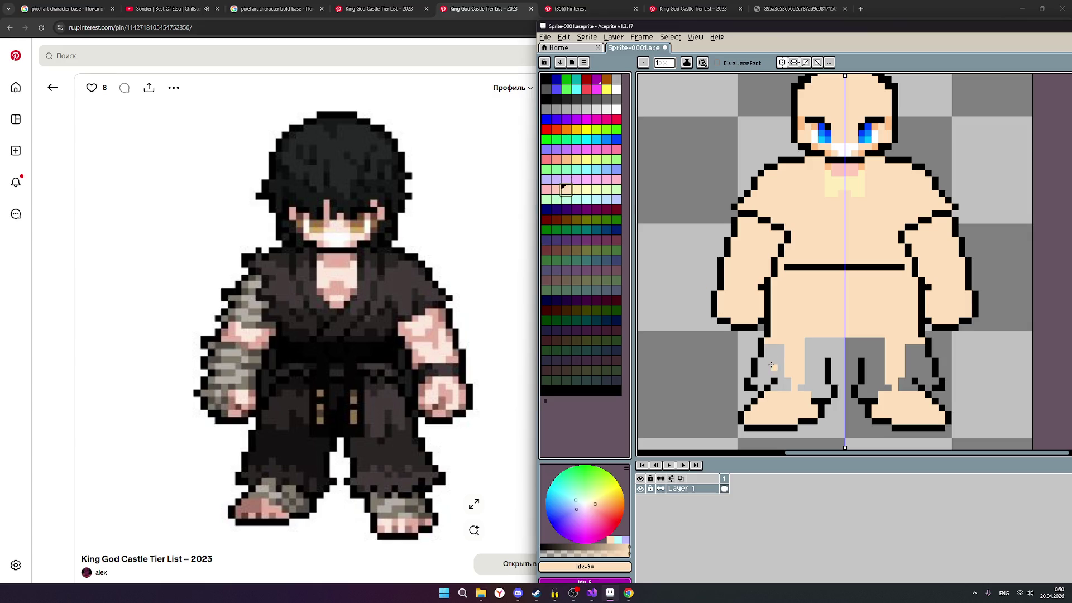
{"action": "left_click", "coordinate": [774, 386]}
{"action": "left_click", "coordinate": [786, 386]}
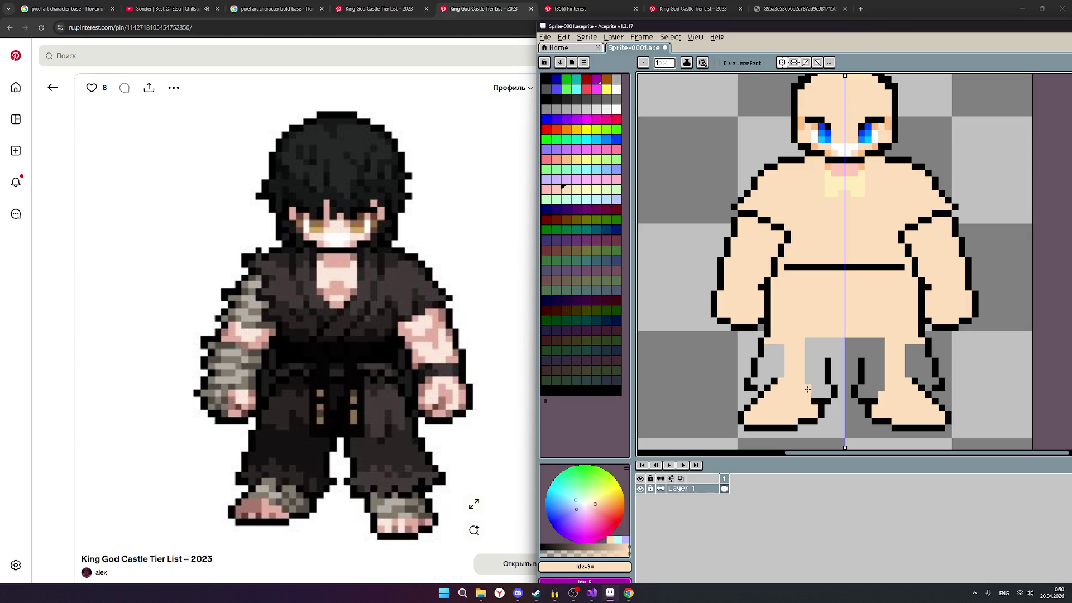
{"action": "scroll", "coordinate": [806, 389], "scroll_direction": "down", "scroll_amount": 1}
{"action": "scroll", "coordinate": [806, 388], "scroll_direction": "down", "scroll_amount": 1}
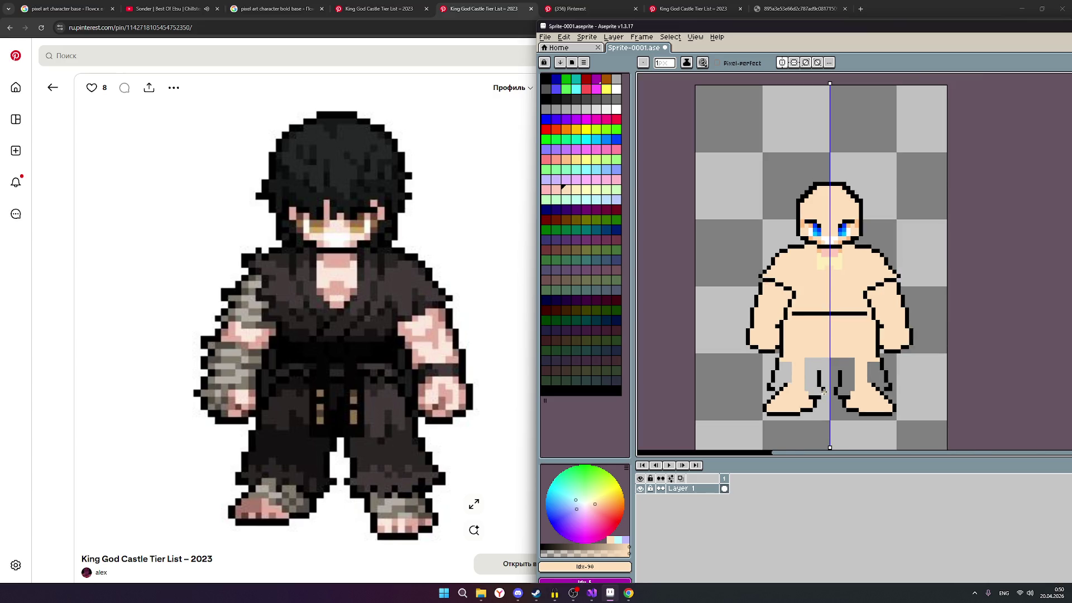
{"action": "scroll", "coordinate": [832, 391], "scroll_direction": "up", "scroll_amount": 2}
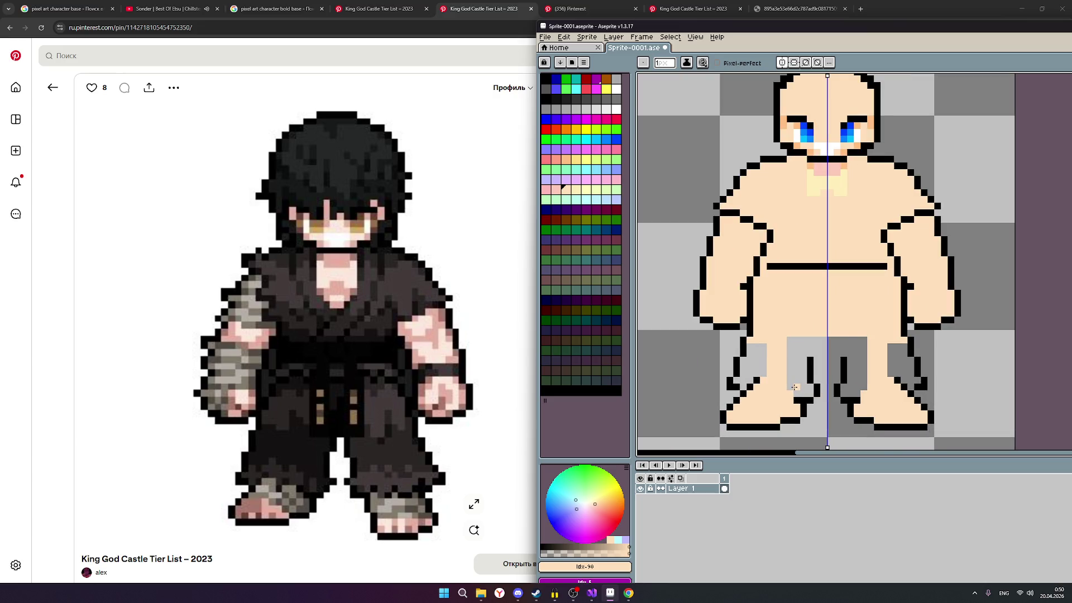
{"action": "scroll", "coordinate": [794, 388], "scroll_direction": "up", "scroll_amount": 1}
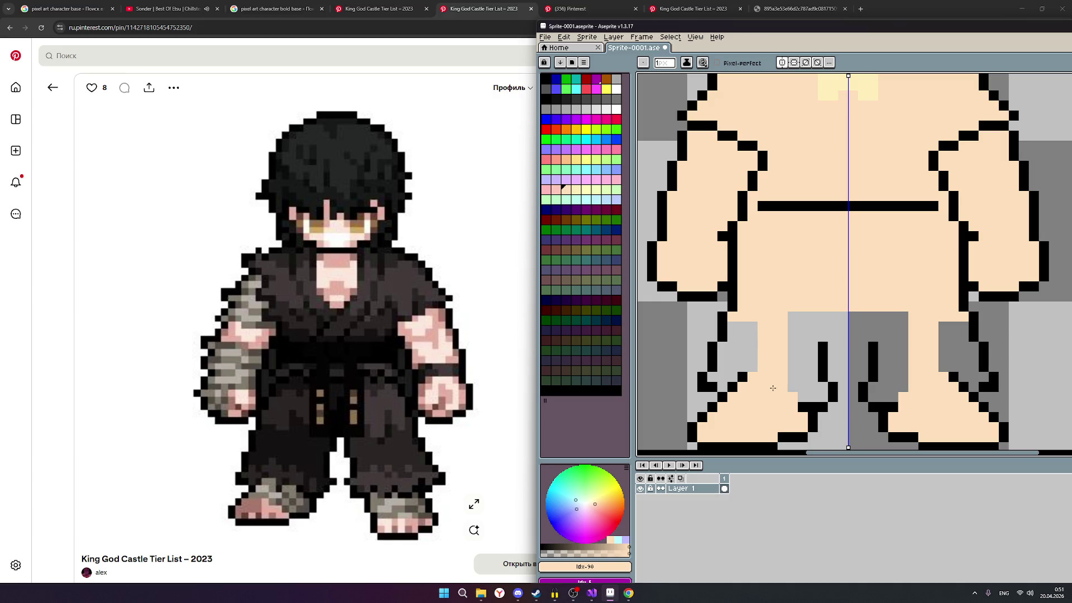
Step: Paint skin tone over the gray inner leg areas on both legs
{"action": "left_click_drag", "start_coordinate": [769, 385], "coordinate": [751, 322]}
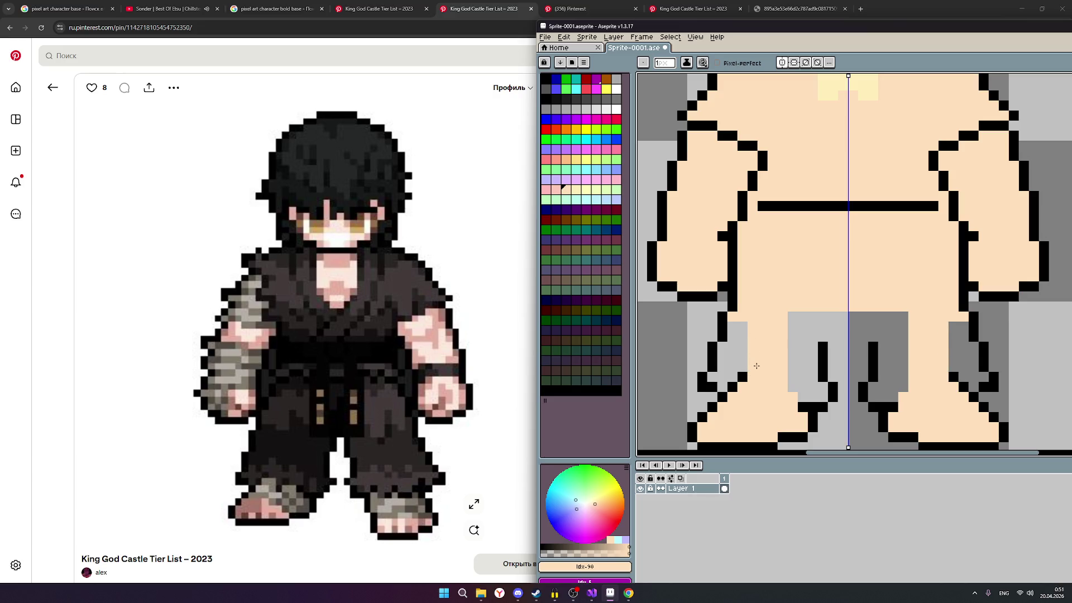
{"action": "scroll", "coordinate": [758, 366], "scroll_direction": "down", "scroll_amount": 1}
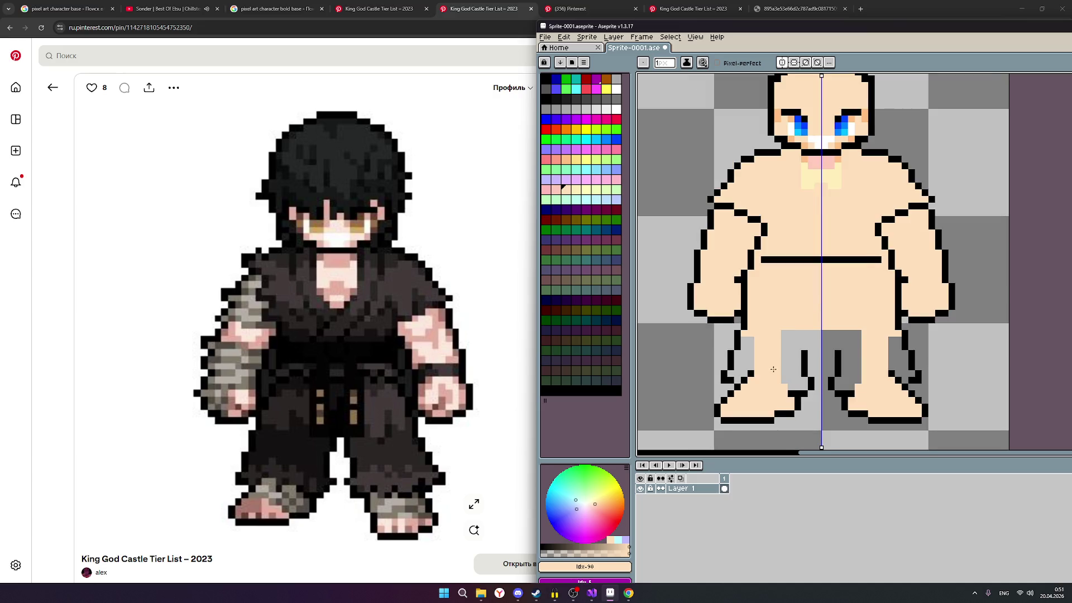
{"action": "scroll", "coordinate": [771, 369], "scroll_direction": "down", "scroll_amount": 1}
{"action": "scroll", "coordinate": [780, 384], "scroll_direction": "up", "scroll_amount": 1}
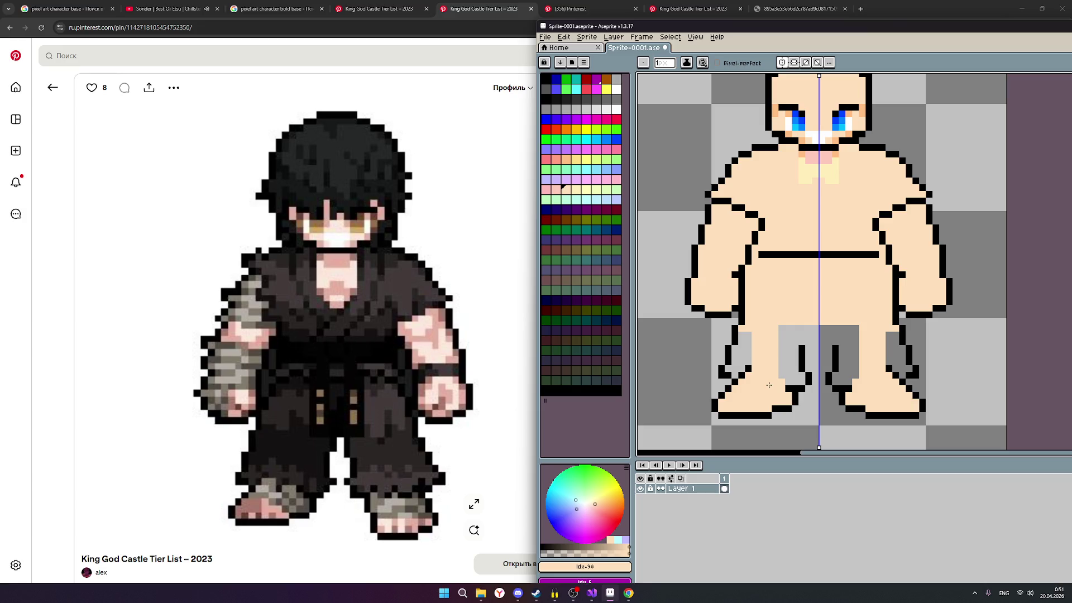
{"action": "left_click", "coordinate": [549, 114]}
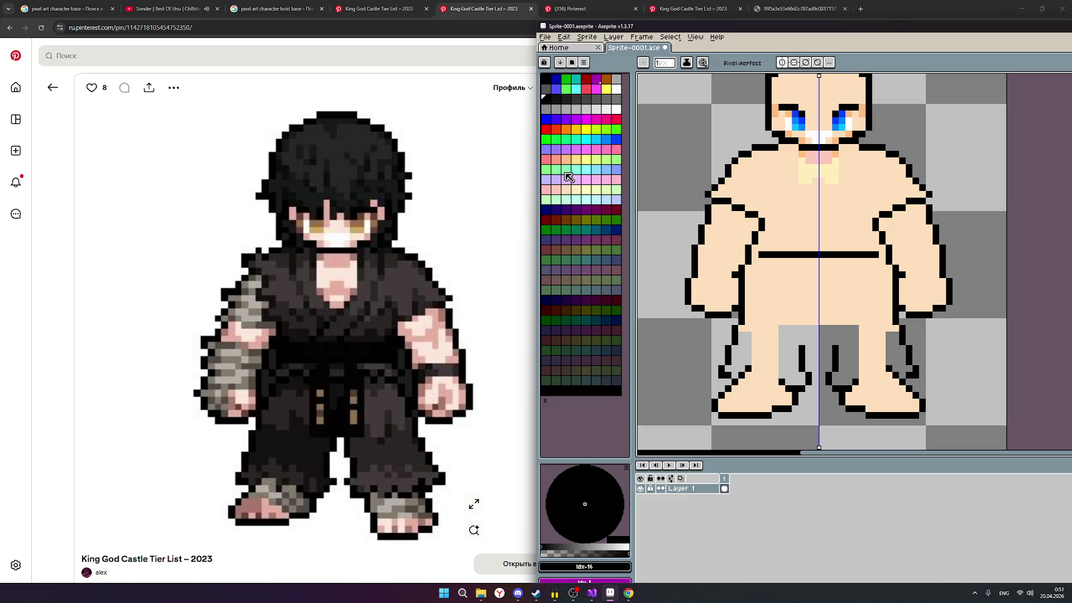
{"action": "left_click", "coordinate": [576, 200]}
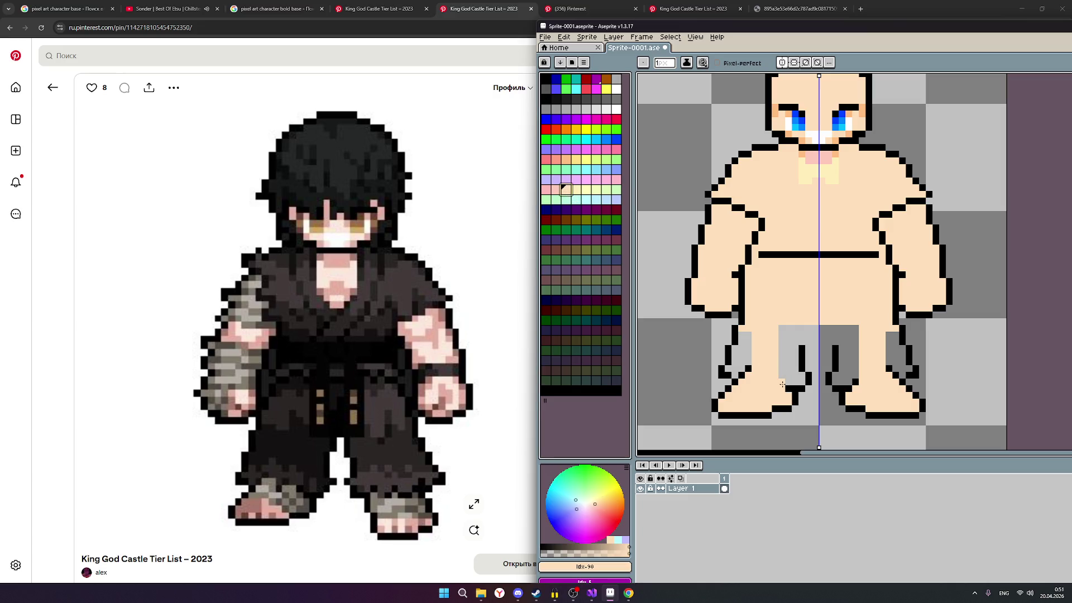
{"action": "left_click_drag", "start_coordinate": [781, 382], "coordinate": [781, 342]}
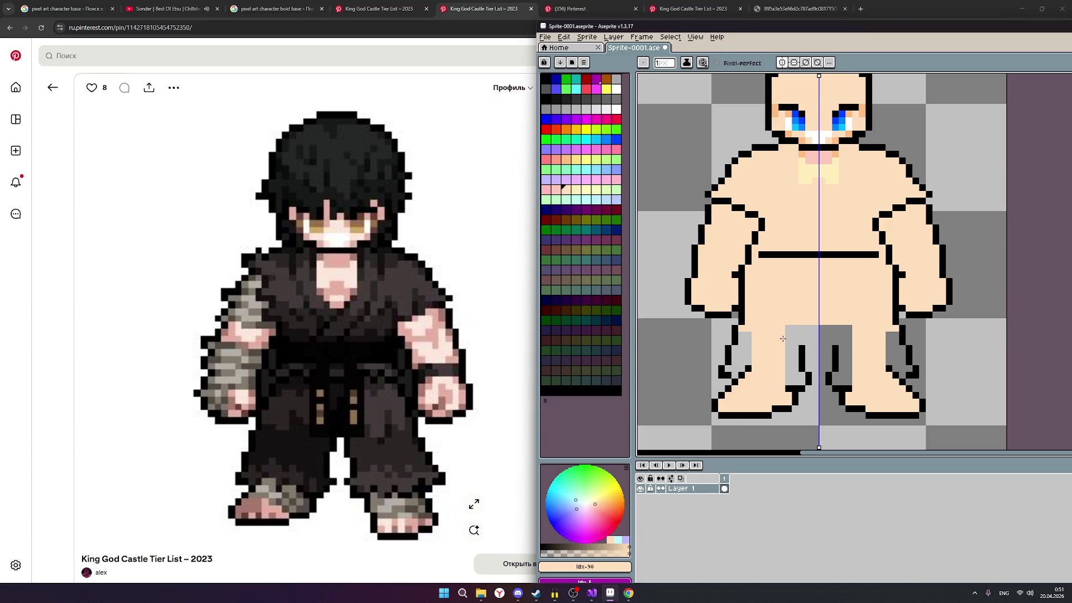
{"action": "scroll", "coordinate": [782, 338], "scroll_direction": "down", "scroll_amount": 1}
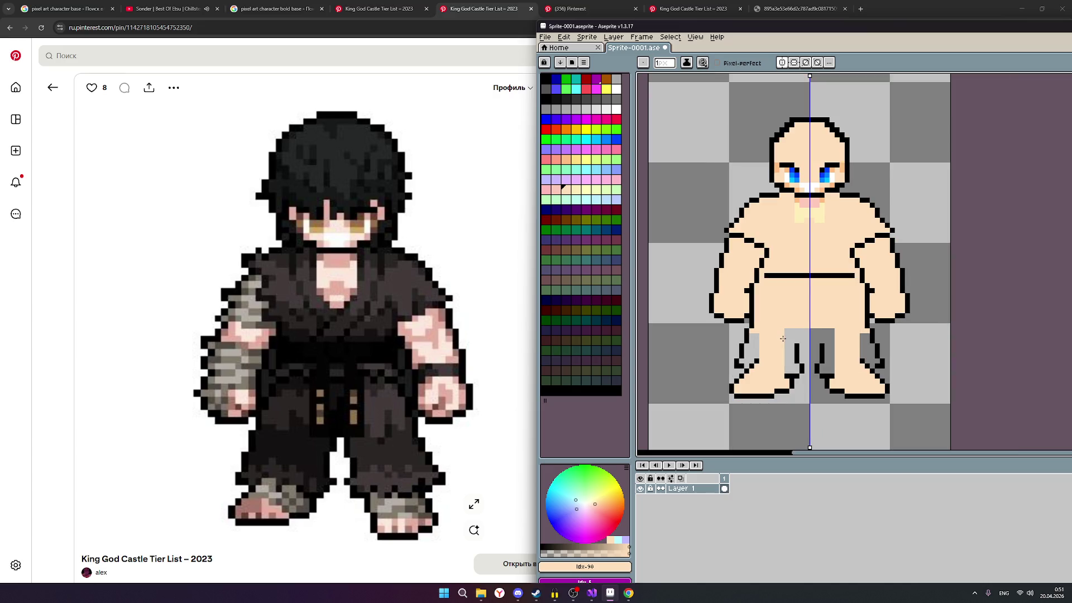
{"action": "scroll", "coordinate": [810, 335], "scroll_direction": "up", "scroll_amount": 1}
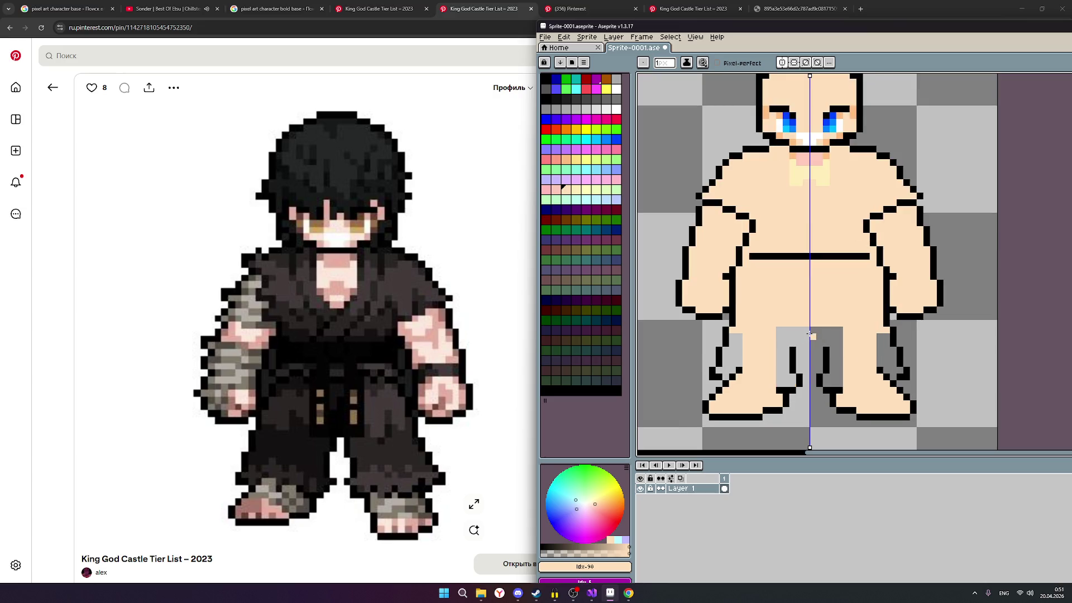
Step: Draw black inner outlines up both legs toward the crotch
{"action": "left_click", "coordinate": [548, 98]}
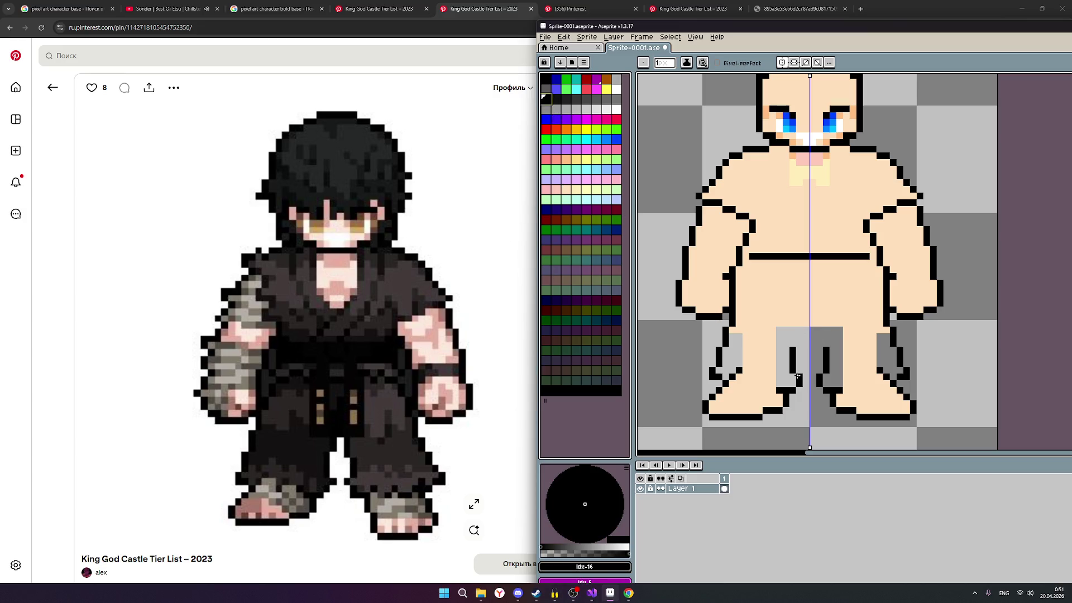
{"action": "left_click_drag", "start_coordinate": [797, 375], "coordinate": [800, 362]}
{"action": "left_click_drag", "start_coordinate": [799, 343], "coordinate": [799, 332]}
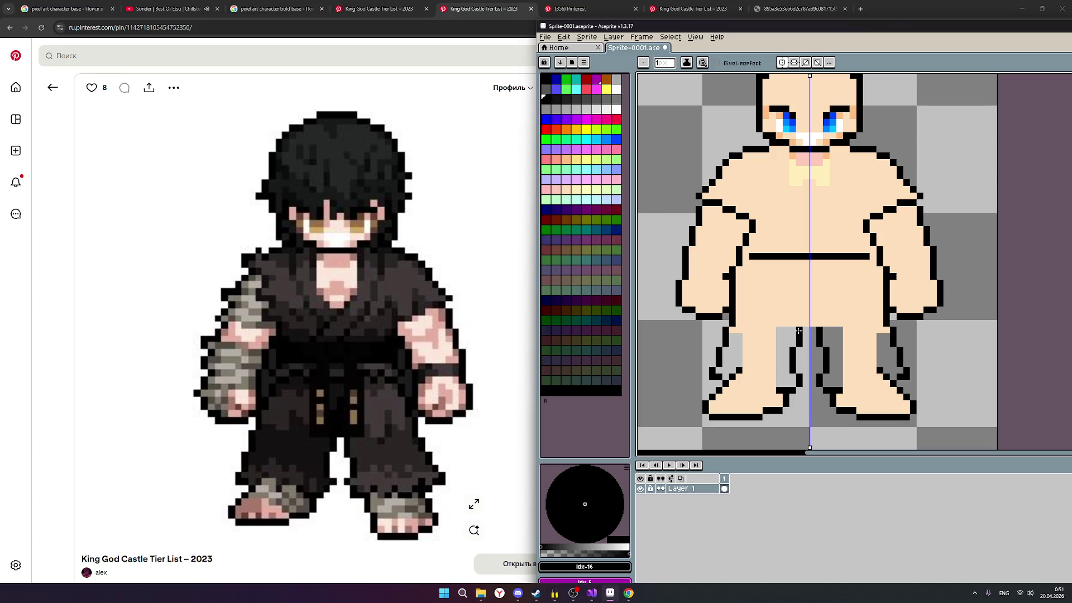
Step: Try a belt-to-crotch line, undo it, then add black crotch and inner-foot corner pixels
{"action": "left_click_drag", "start_coordinate": [794, 263], "coordinate": [800, 315]}
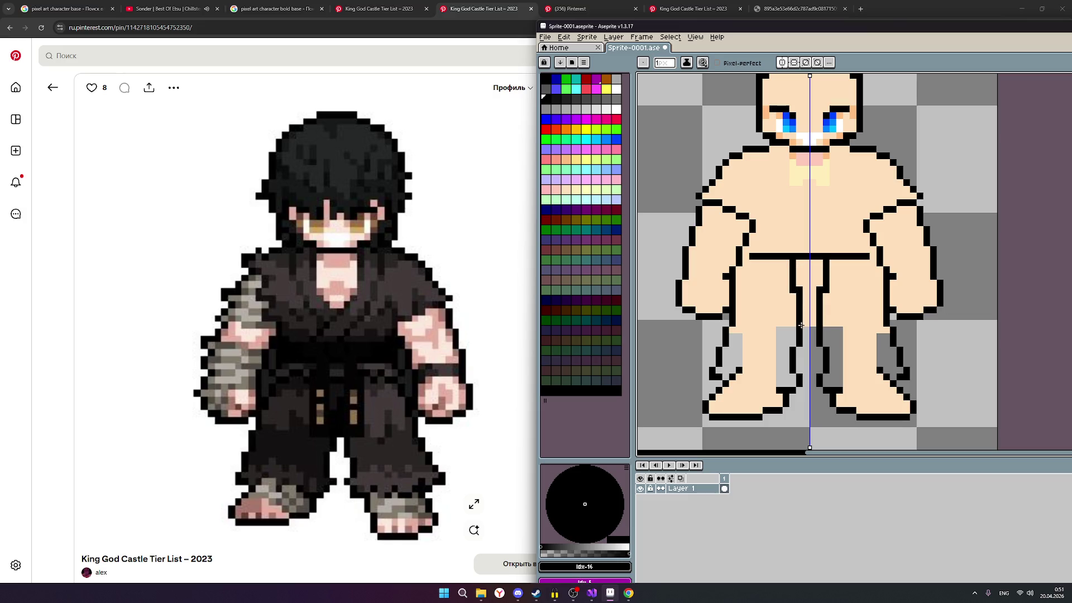
{"action": "scroll", "coordinate": [872, 364], "scroll_direction": "down", "scroll_amount": 1}
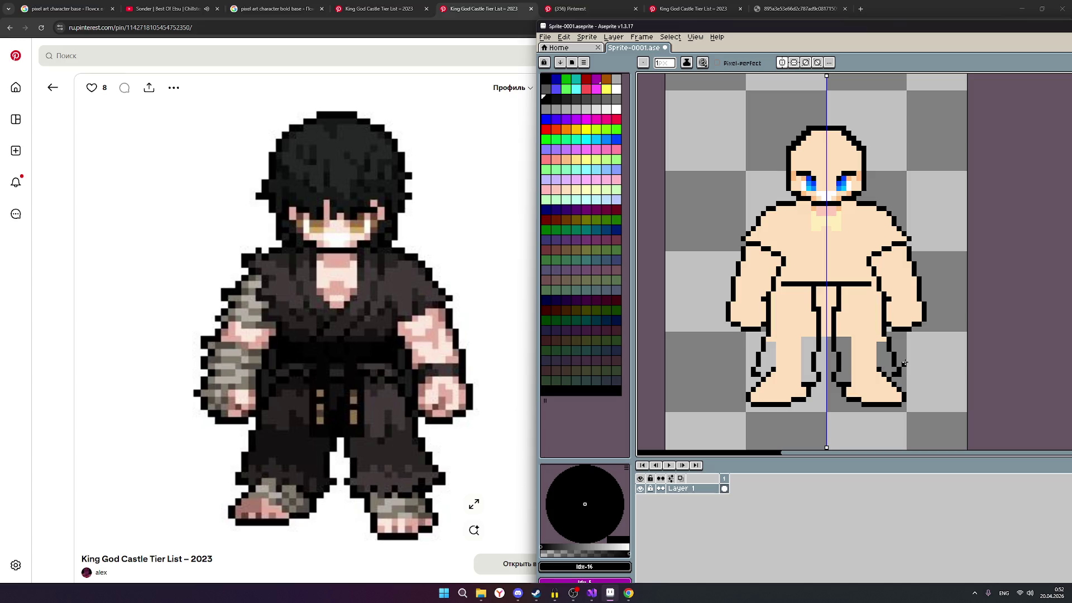
{"action": "scroll", "coordinate": [903, 362], "scroll_direction": "up", "scroll_amount": 1}
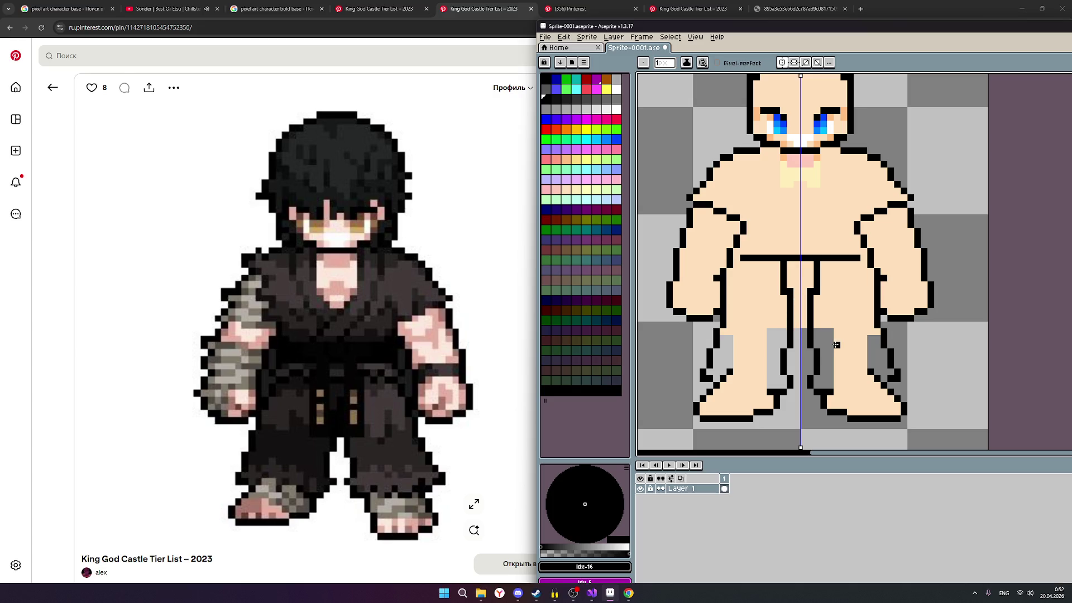
{"action": "key", "text": "ctrl+z"}
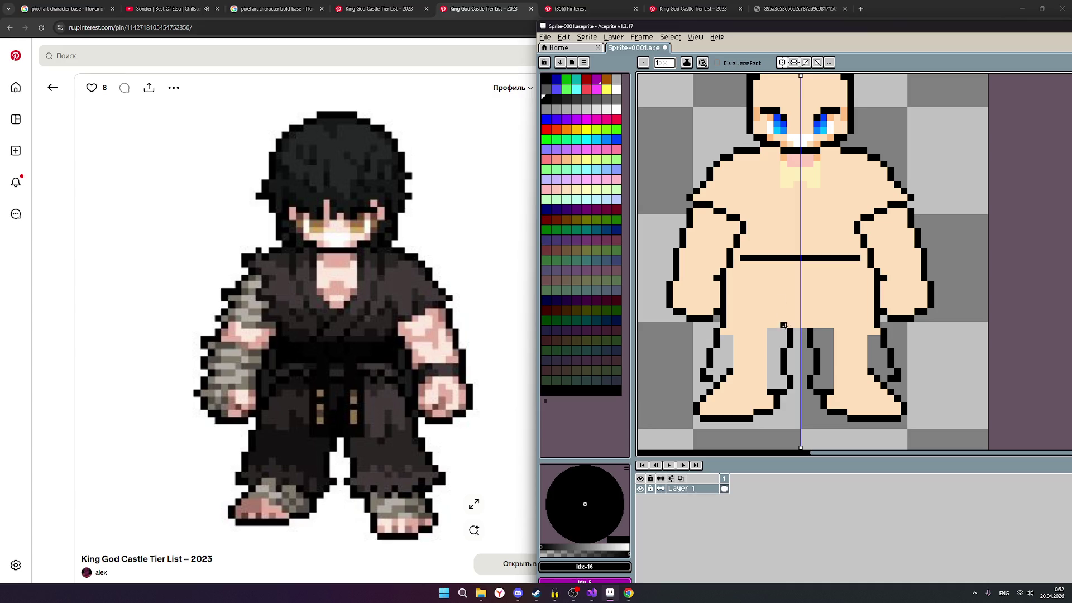
{"action": "left_click", "coordinate": [799, 325]}
{"action": "left_click", "coordinate": [824, 411]}
{"action": "scroll", "coordinate": [817, 399], "scroll_direction": "down", "scroll_amount": 2}
{"action": "scroll", "coordinate": [818, 399], "scroll_direction": "up", "scroll_amount": 2}
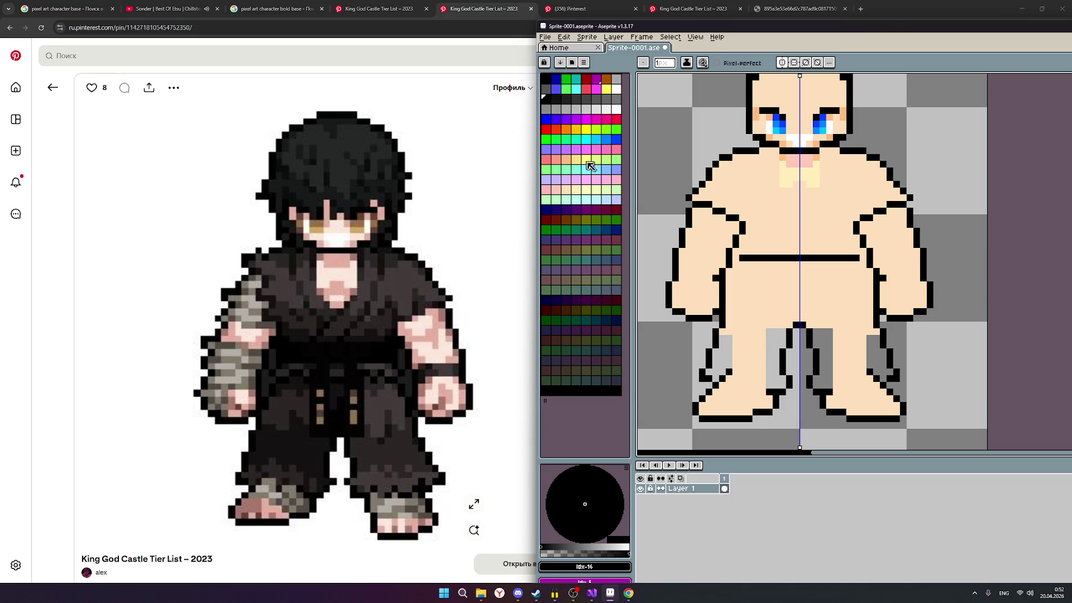
Step: Paint skin tone along the inner thighs below the crotch
{"action": "left_click", "coordinate": [573, 191]}
{"action": "left_click_drag", "start_coordinate": [775, 337], "coordinate": [775, 383]}
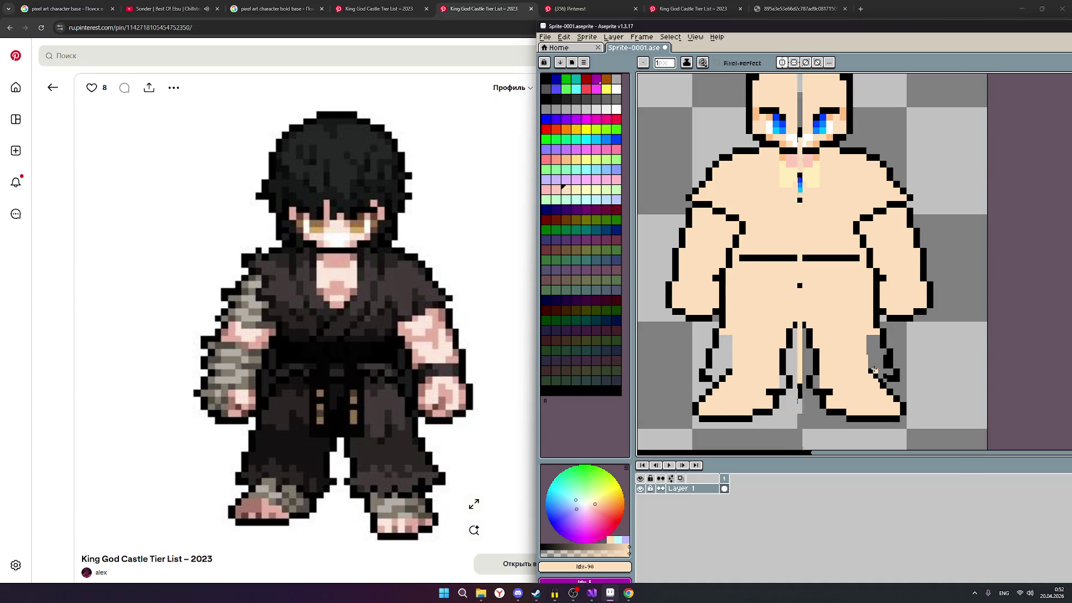
{"action": "scroll", "coordinate": [875, 368], "scroll_direction": "down", "scroll_amount": 1}
{"action": "scroll", "coordinate": [911, 372], "scroll_direction": "up", "scroll_amount": 1}
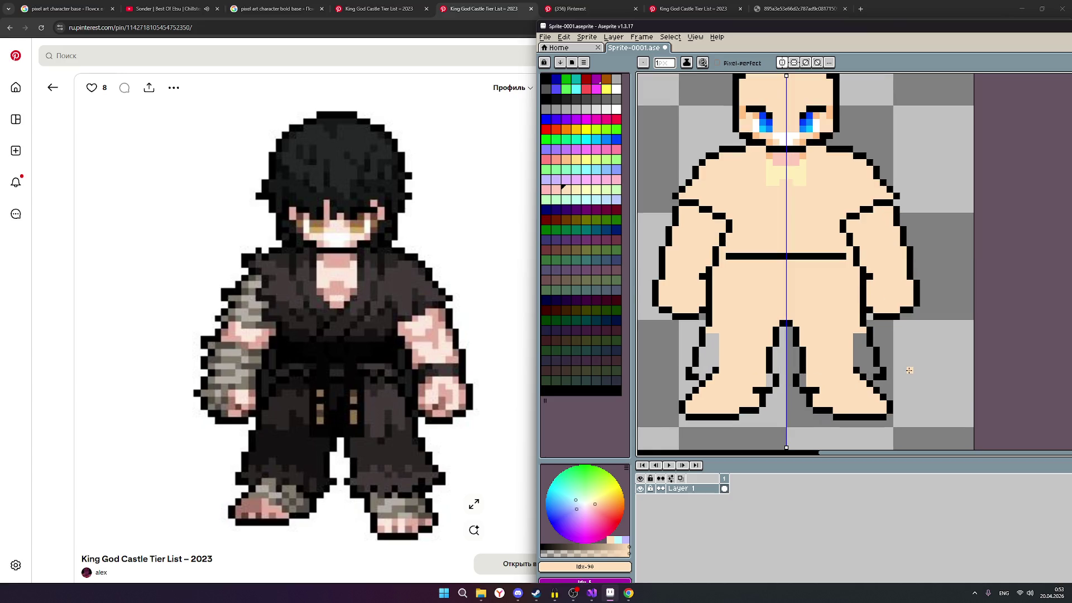
{"action": "scroll", "coordinate": [910, 371], "scroll_direction": "down", "scroll_amount": 1}
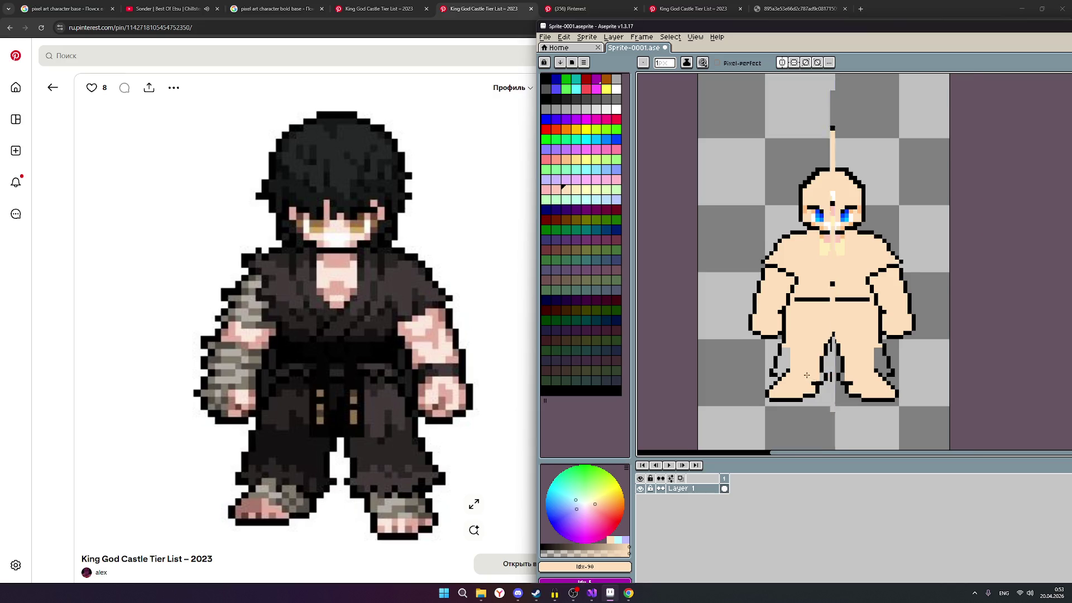
{"action": "scroll", "coordinate": [803, 375], "scroll_direction": "up", "scroll_amount": 1}
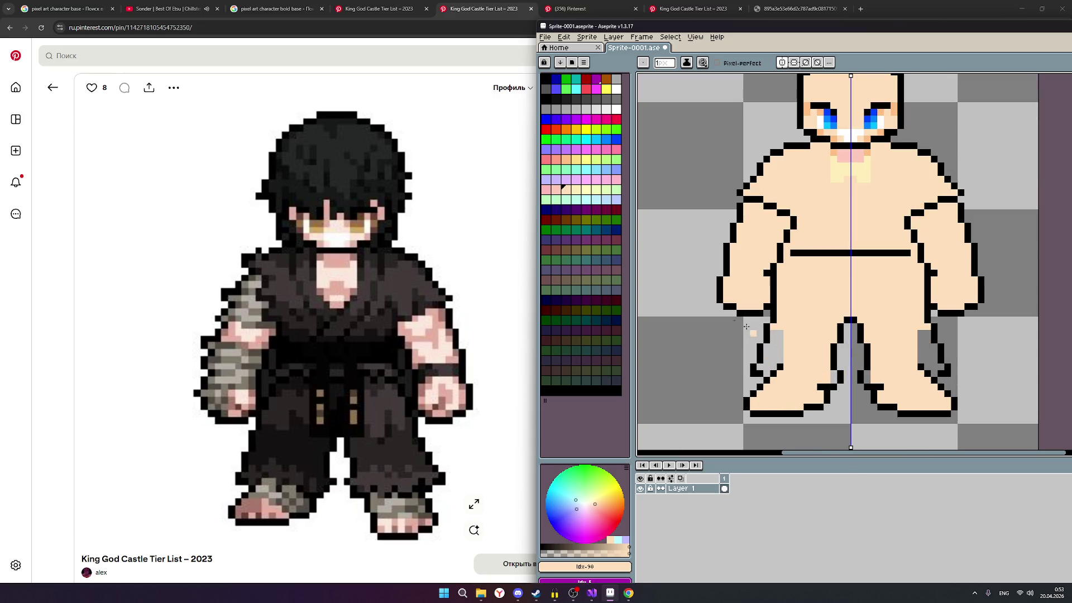
Step: Extend the black outline up the outer leg on both sides, then shift the editor window left
{"action": "left_click", "coordinate": [550, 97]}
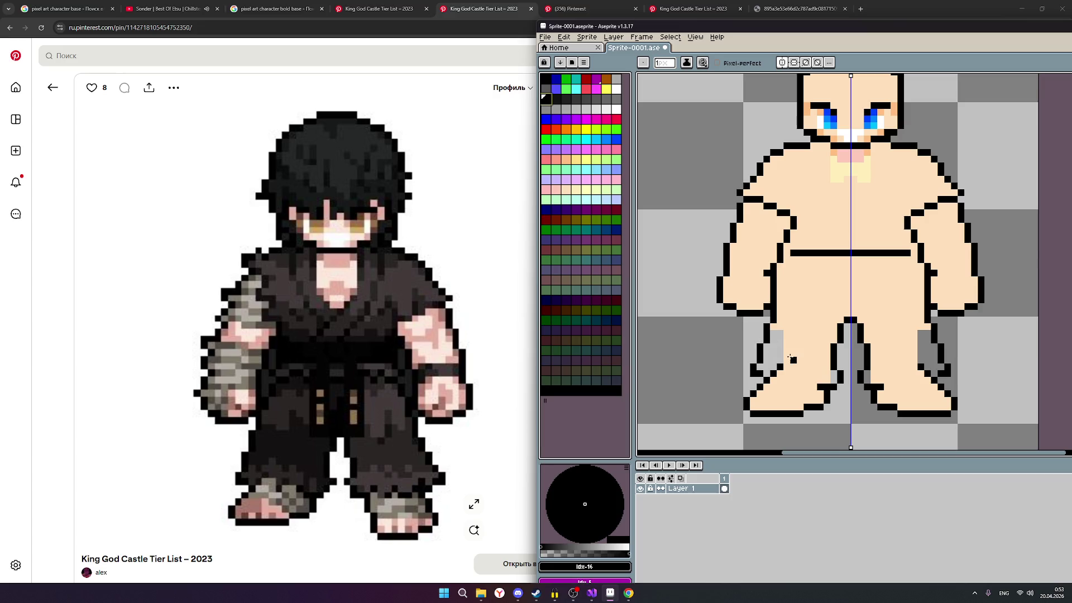
{"action": "left_click", "coordinate": [785, 359]}
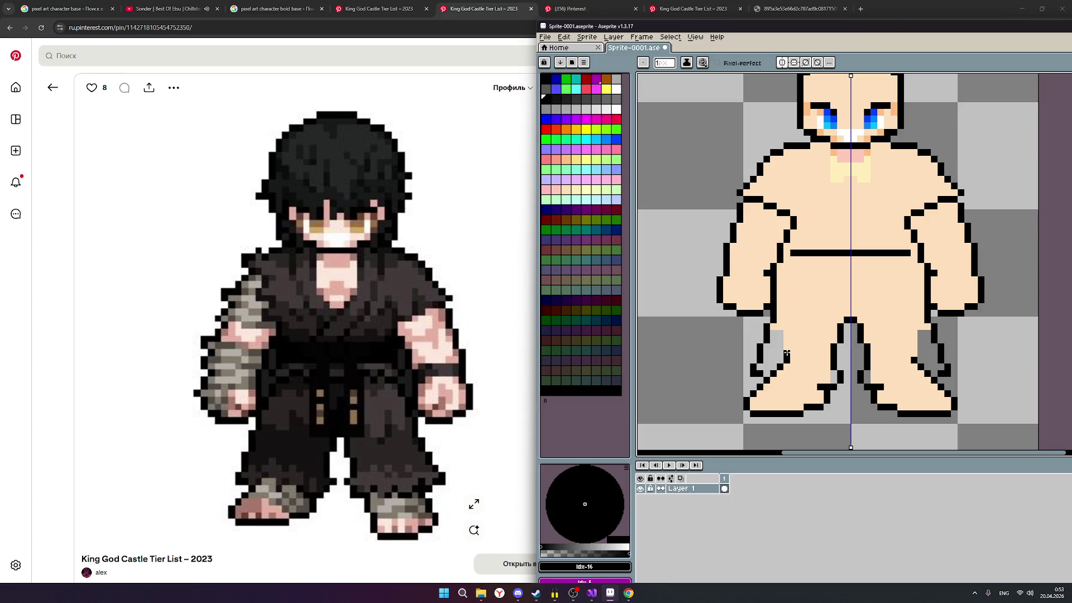
{"action": "left_click_drag", "start_coordinate": [786, 348], "coordinate": [785, 333]}
{"action": "left_click_drag", "start_coordinate": [787, 31], "coordinate": [639, 47]}
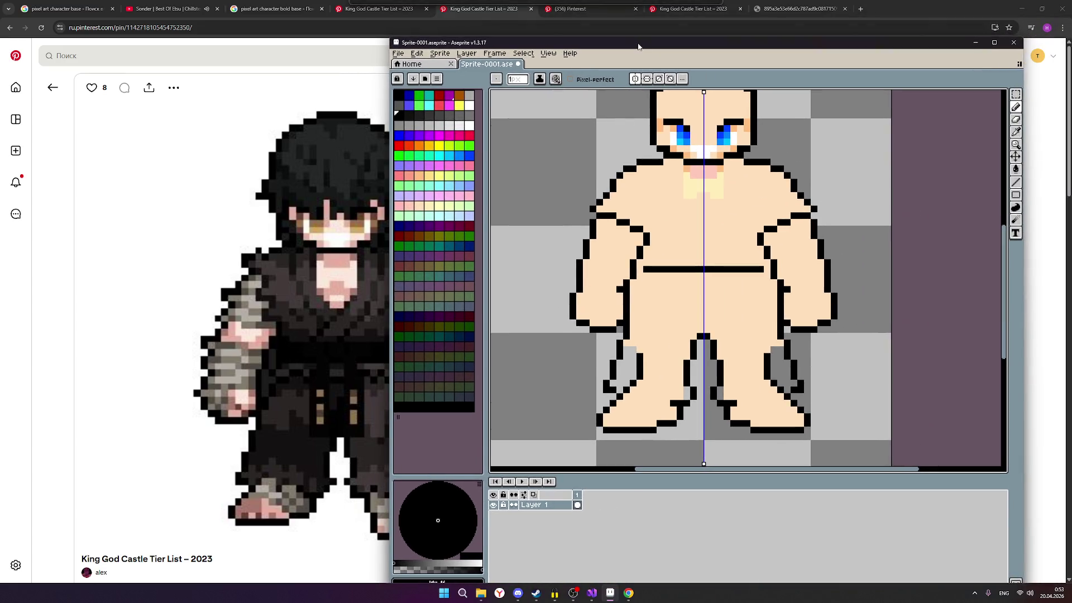
Step: Redraw the left-leg outline with the pencil and end up with black selected for drawing
{"action": "left_click", "coordinate": [1016, 134]}
{"action": "mouse_move", "coordinate": [614, 351]}
{"action": "left_mouse_down"}
{"action": "mouse_move", "coordinate": [600, 377]}
{"action": "mouse_move", "coordinate": [613, 377]}
{"action": "mouse_move", "coordinate": [620, 343]}
{"action": "mouse_move", "coordinate": [613, 350]}
{"action": "left_mouse_up"}
{"action": "scroll", "coordinate": [600, 370], "scroll_direction": "down", "scroll_amount": 1}
{"action": "scroll", "coordinate": [762, 360], "scroll_direction": "down", "scroll_amount": 1}
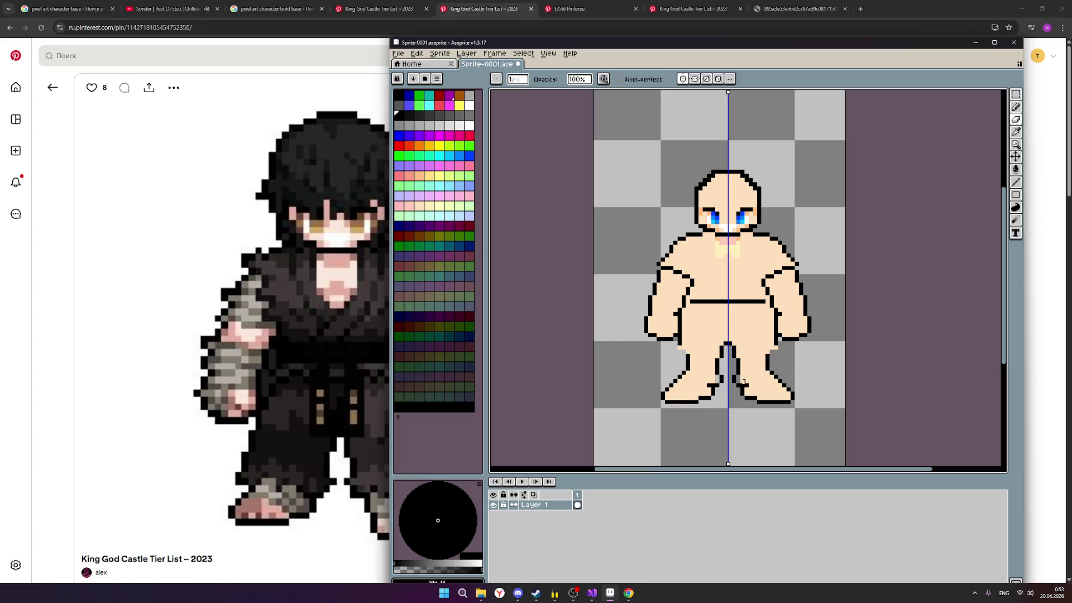
{"action": "scroll", "coordinate": [748, 377], "scroll_direction": "up", "scroll_amount": 1}
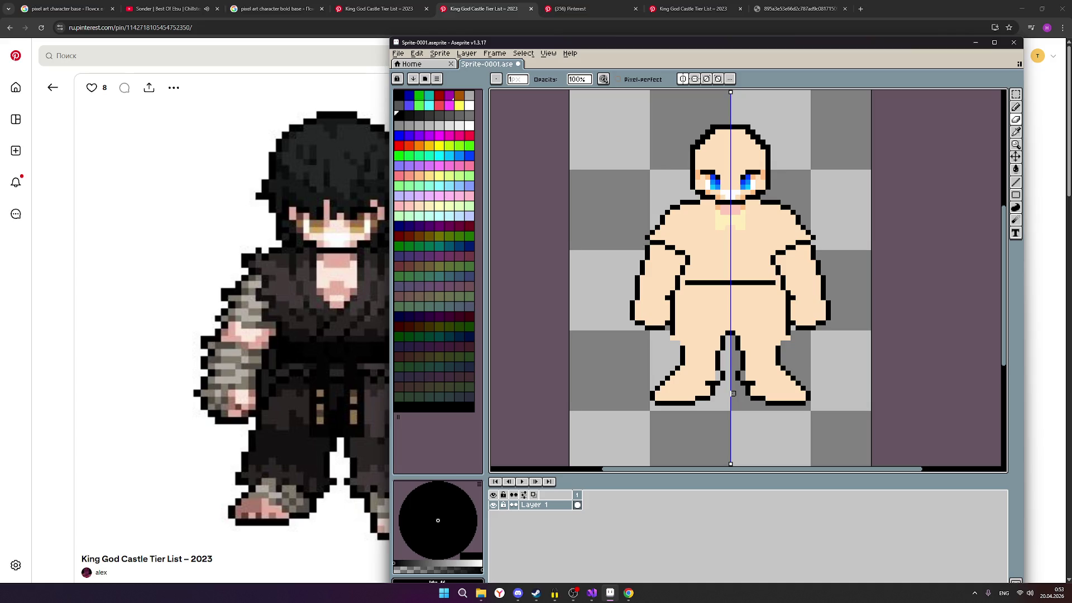
{"action": "scroll", "coordinate": [733, 394], "scroll_direction": "up", "scroll_amount": 1}
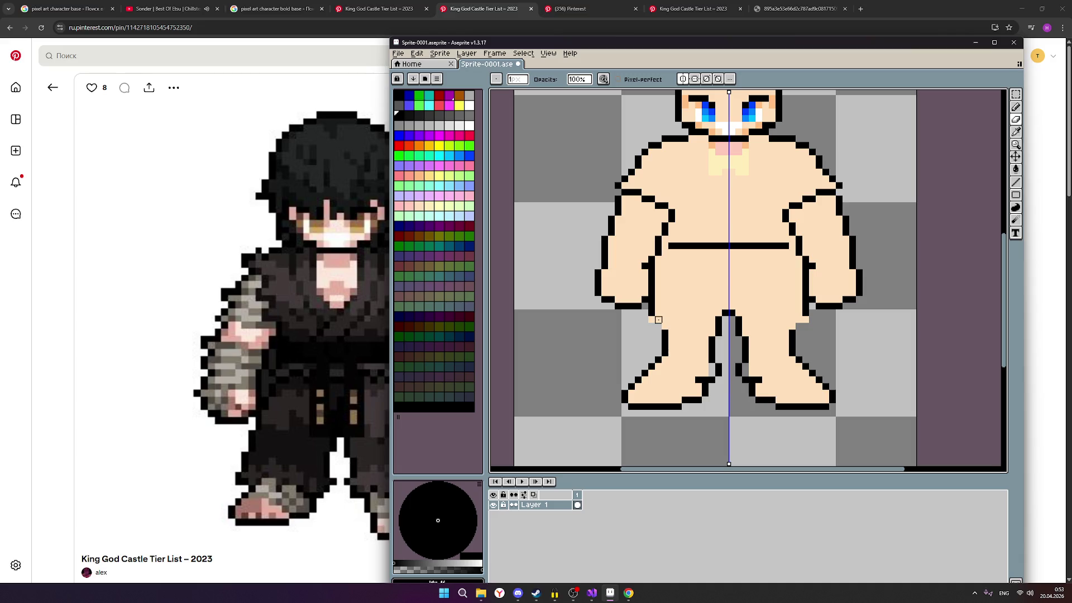
{"action": "left_click", "coordinate": [416, 212]}
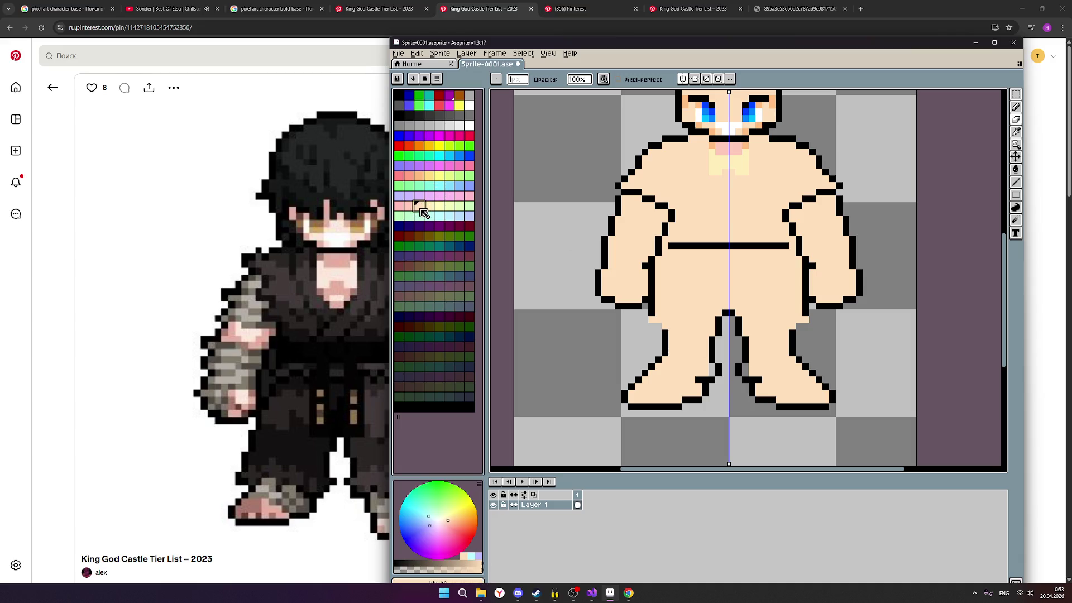
{"action": "left_click", "coordinate": [1016, 120]}
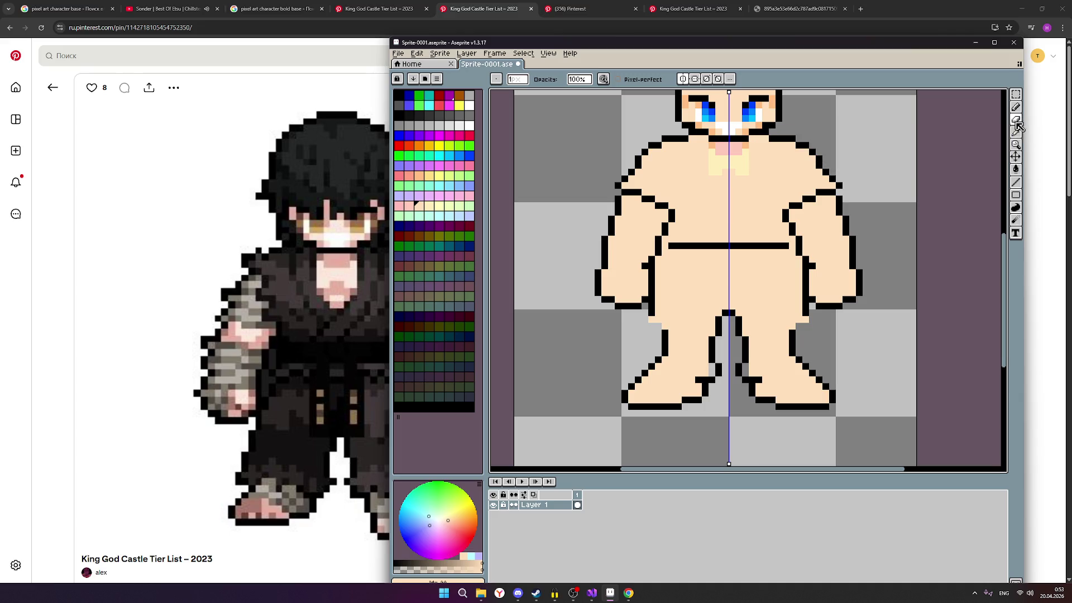
{"action": "left_click", "coordinate": [1016, 107]}
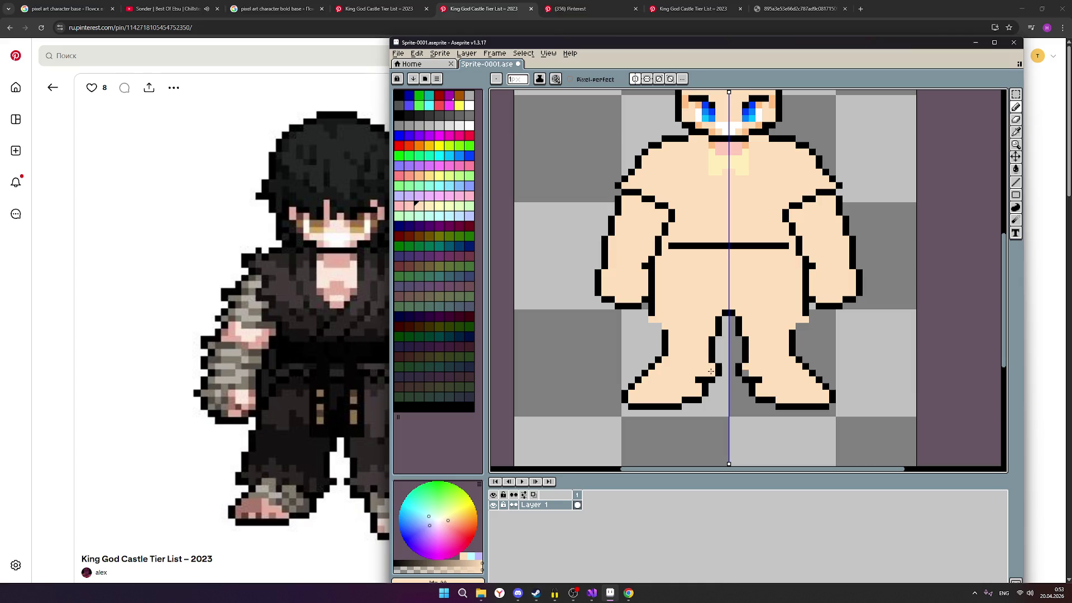
{"action": "scroll", "coordinate": [853, 300], "scroll_direction": "down", "scroll_amount": 2}
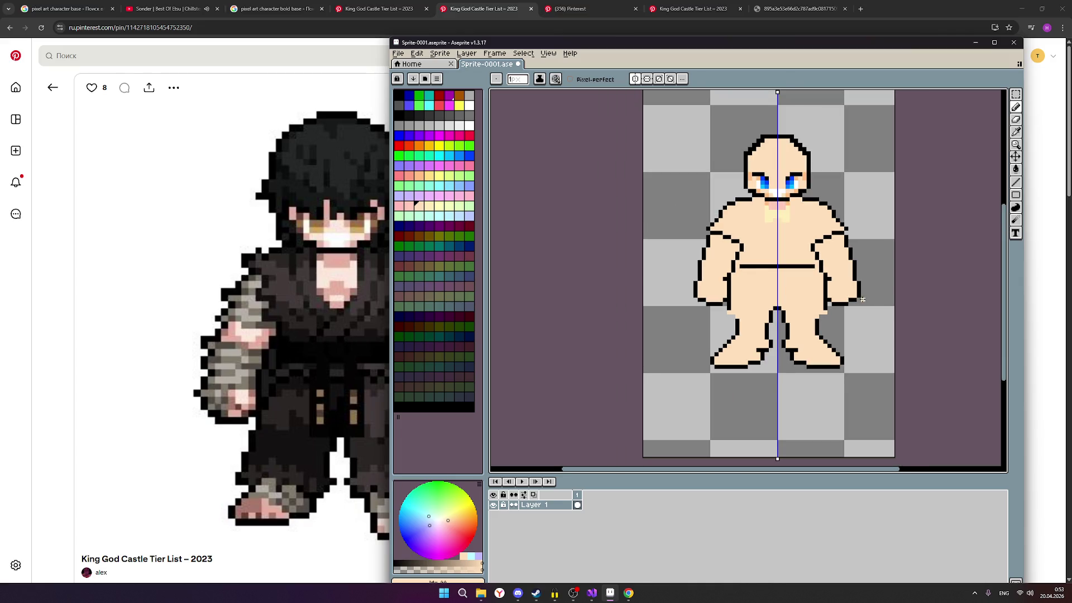
{"action": "scroll", "coordinate": [848, 323], "scroll_direction": "up", "scroll_amount": 2}
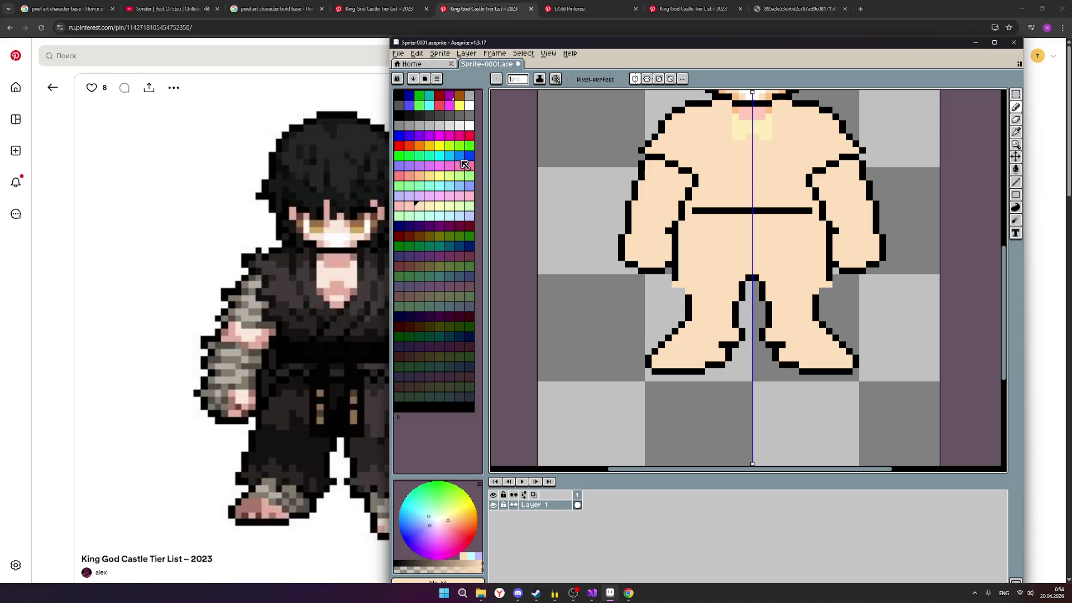
{"action": "left_click", "coordinate": [403, 124]}
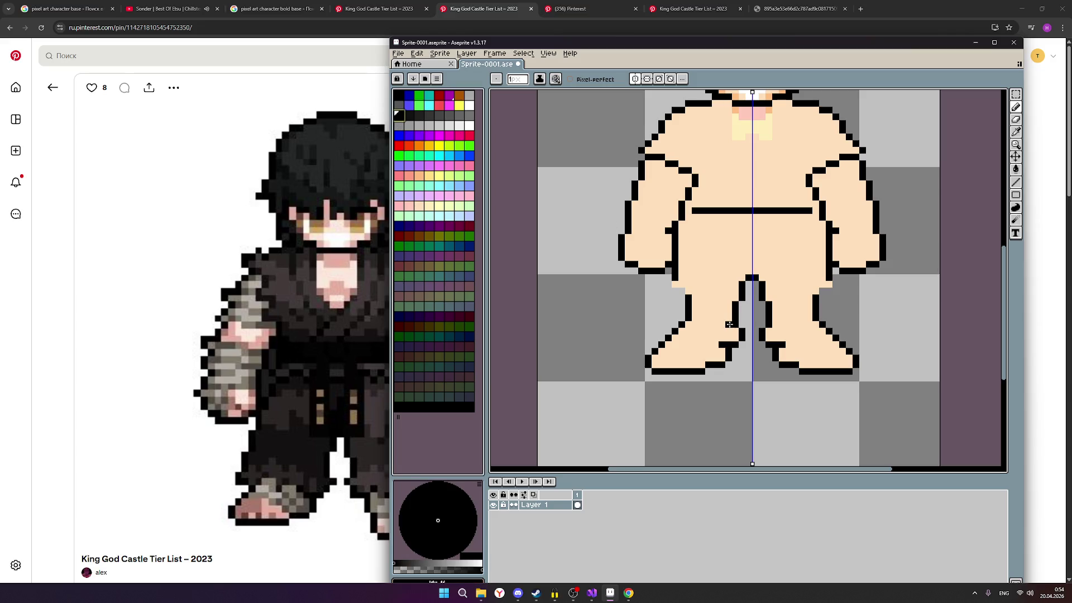
Step: Draw, erase and redraw the black inner-thigh lines at the crotch on both legs
{"action": "left_click_drag", "start_coordinate": [729, 325], "coordinate": [729, 303]}
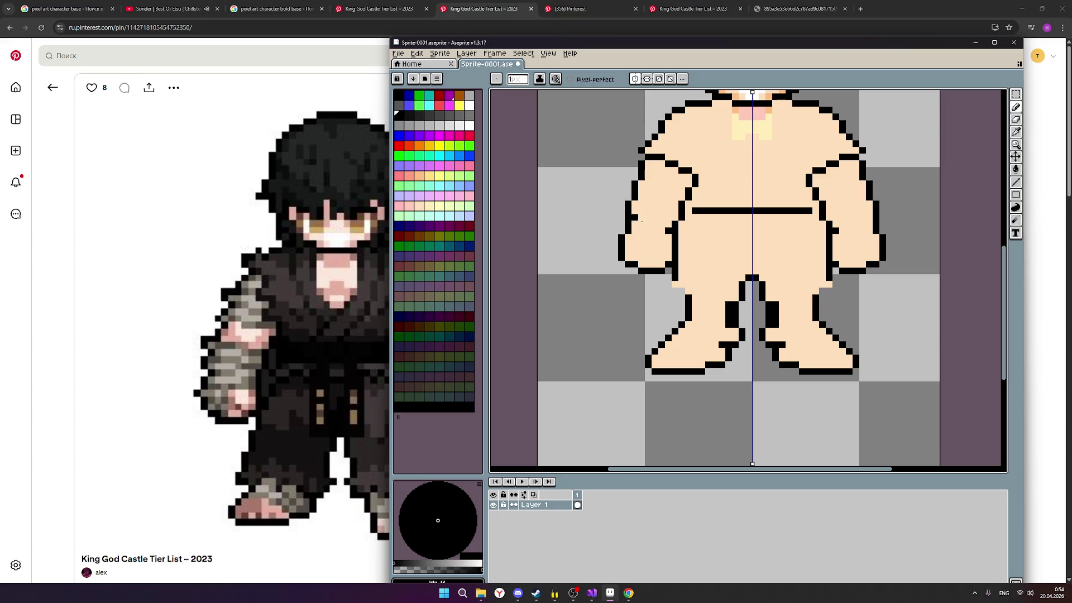
{"action": "left_click", "coordinate": [862, 129]}
{"action": "left_click", "coordinate": [1016, 119]}
{"action": "left_click_drag", "start_coordinate": [737, 329], "coordinate": [742, 283]}
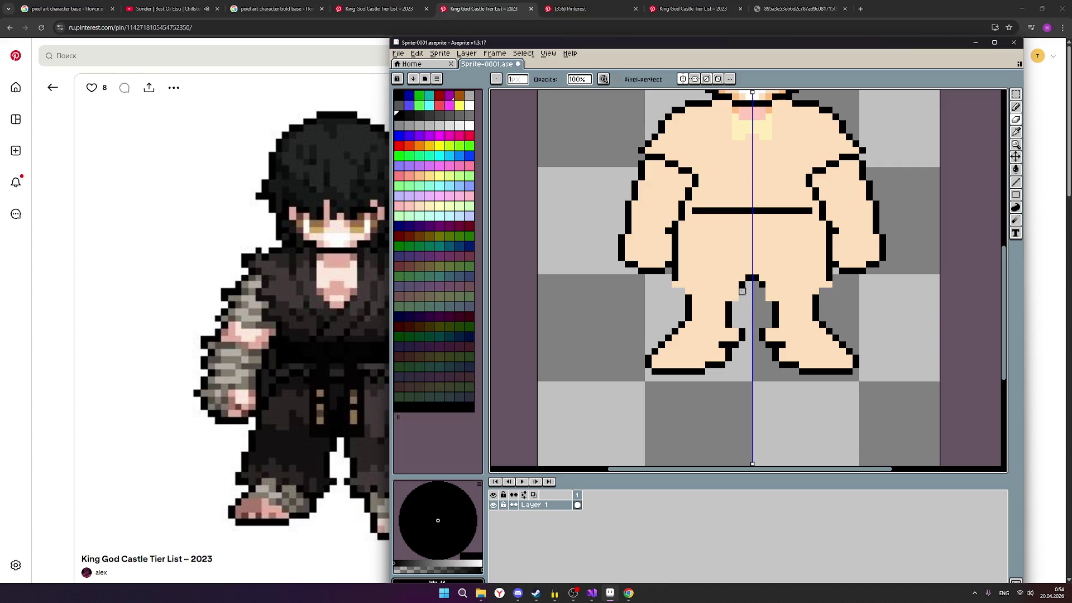
{"action": "left_click", "coordinate": [741, 283]}
{"action": "left_click", "coordinate": [1016, 109]}
{"action": "left_click_drag", "start_coordinate": [742, 291], "coordinate": [753, 274]}
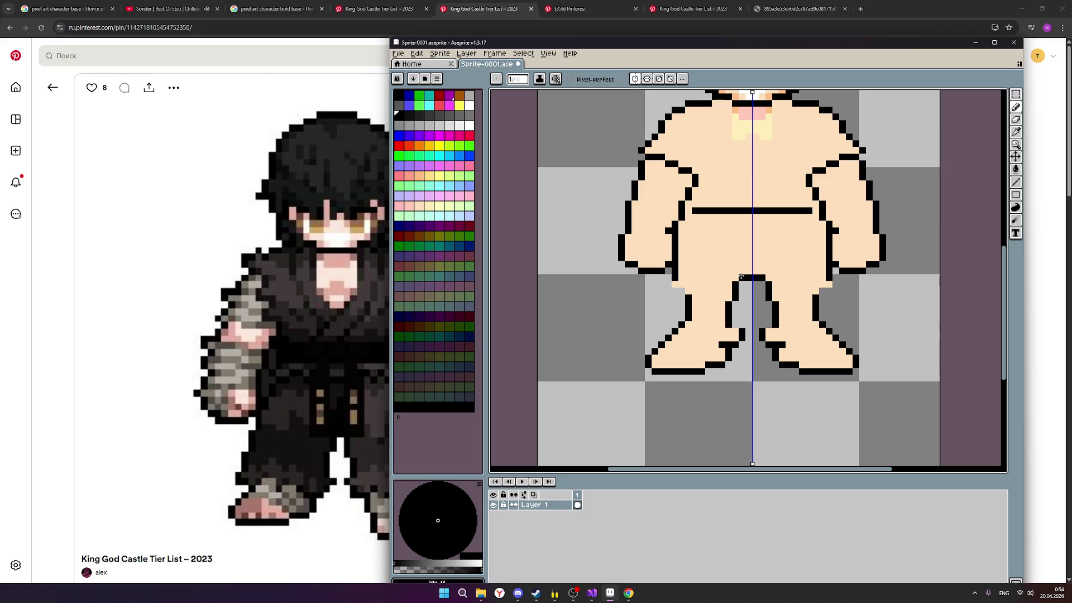
Step: Replace black pixels between the legs with skin and erase stray dark pixels inside the legs
{"action": "left_click", "coordinate": [1016, 132]}
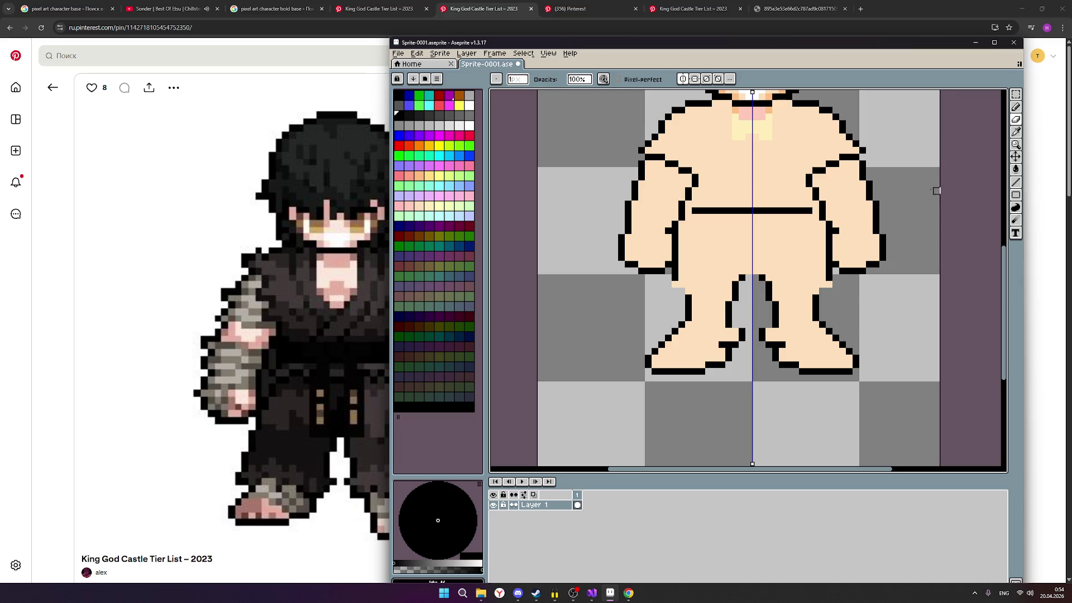
{"action": "scroll", "coordinate": [871, 223], "scroll_direction": "down", "scroll_amount": 1}
{"action": "scroll", "coordinate": [883, 212], "scroll_direction": "up", "scroll_amount": 1}
{"action": "scroll", "coordinate": [883, 211], "scroll_direction": "up", "scroll_amount": 1}
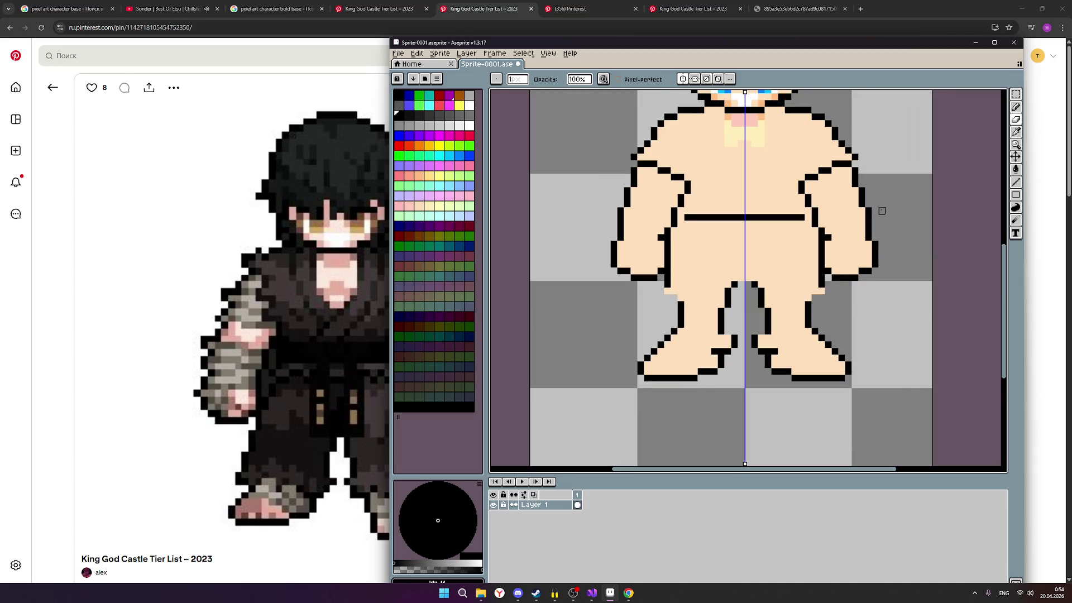
{"action": "scroll", "coordinate": [882, 211], "scroll_direction": "down", "scroll_amount": 2}
{"action": "scroll", "coordinate": [882, 211], "scroll_direction": "up", "scroll_amount": 1}
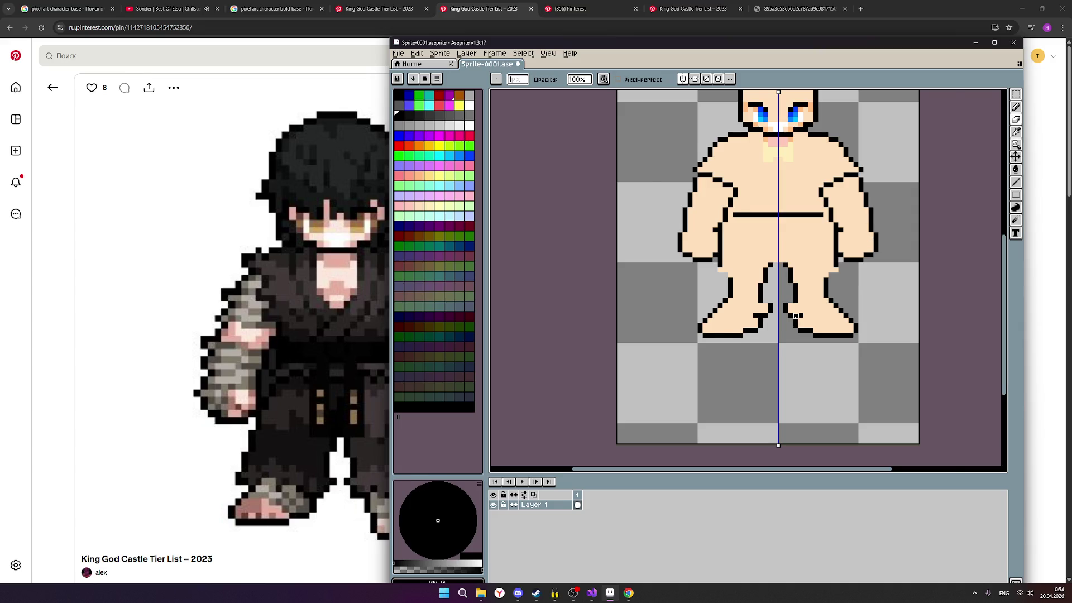
{"action": "scroll", "coordinate": [795, 316], "scroll_direction": "up", "scroll_amount": 1}
{"action": "scroll", "coordinate": [796, 316], "scroll_direction": "up", "scroll_amount": 1}
{"action": "scroll", "coordinate": [798, 294], "scroll_direction": "down", "scroll_amount": 1}
{"action": "scroll", "coordinate": [798, 294], "scroll_direction": "down", "scroll_amount": 1}
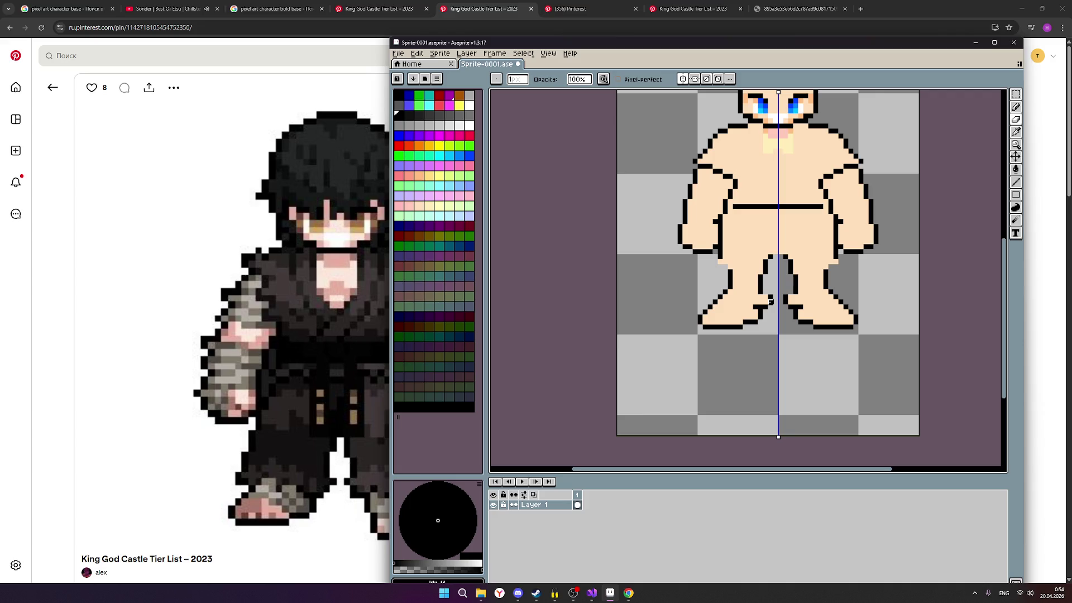
{"action": "scroll", "coordinate": [774, 277], "scroll_direction": "up", "scroll_amount": 1}
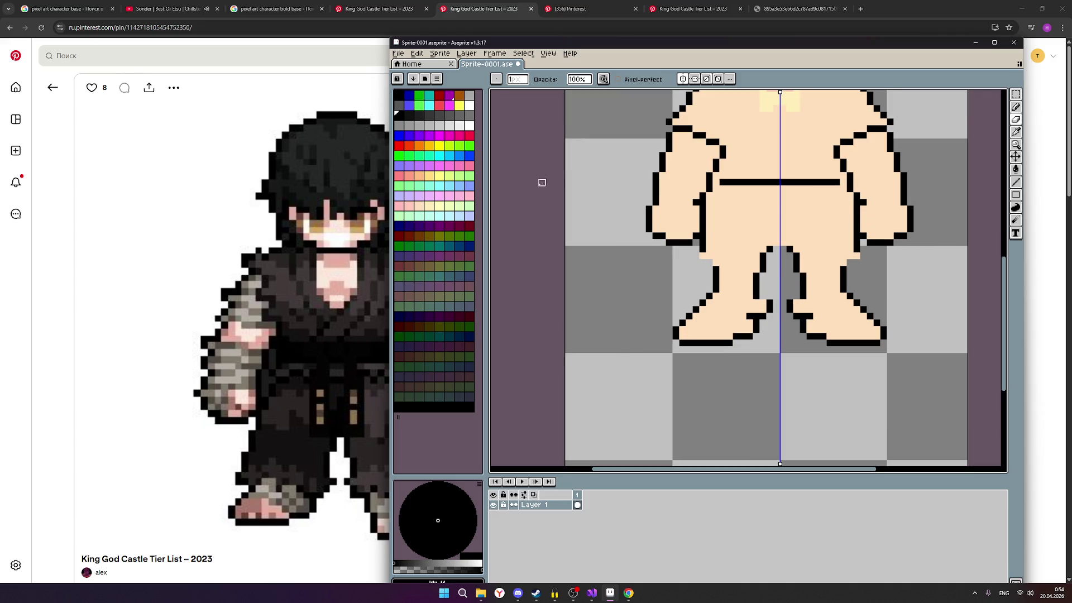
{"action": "left_click_drag", "start_coordinate": [770, 316], "coordinate": [769, 301]}
{"action": "left_click", "coordinate": [1016, 132]}
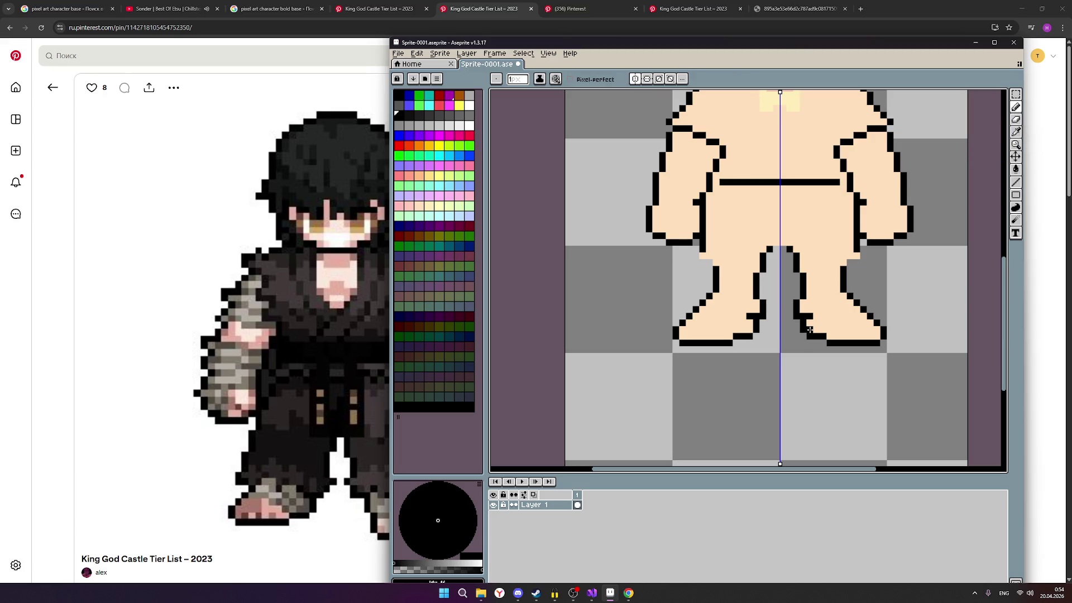
{"action": "left_click", "coordinate": [756, 307]}
{"action": "scroll", "coordinate": [775, 336], "scroll_direction": "down", "scroll_amount": 1}
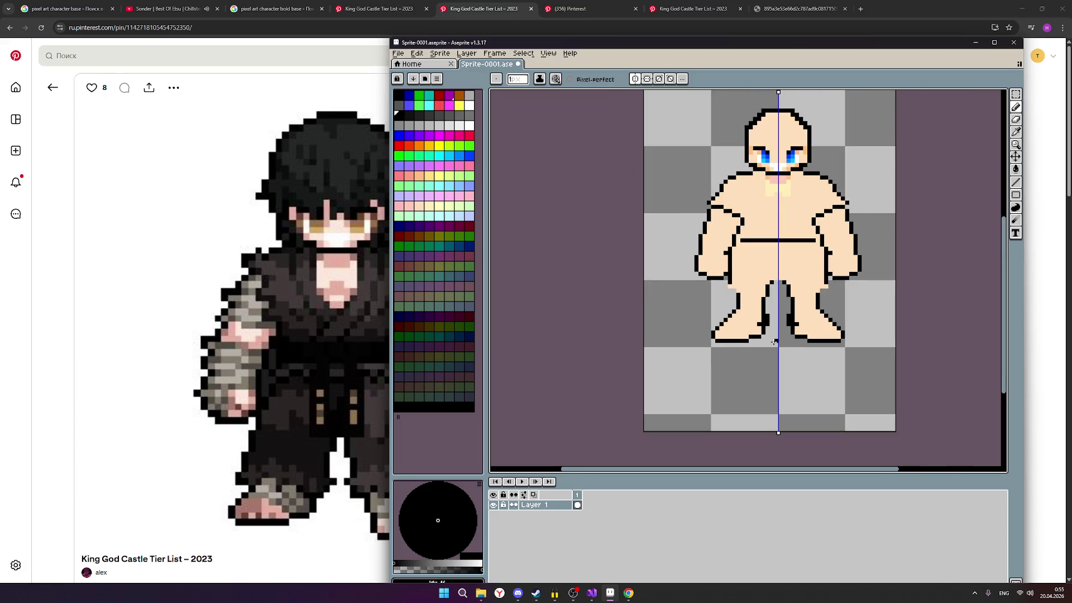
{"action": "scroll", "coordinate": [775, 343], "scroll_direction": "up", "scroll_amount": 1}
{"action": "scroll", "coordinate": [775, 341], "scroll_direction": "up", "scroll_amount": 1}
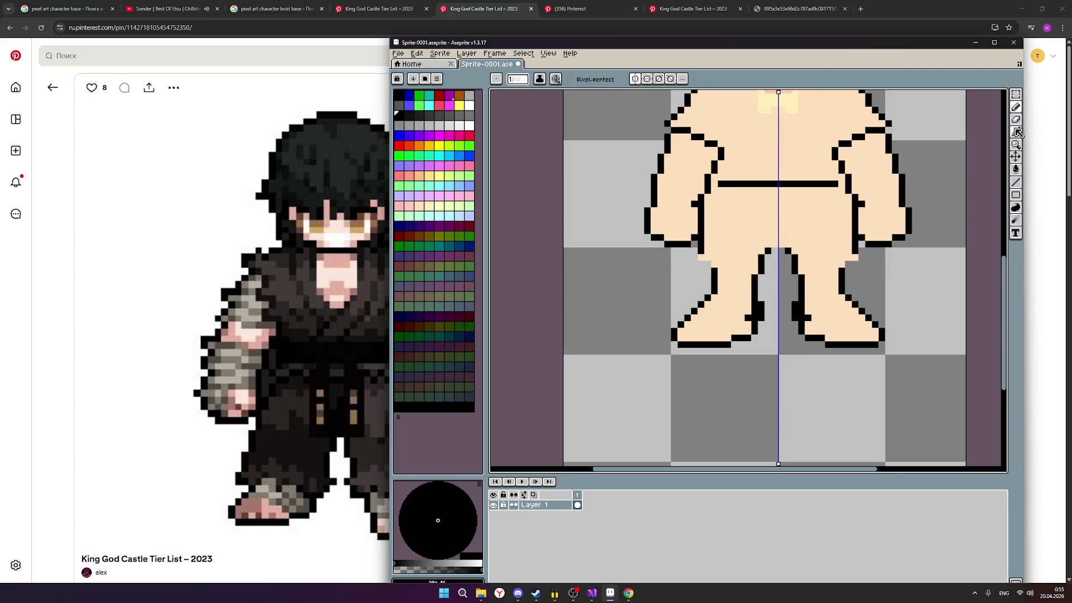
{"action": "left_click", "coordinate": [1017, 132]}
{"action": "left_click", "coordinate": [761, 307]}
{"action": "left_click", "coordinate": [795, 312]}
{"action": "left_click", "coordinate": [764, 318]}
{"action": "scroll", "coordinate": [775, 318], "scroll_direction": "down", "scroll_amount": 1}
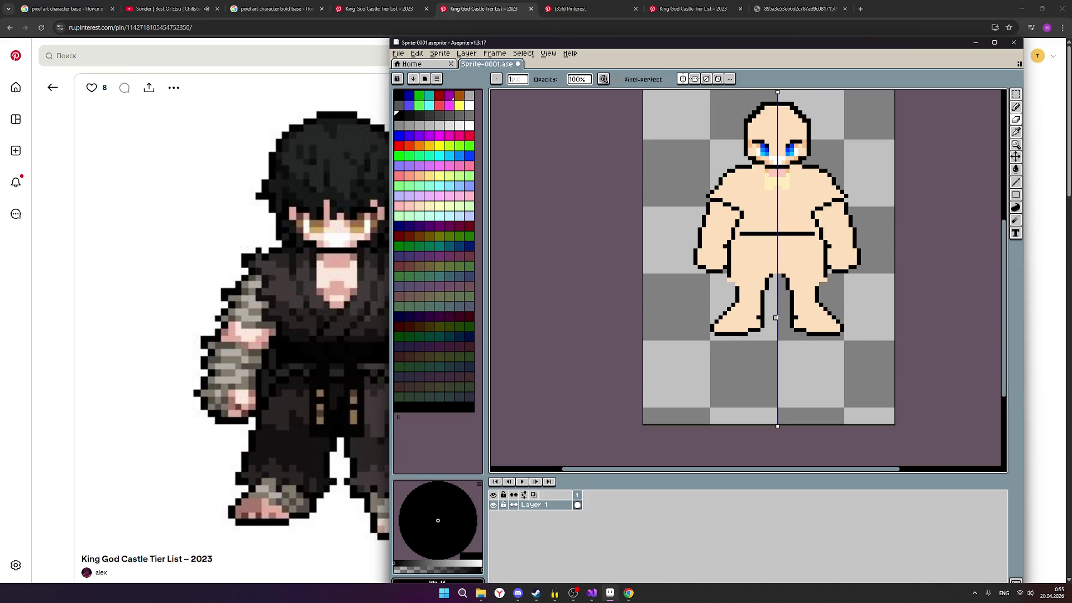
{"action": "scroll", "coordinate": [775, 319], "scroll_direction": "up", "scroll_amount": 1}
{"action": "scroll", "coordinate": [770, 317], "scroll_direction": "down", "scroll_amount": 1}
{"action": "scroll", "coordinate": [768, 278], "scroll_direction": "up", "scroll_amount": 1}
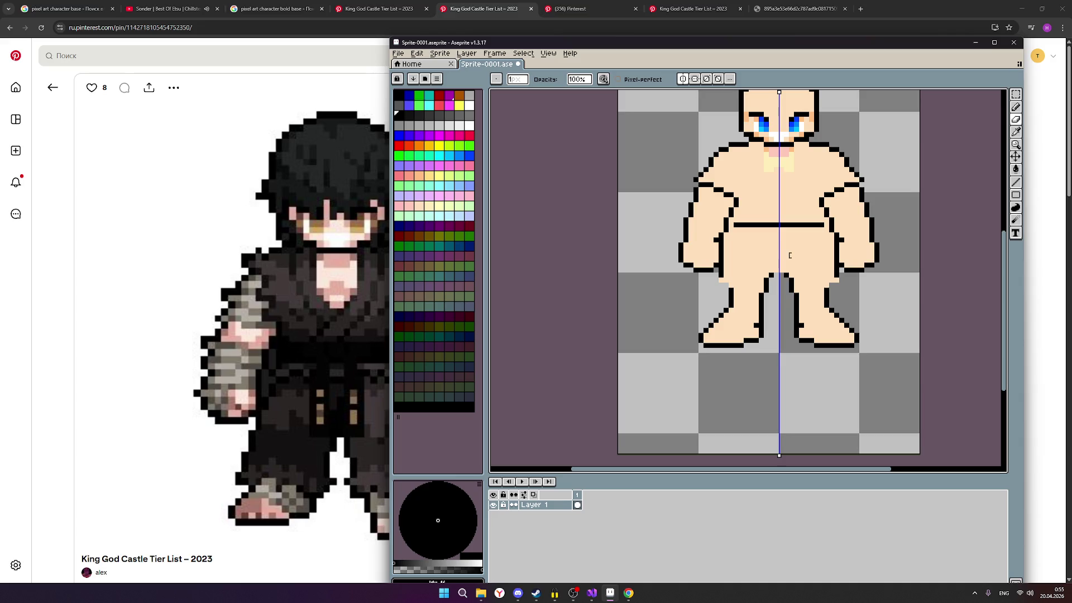
{"action": "scroll", "coordinate": [792, 256], "scroll_direction": "down", "scroll_amount": 1}
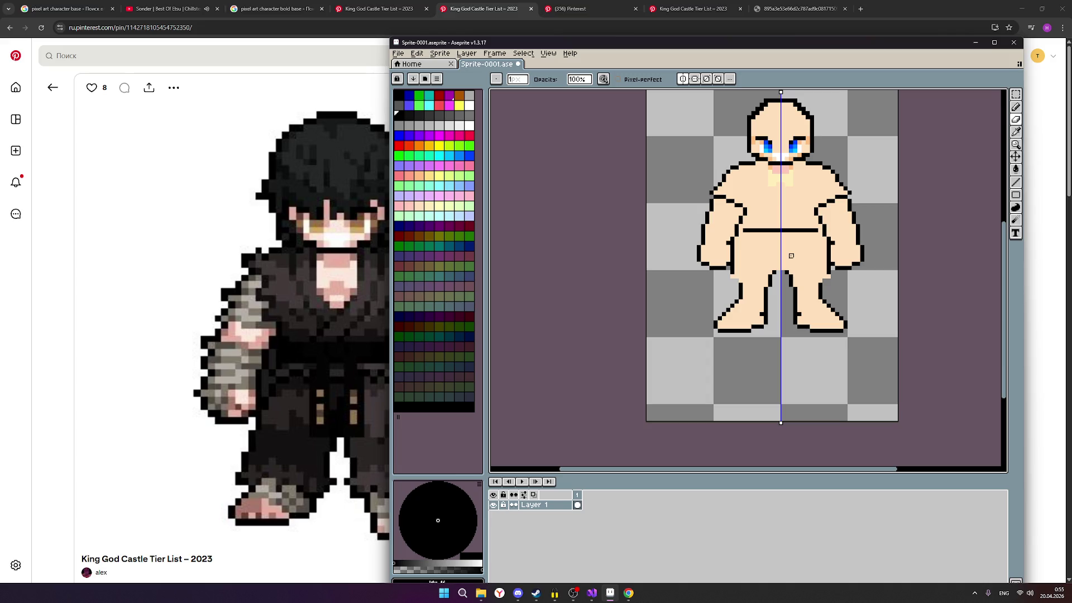
{"action": "scroll", "coordinate": [795, 257], "scroll_direction": "up", "scroll_amount": 1}
{"action": "scroll", "coordinate": [795, 257], "scroll_direction": "down", "scroll_amount": 1}
{"action": "scroll", "coordinate": [798, 258], "scroll_direction": "up", "scroll_amount": 1}
{"action": "scroll", "coordinate": [799, 258], "scroll_direction": "down", "scroll_amount": 1}
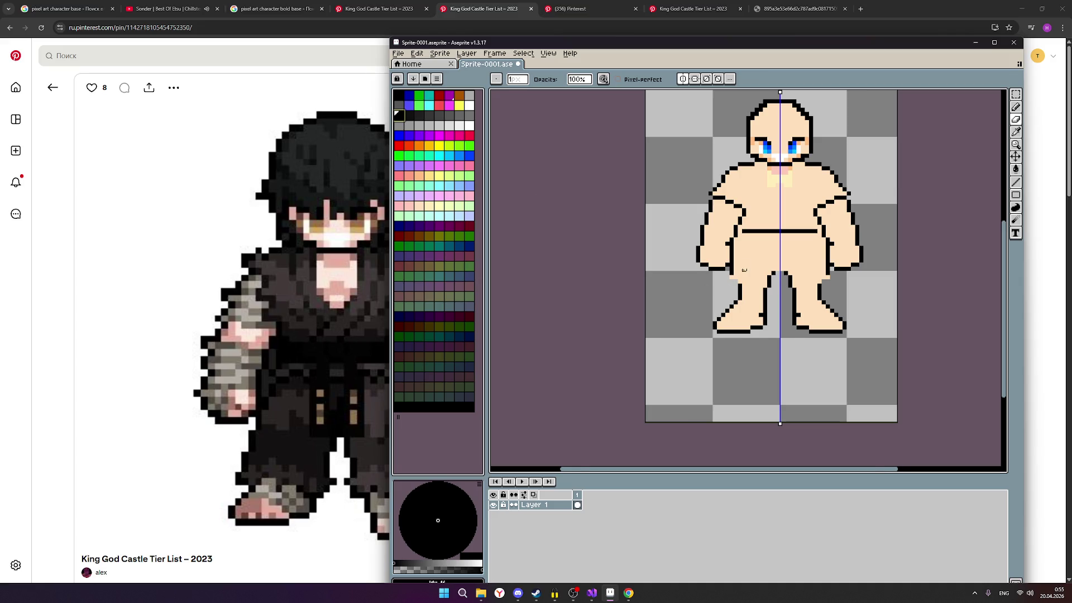
{"action": "scroll", "coordinate": [740, 273], "scroll_direction": "up", "scroll_amount": 1}
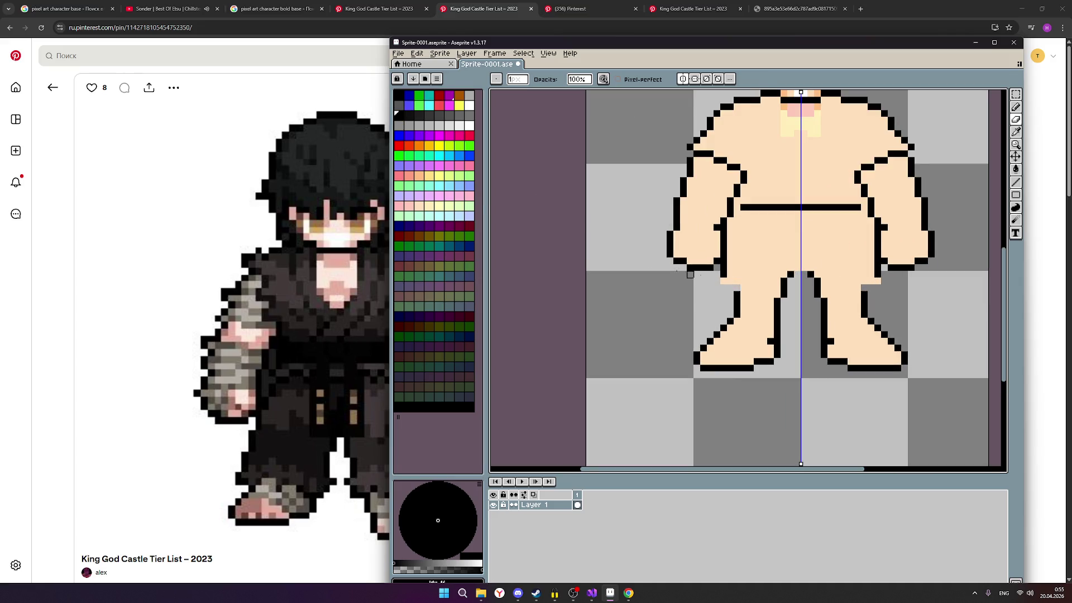
Step: Add and darken grey pixels at both hips of the character
{"action": "left_click", "coordinate": [1017, 118]}
{"action": "left_click", "coordinate": [407, 121]}
{"action": "left_click", "coordinate": [731, 285]}
{"action": "left_click", "coordinate": [871, 281]}
{"action": "left_click", "coordinate": [1016, 107]}
{"action": "left_click", "coordinate": [736, 287]}
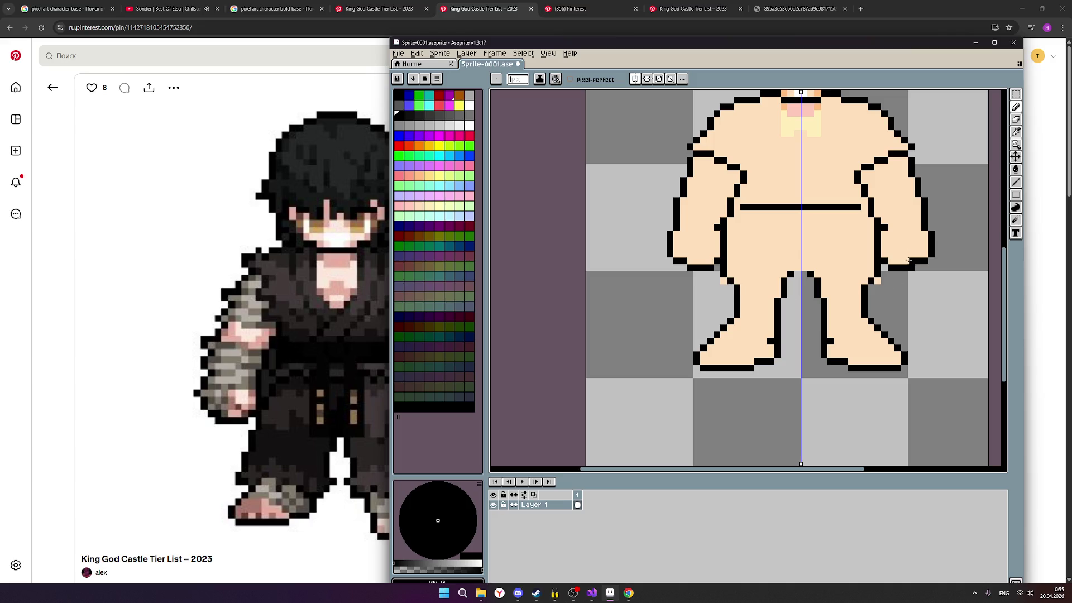
Step: Erase stray skin pixels below the hands and a pixel at the crotch
{"action": "left_click", "coordinate": [1015, 120]}
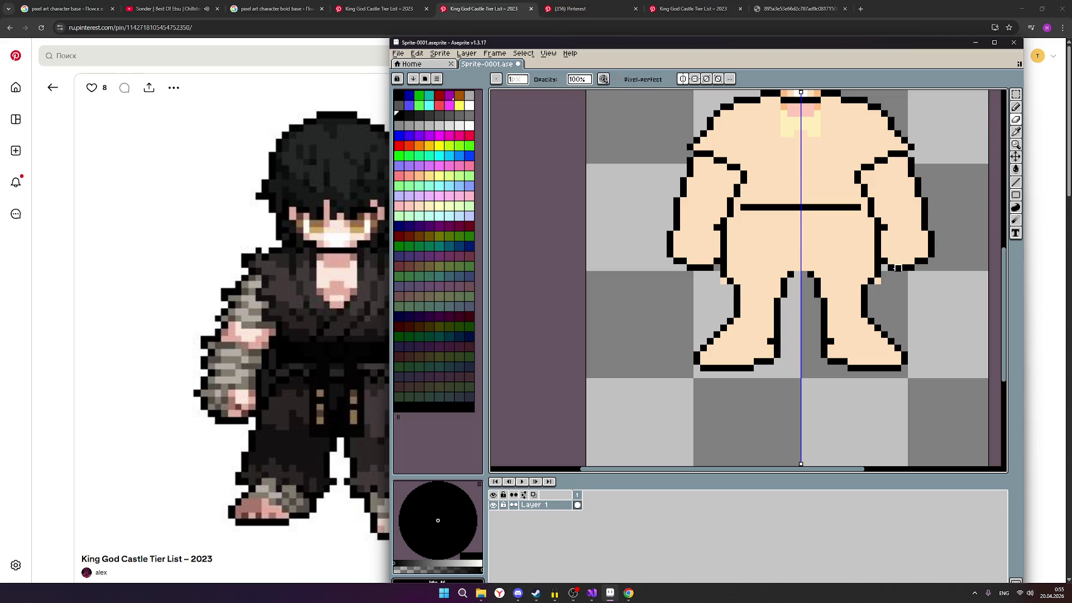
{"action": "left_click", "coordinate": [878, 281]}
{"action": "left_click", "coordinate": [723, 281]}
{"action": "scroll", "coordinate": [690, 320], "scroll_direction": "down", "scroll_amount": 2}
{"action": "scroll", "coordinate": [690, 321], "scroll_direction": "up", "scroll_amount": 1}
{"action": "scroll", "coordinate": [805, 308], "scroll_direction": "up", "scroll_amount": 1}
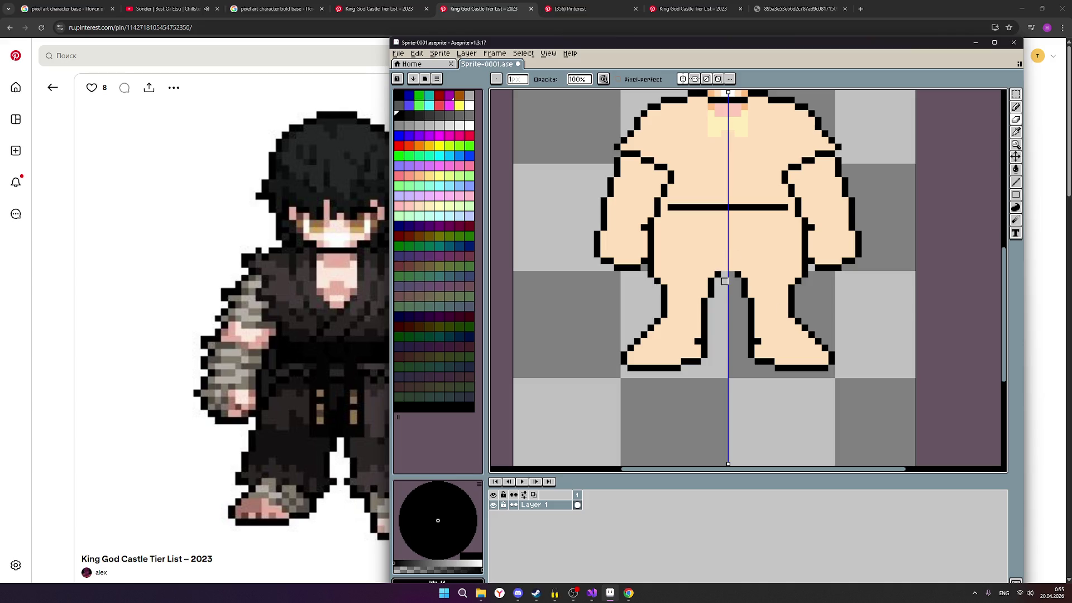
{"action": "left_click", "coordinate": [401, 124]}
{"action": "left_click", "coordinate": [727, 268]}
{"action": "left_click", "coordinate": [1016, 107]}
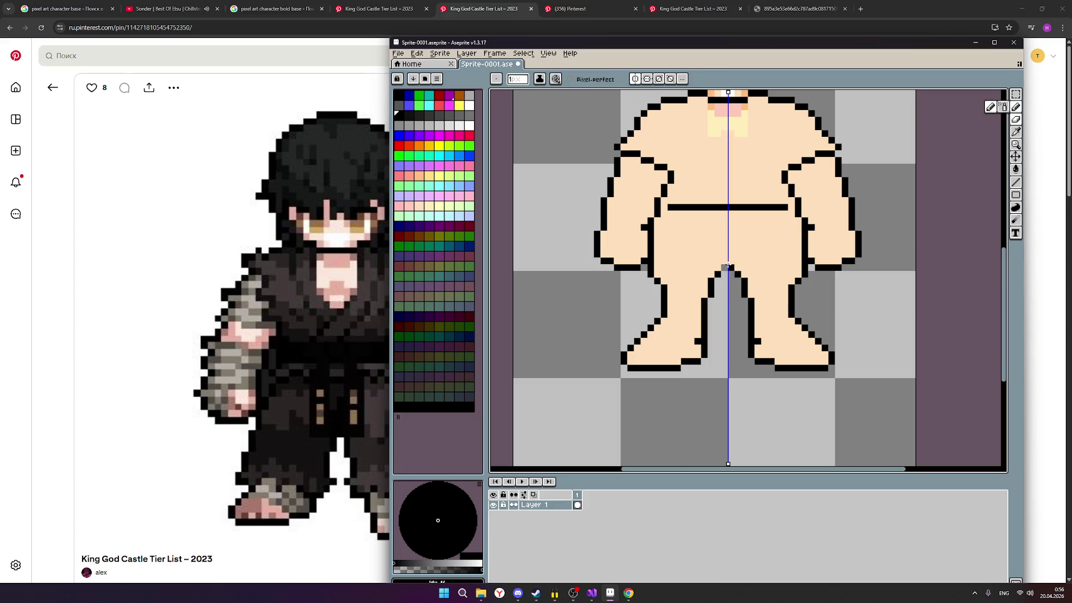
{"action": "scroll", "coordinate": [810, 323], "scroll_direction": "down", "scroll_amount": 1}
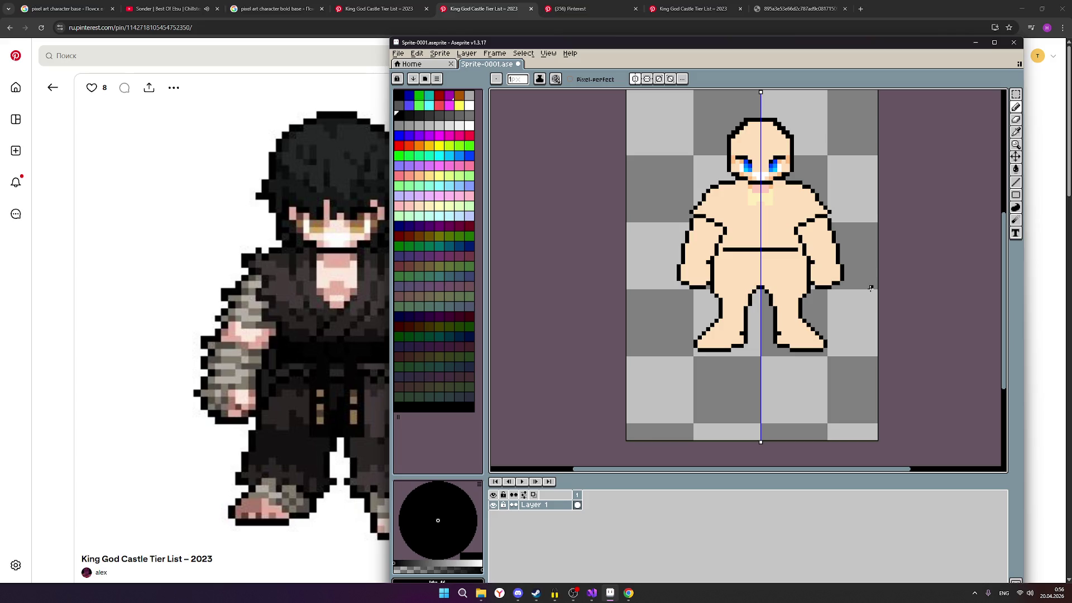
Step: Check the OBS stream chat and its user list, then hide OBS to reveal the sprite
{"action": "left_click", "coordinate": [572, 593]}
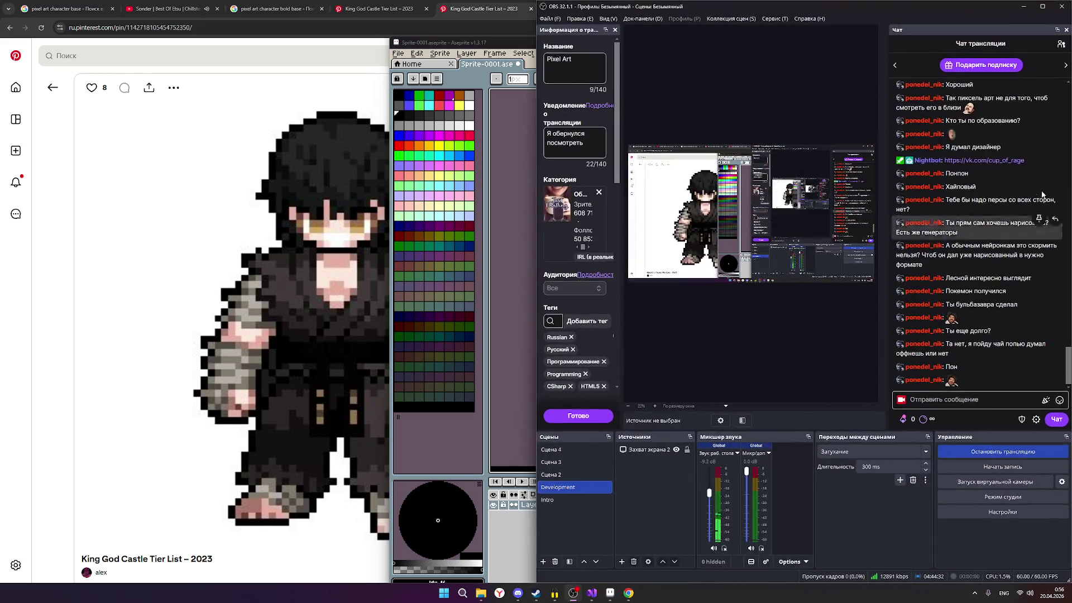
{"action": "left_click", "coordinate": [1062, 45]}
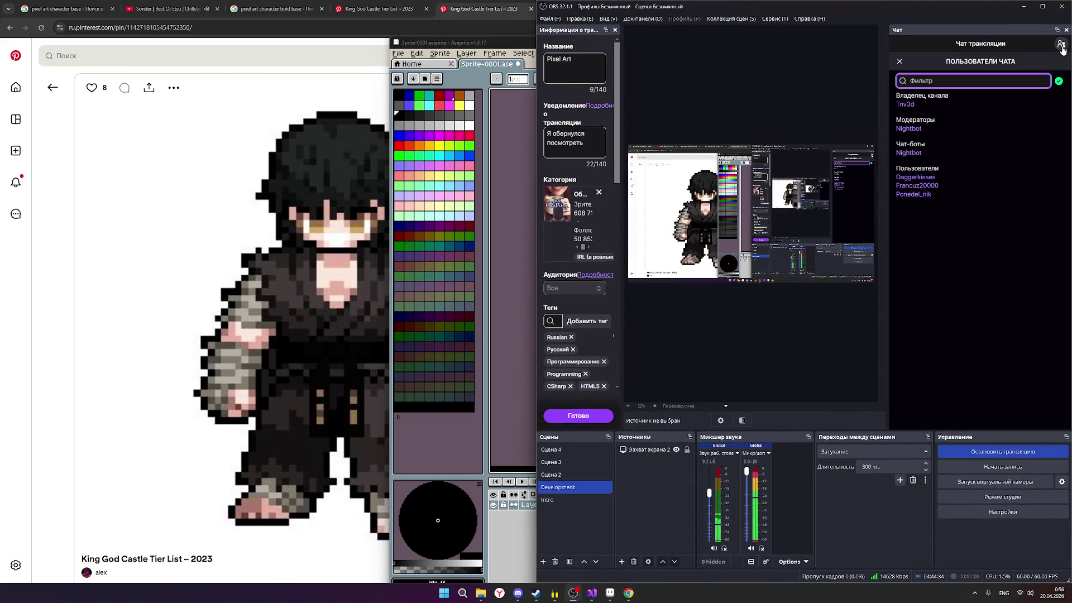
{"action": "left_click", "coordinate": [1062, 48]}
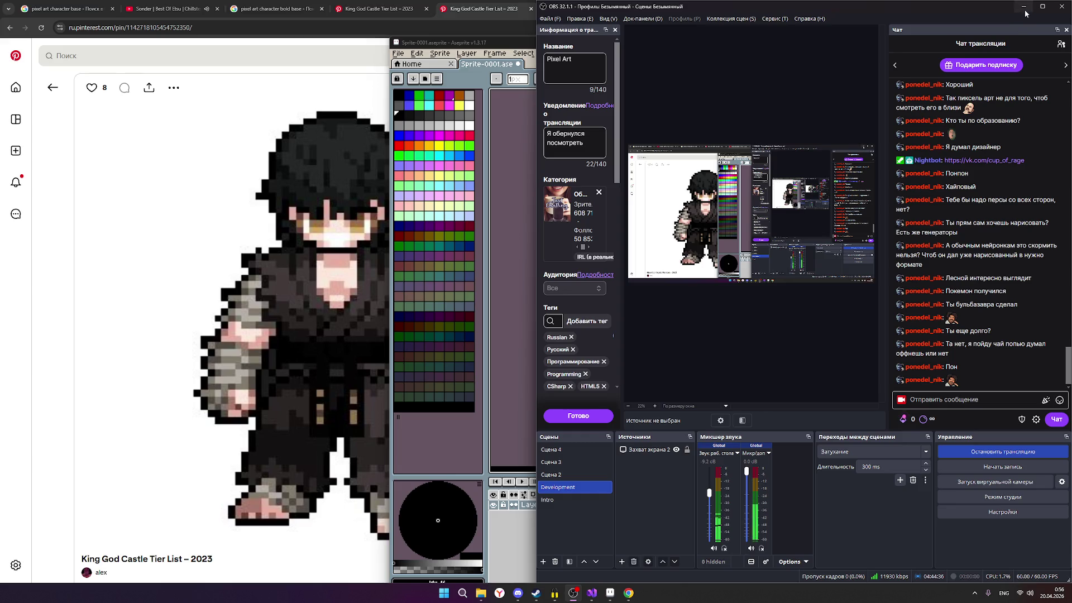
{"action": "left_click", "coordinate": [1024, 7]}
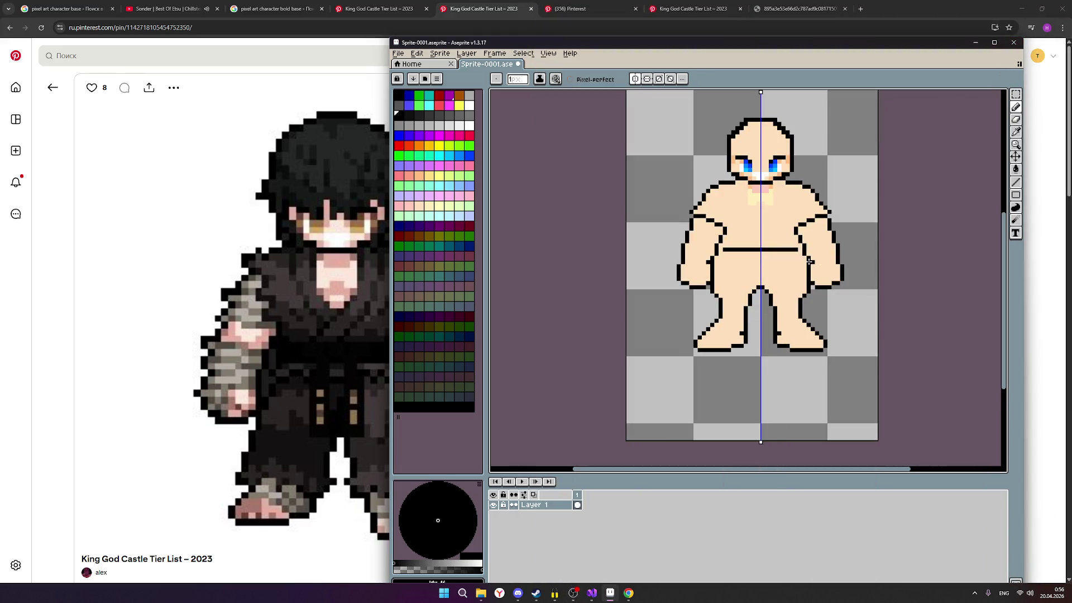
{"action": "scroll", "coordinate": [808, 260], "scroll_direction": "down", "scroll_amount": 2}
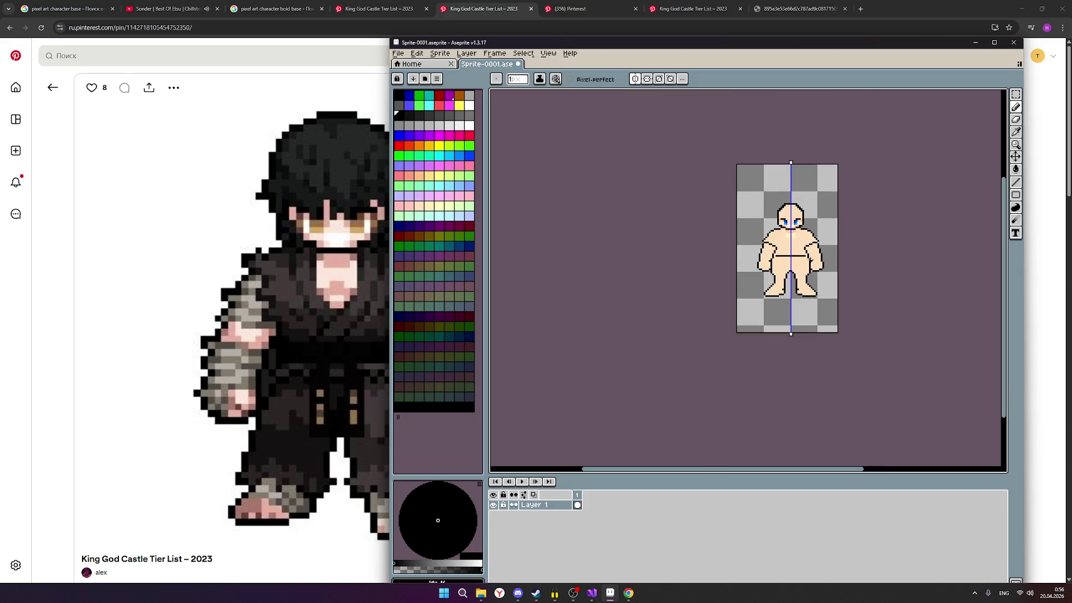
{"action": "scroll", "coordinate": [852, 255], "scroll_direction": "down", "scroll_amount": 1}
{"action": "scroll", "coordinate": [852, 256], "scroll_direction": "up", "scroll_amount": 1}
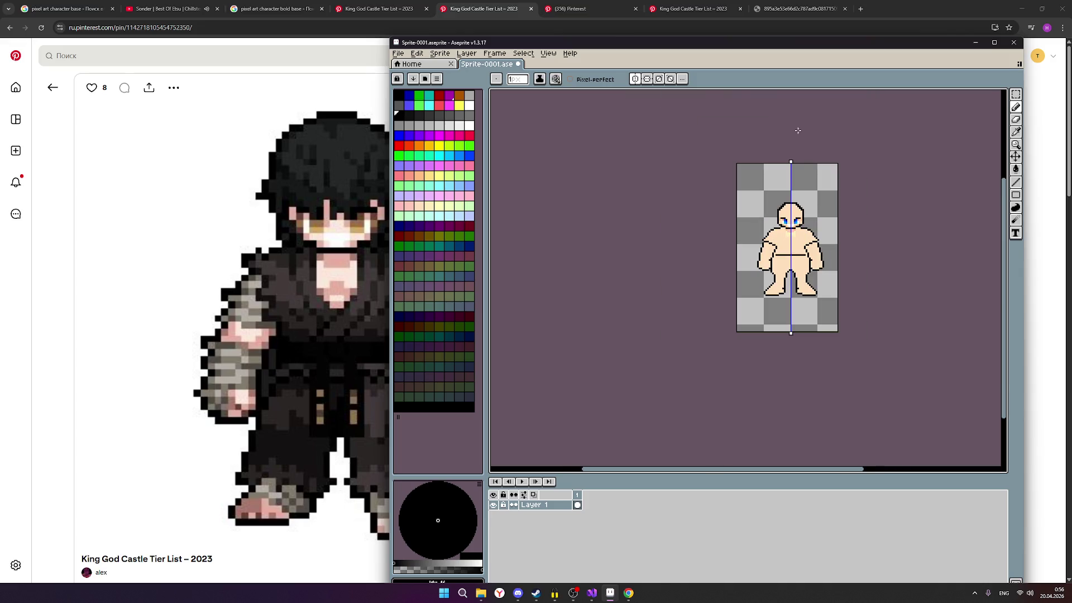
Step: Shift the Aseprite window right to uncover the Pinterest reference character
{"action": "left_click_drag", "start_coordinate": [670, 45], "coordinate": [733, 41]}
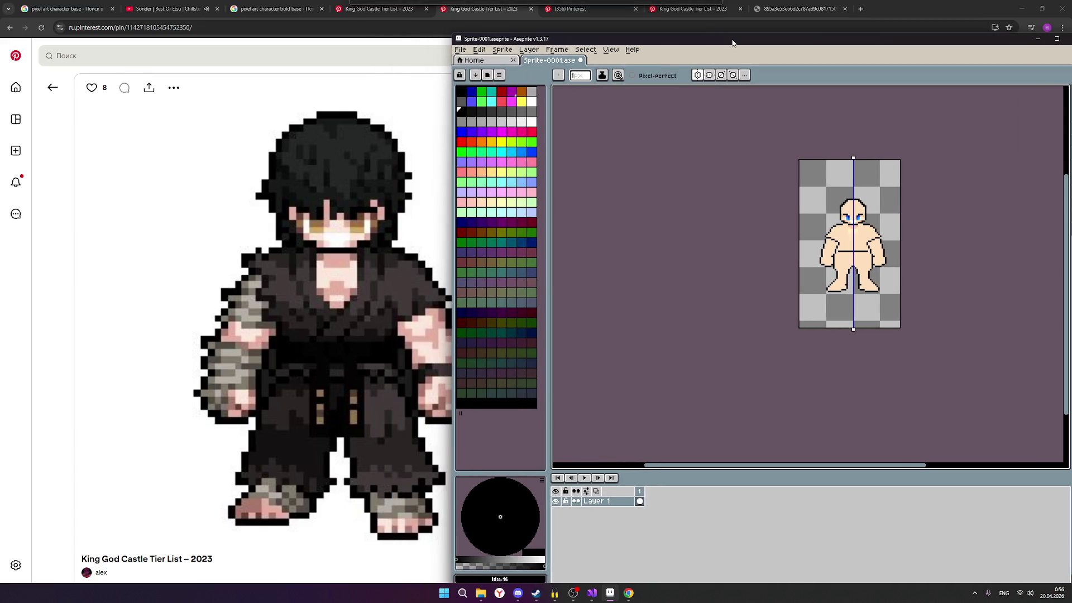
{"action": "scroll", "coordinate": [895, 264], "scroll_direction": "down", "scroll_amount": 1}
{"action": "scroll", "coordinate": [895, 264], "scroll_direction": "up", "scroll_amount": 1}
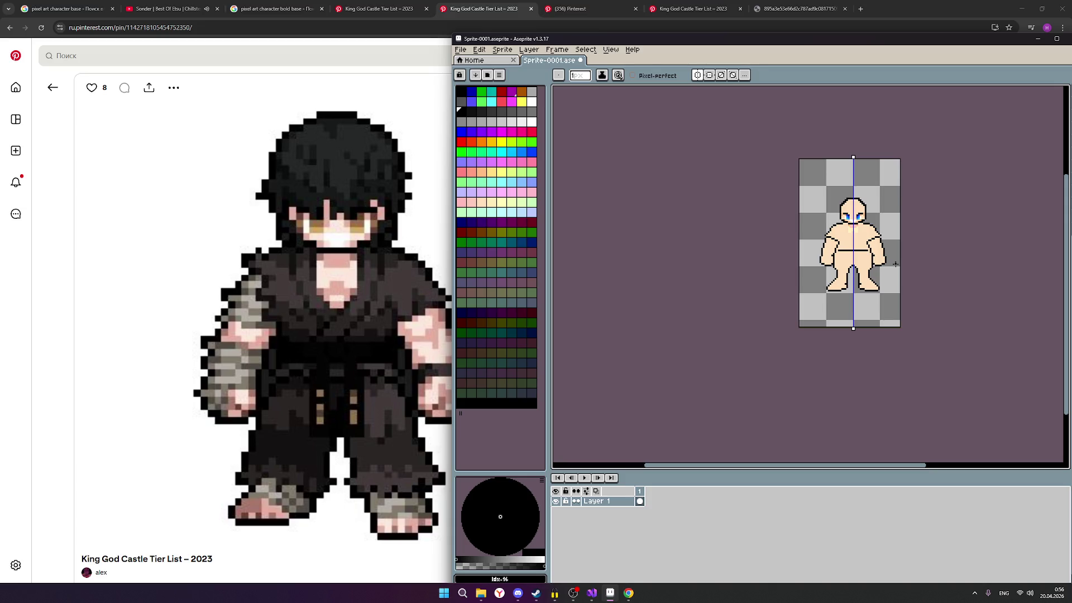
{"action": "scroll", "coordinate": [896, 265], "scroll_direction": "up", "scroll_amount": 1}
{"action": "scroll", "coordinate": [872, 252], "scroll_direction": "up", "scroll_amount": 1}
{"action": "scroll", "coordinate": [855, 243], "scroll_direction": "up", "scroll_amount": 1}
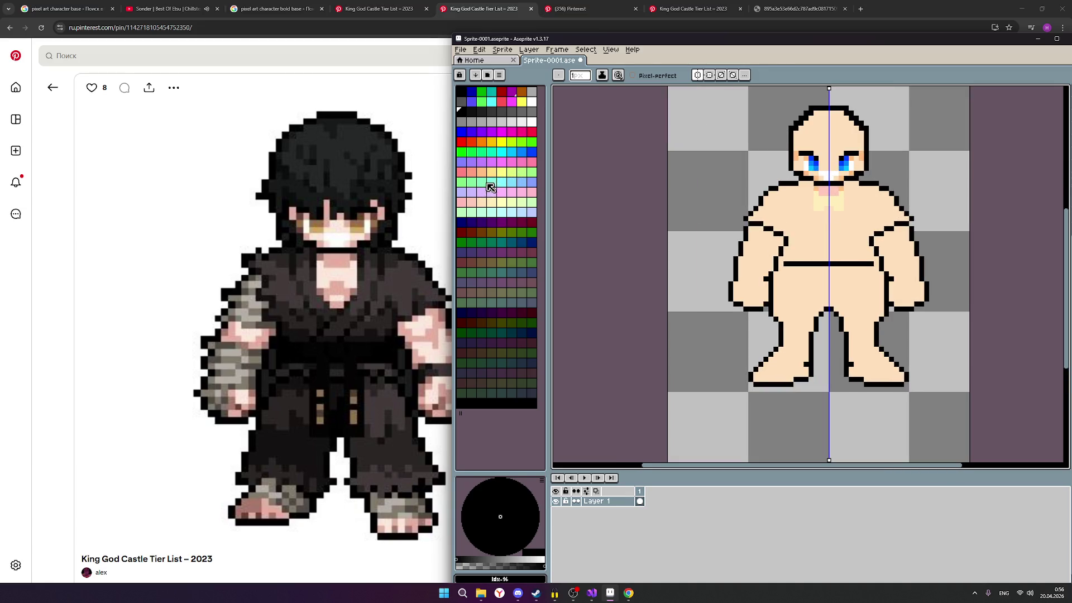
Step: Paint skin tone over the pale patch below the chin and touch up the neck
{"action": "left_click", "coordinate": [489, 178]}
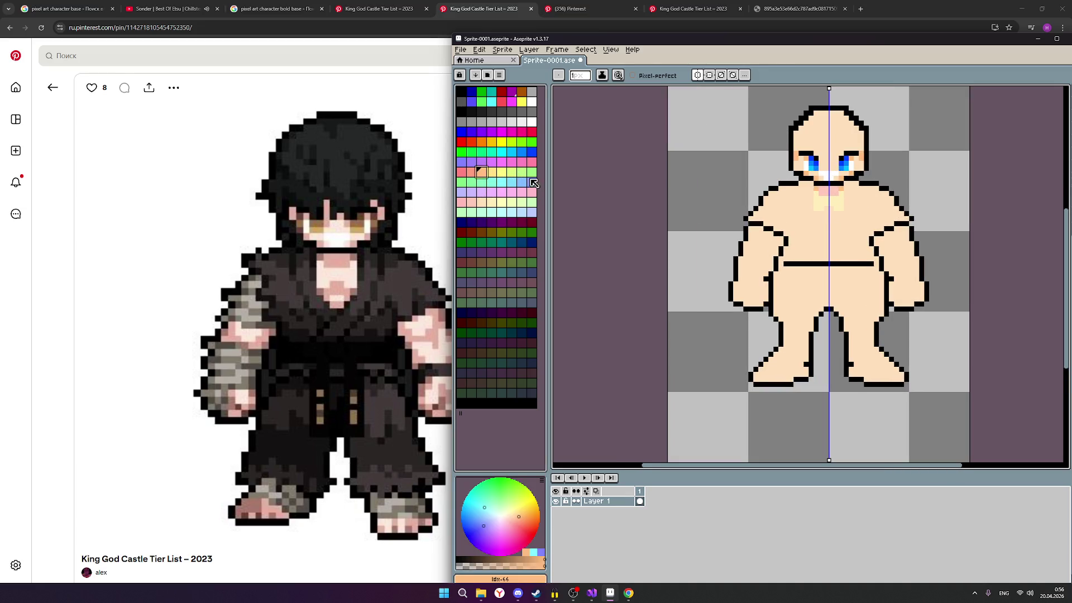
{"action": "left_click", "coordinate": [484, 210]}
{"action": "mouse_move", "coordinate": [821, 211]}
{"action": "left_mouse_down"}
{"action": "mouse_move", "coordinate": [847, 203]}
{"action": "mouse_move", "coordinate": [815, 190]}
{"action": "left_mouse_up"}
{"action": "left_click", "coordinate": [825, 190]}
{"action": "scroll", "coordinate": [838, 235], "scroll_direction": "down", "scroll_amount": 1}
{"action": "scroll", "coordinate": [838, 234], "scroll_direction": "down", "scroll_amount": 1}
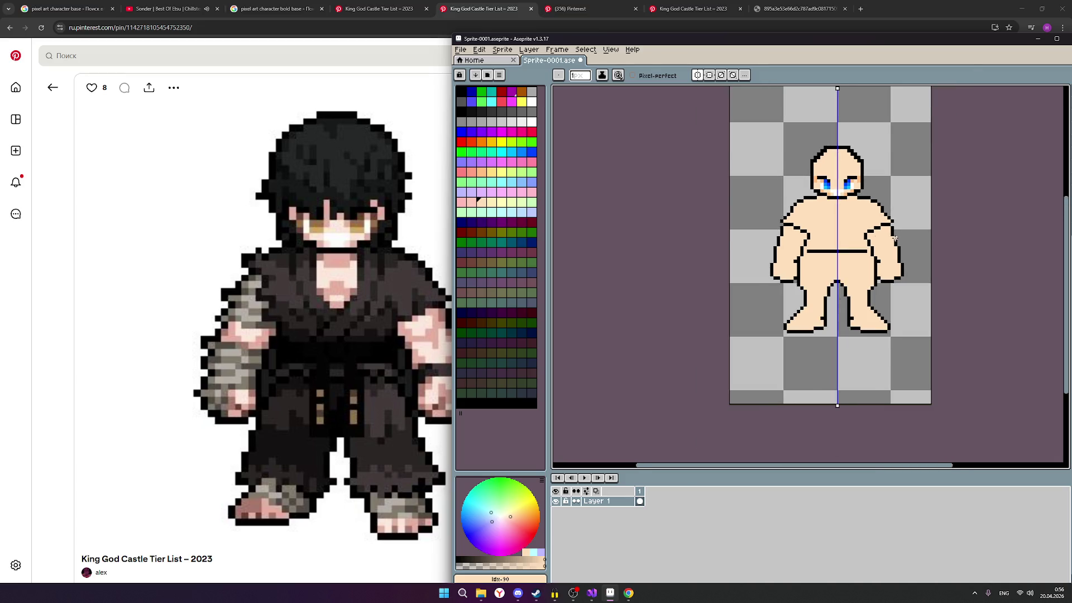
{"action": "scroll", "coordinate": [871, 243], "scroll_direction": "down", "scroll_amount": 1}
{"action": "scroll", "coordinate": [900, 242], "scroll_direction": "up", "scroll_amount": 1}
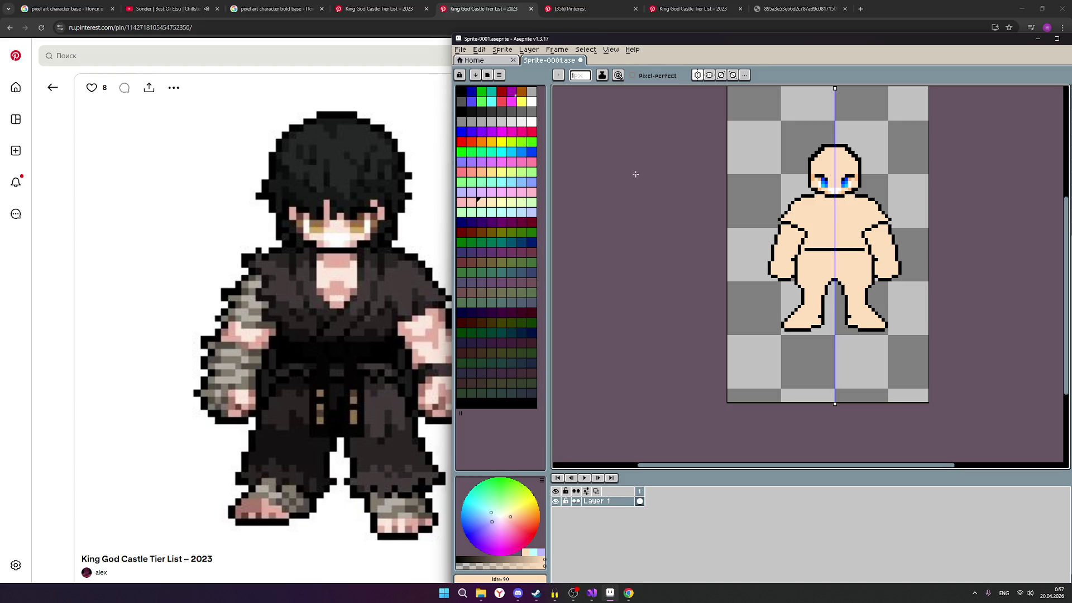
Step: Bring the browser forward on the black-haired character reference pin
{"action": "left_click", "coordinate": [382, 8]}
{"action": "left_click", "coordinate": [484, 9]}
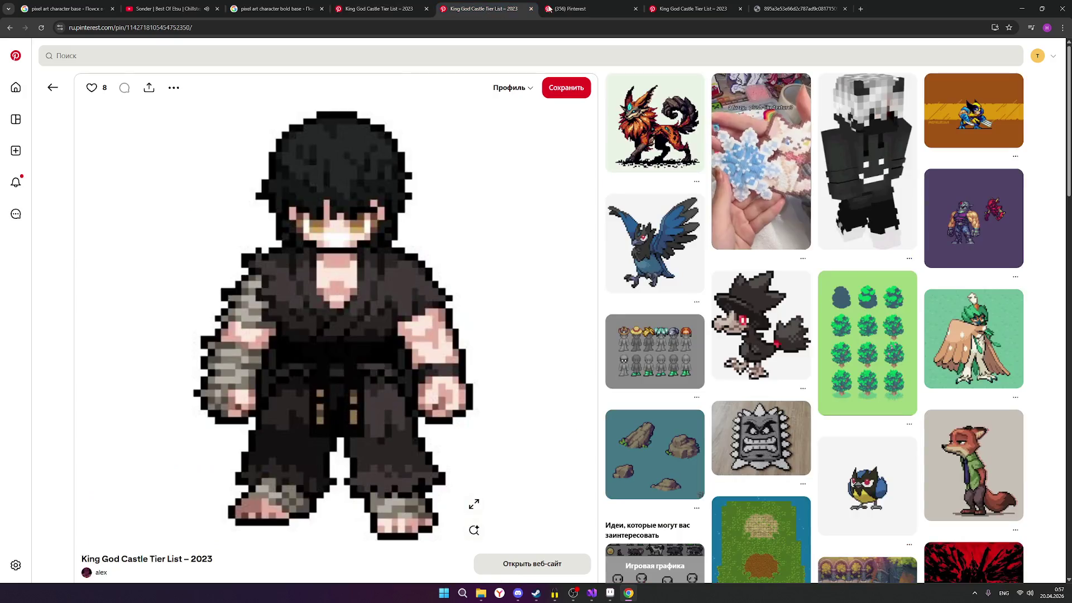
Step: Browse the pixel character board, view the antlered creature pin, then minimize the browser
{"action": "left_click", "coordinate": [569, 9]}
{"action": "mouse_move", "coordinate": [336, 327]}
{"action": "mouse_move", "coordinate": [891, 285]}
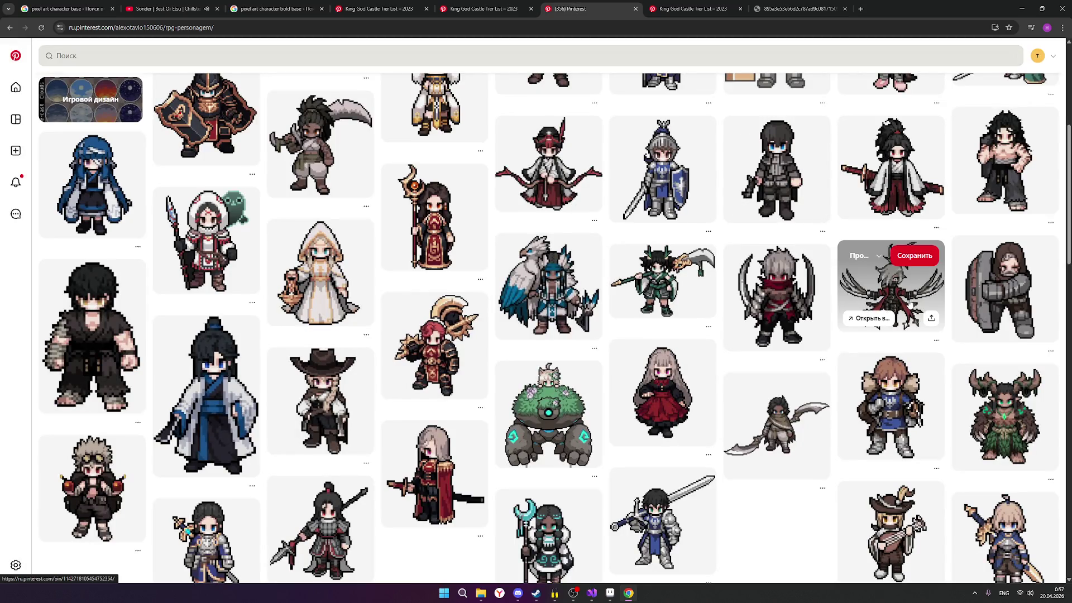
{"action": "left_click", "coordinate": [1007, 423]}
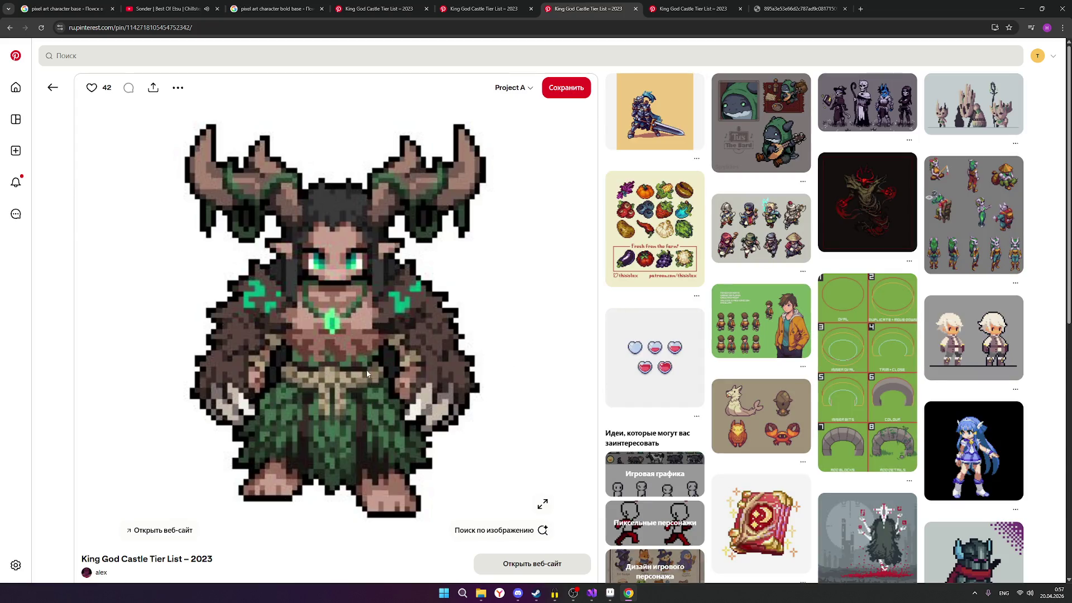
{"action": "left_click", "coordinate": [9, 28]}
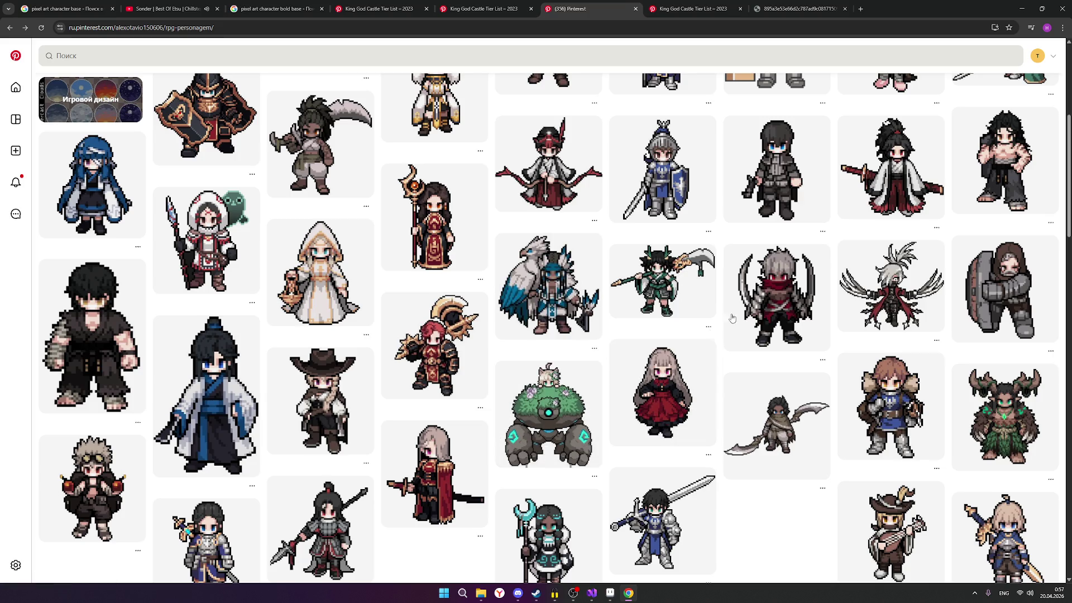
{"action": "mouse_move", "coordinate": [775, 295]}
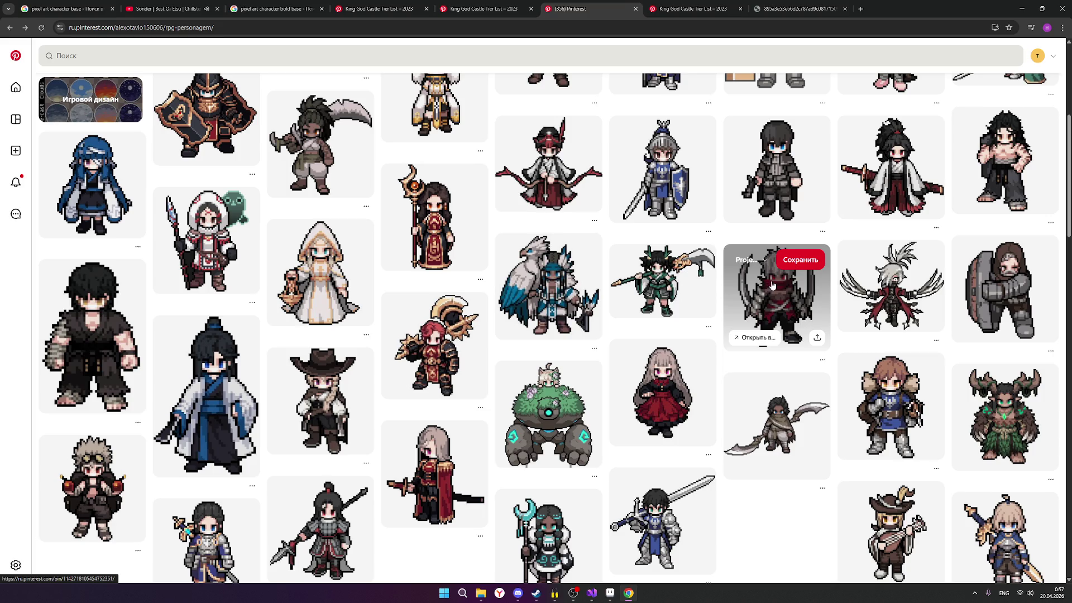
{"action": "scroll", "coordinate": [772, 285], "scroll_direction": "down", "scroll_amount": 2}
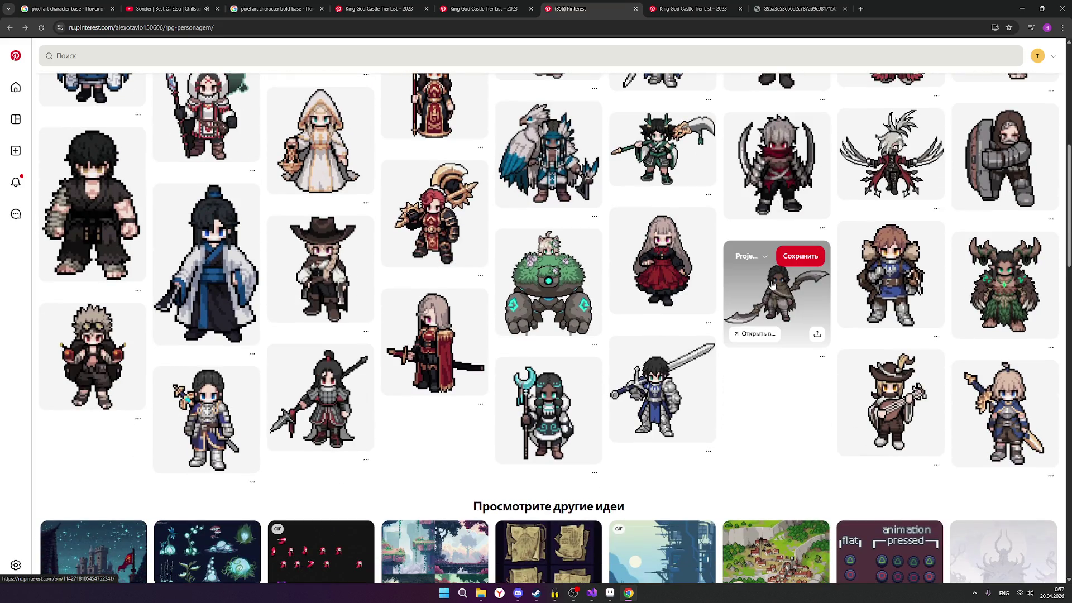
{"action": "scroll", "coordinate": [772, 285], "scroll_direction": "up", "scroll_amount": 4}
{"action": "scroll", "coordinate": [773, 286], "scroll_direction": "up", "scroll_amount": 3}
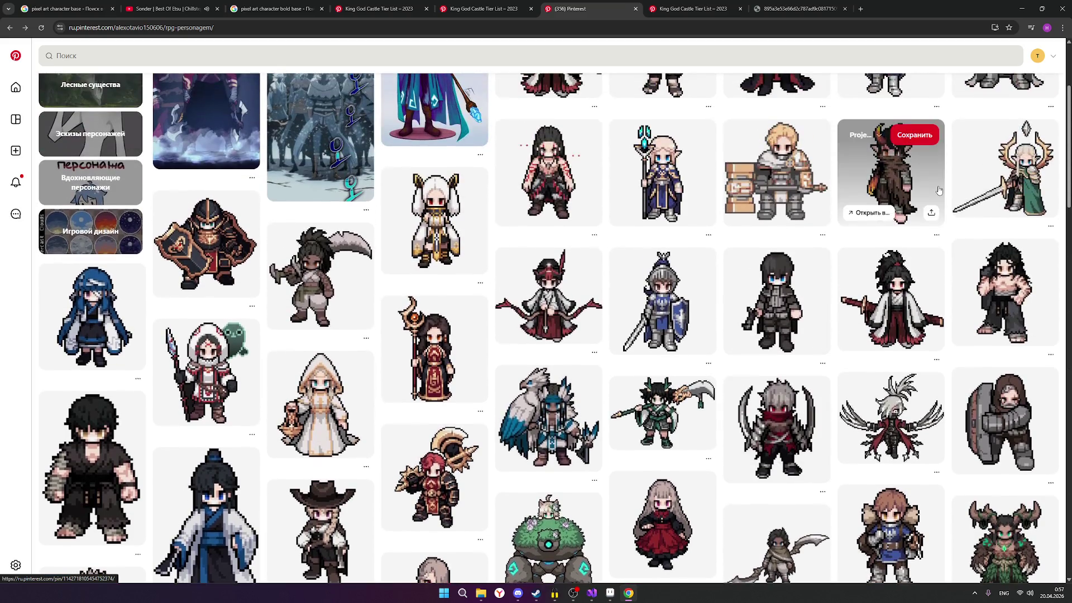
{"action": "left_click", "coordinate": [1020, 9]}
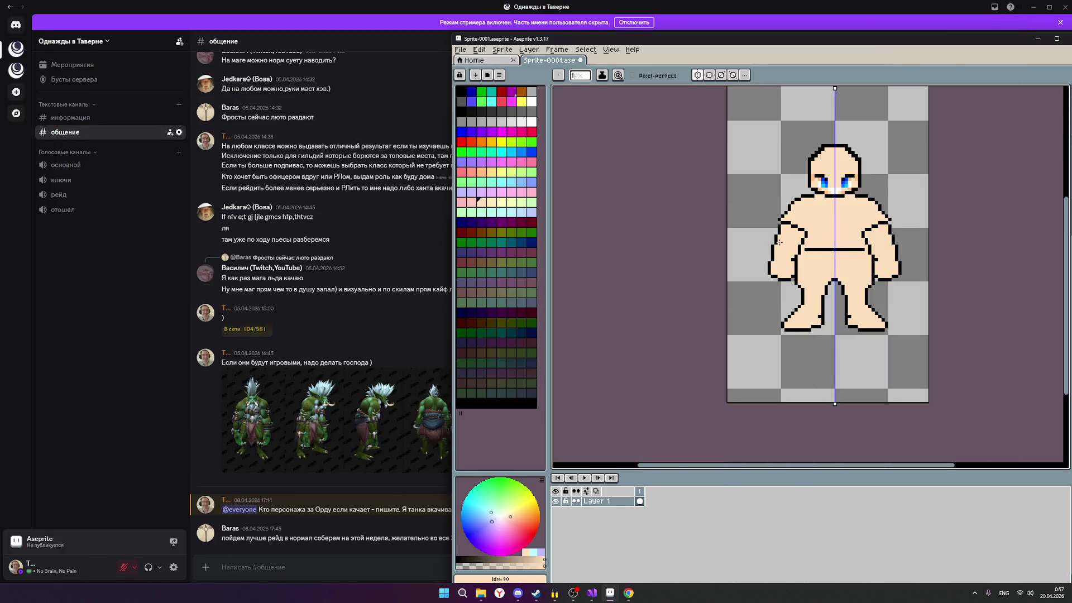
{"action": "scroll", "coordinate": [832, 277], "scroll_direction": "up", "scroll_amount": 2}
{"action": "scroll", "coordinate": [831, 277], "scroll_direction": "up", "scroll_amount": 2}
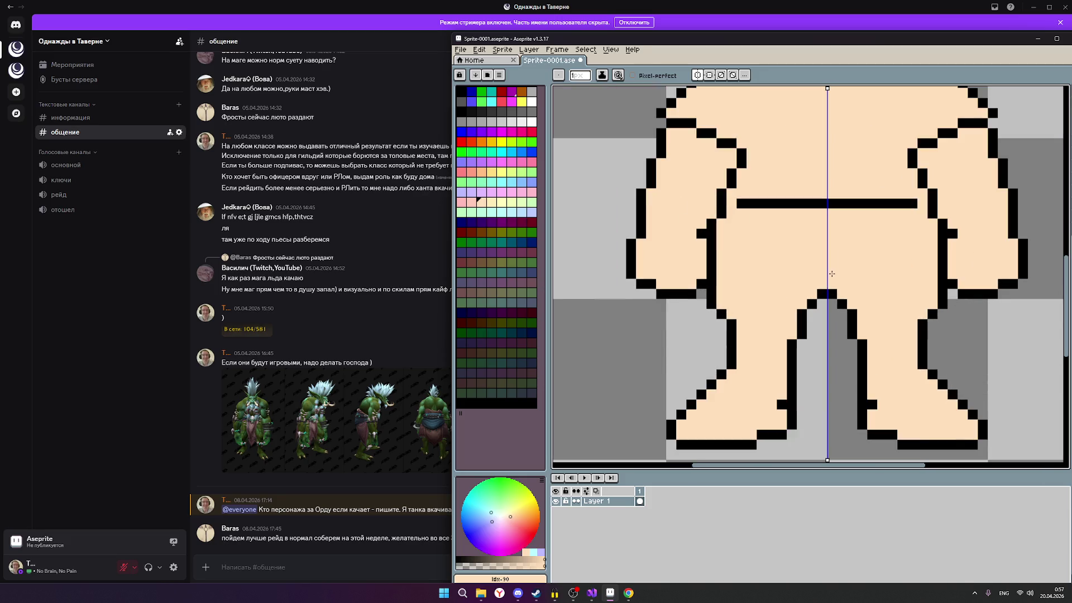
Step: Draw a small black square crotch detail between the legs and fill it solid
{"action": "left_click", "coordinate": [462, 92]}
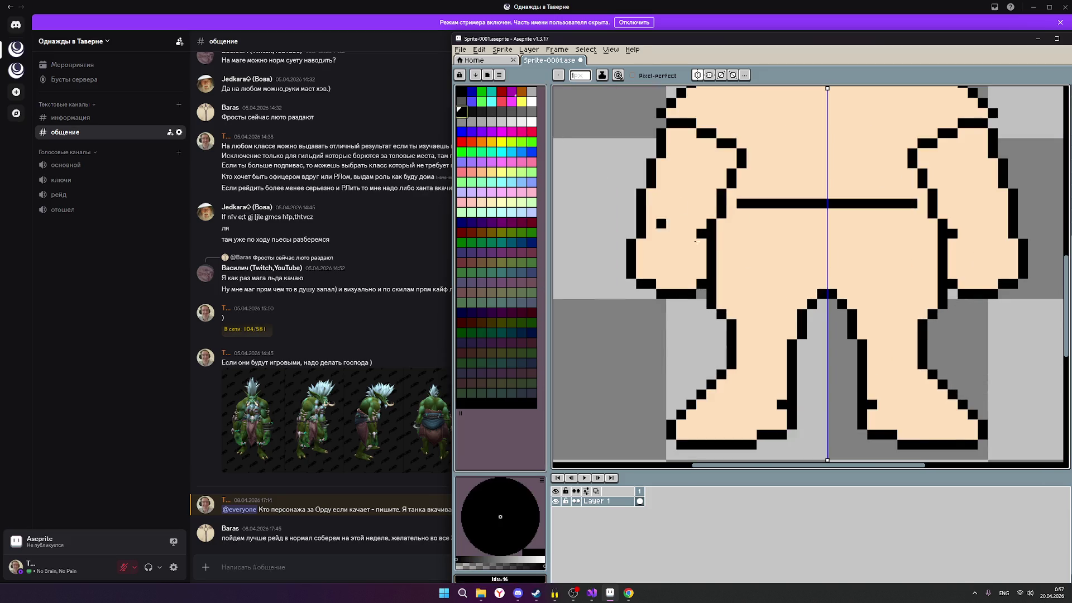
{"action": "left_click", "coordinate": [829, 264]}
{"action": "scroll", "coordinate": [830, 264], "scroll_direction": "down", "scroll_amount": 2}
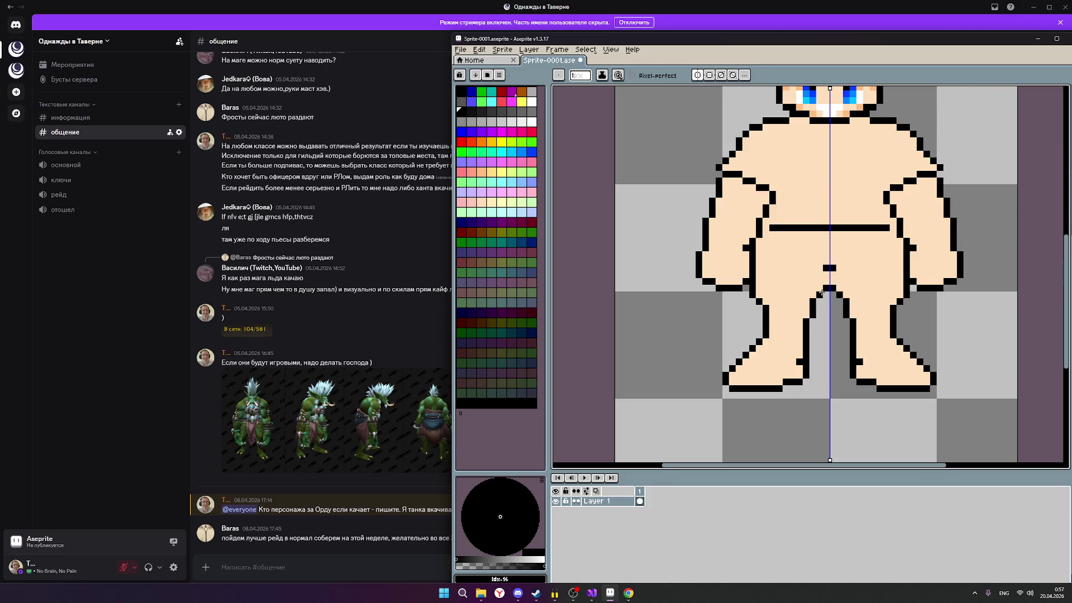
{"action": "left_click", "coordinate": [840, 289]}
{"action": "left_click_drag", "start_coordinate": [833, 286], "coordinate": [819, 271]}
{"action": "left_click", "coordinate": [819, 270]}
{"action": "left_click", "coordinate": [826, 276]}
Step: Repaint the skin tone over the notch above the crotch square and recenter the window
{"action": "left_click", "coordinate": [485, 181]}
{"action": "left_click_drag", "start_coordinate": [801, 276], "coordinate": [819, 270]}
{"action": "left_click", "coordinate": [817, 268]}
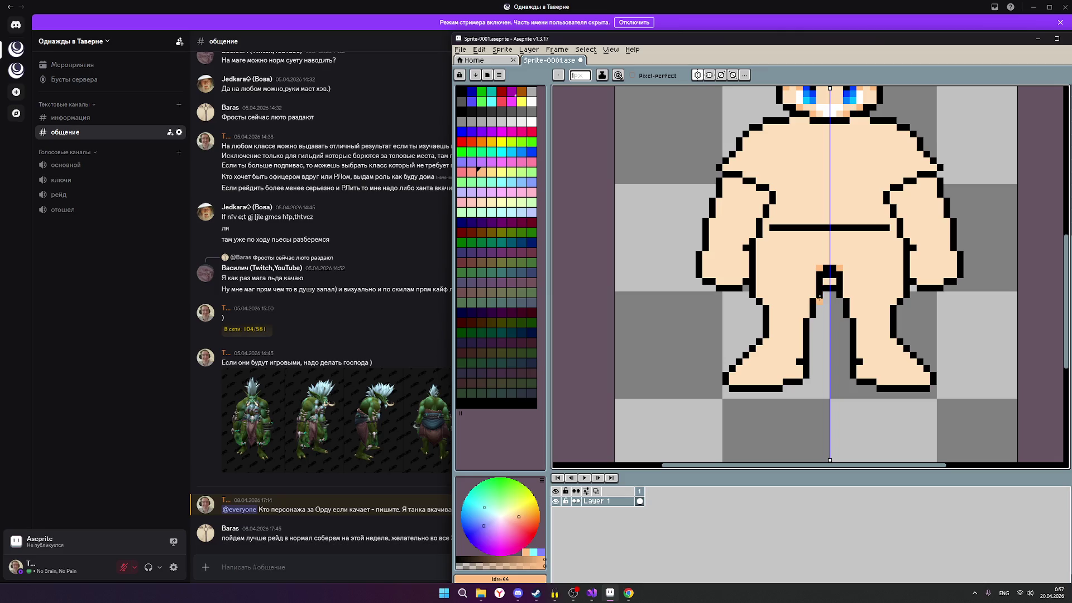
{"action": "left_click", "coordinate": [493, 206]}
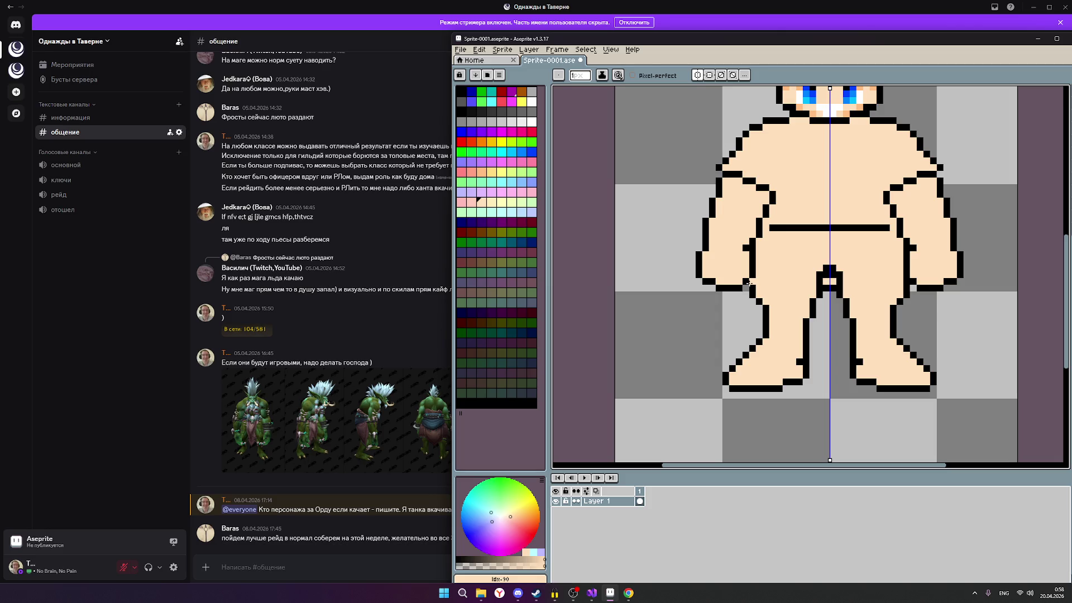
{"action": "left_click_drag", "start_coordinate": [777, 38], "coordinate": [605, 33]}
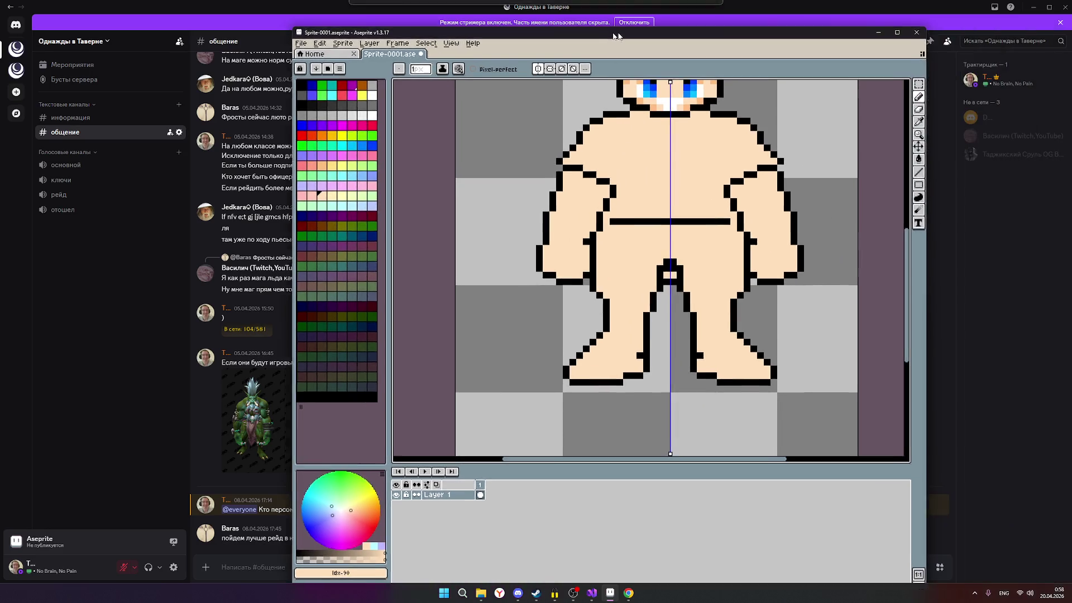
{"action": "left_click", "coordinate": [907, 121]}
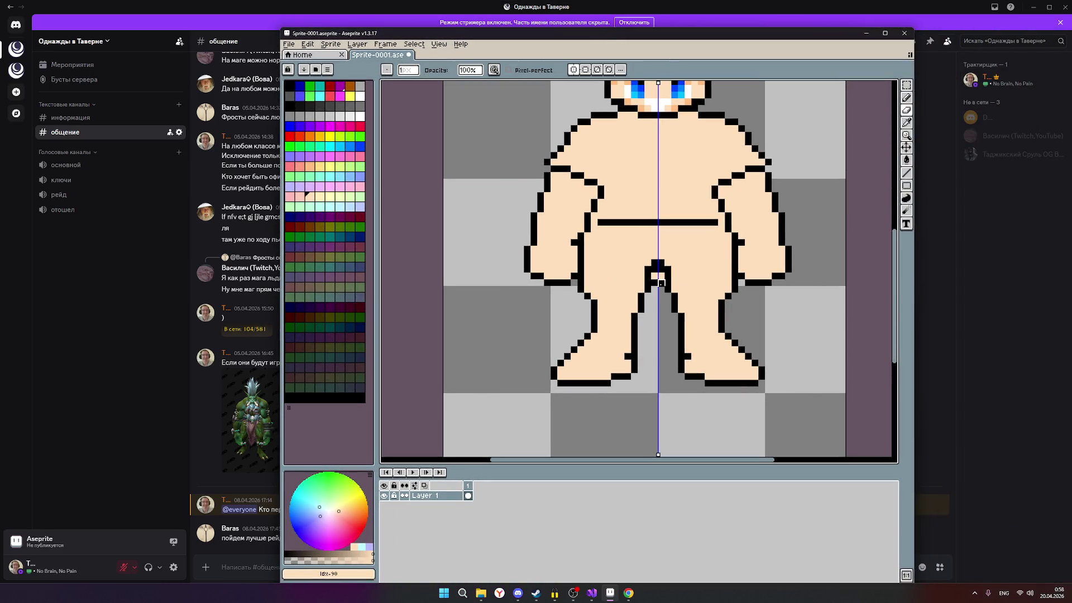
{"action": "scroll", "coordinate": [661, 276], "scroll_direction": "down", "scroll_amount": 2}
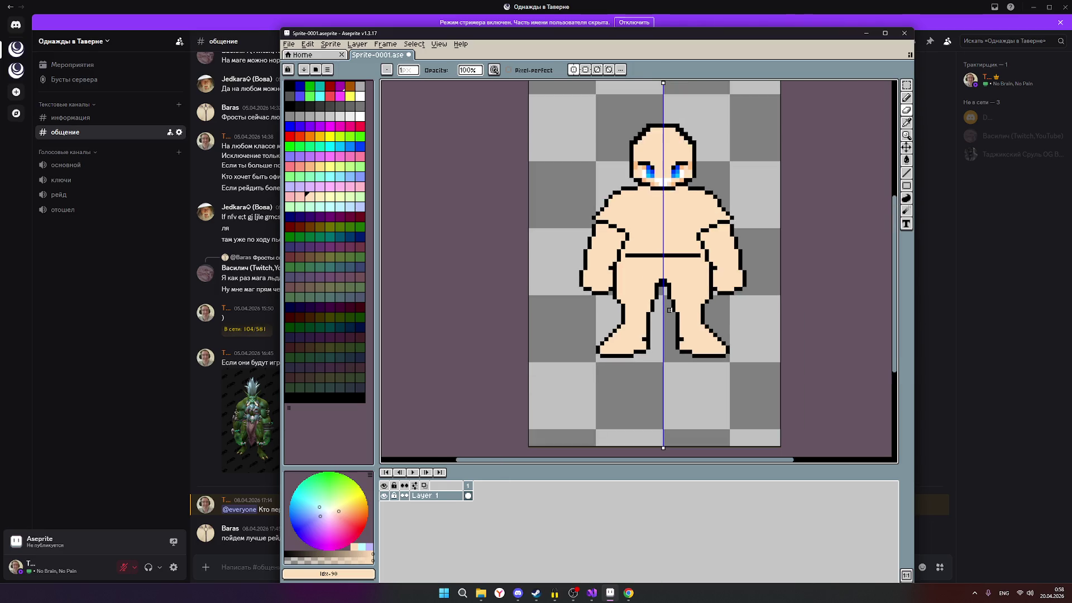